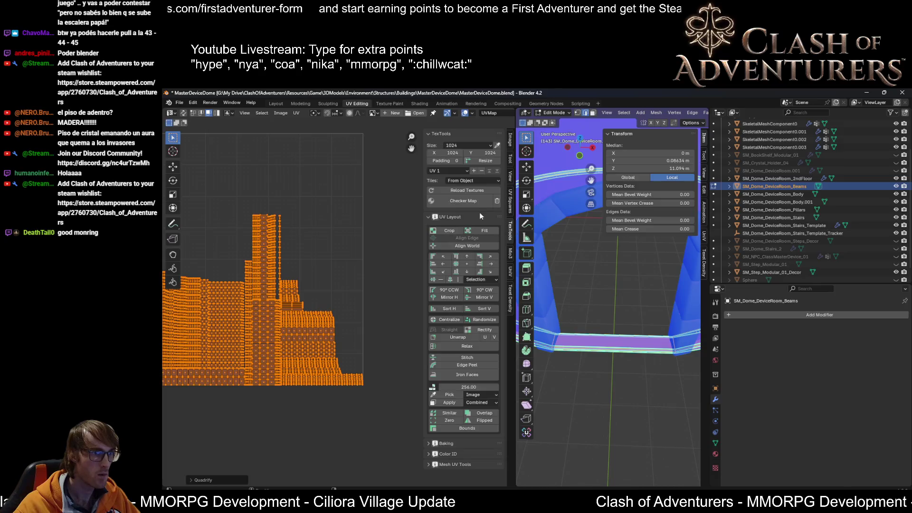
pyautogui.click(469, 202)
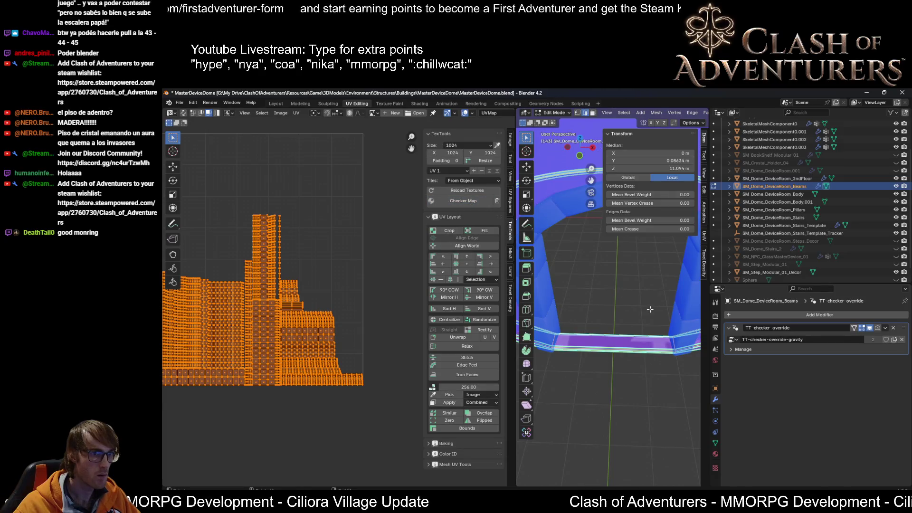
# Step: Apply the TexTools checker map test texture to the dome beams mesh and inspect the ring
pyautogui.moveTo(613, 285)
pyautogui.mouseDown(button='middle')
pyautogui.moveTo(623, 342)
pyautogui.moveTo(616, 354)
pyautogui.mouseUp(button='middle')
pyautogui.scroll(5, 620, 345)
pyautogui.scroll(3, 615, 353)
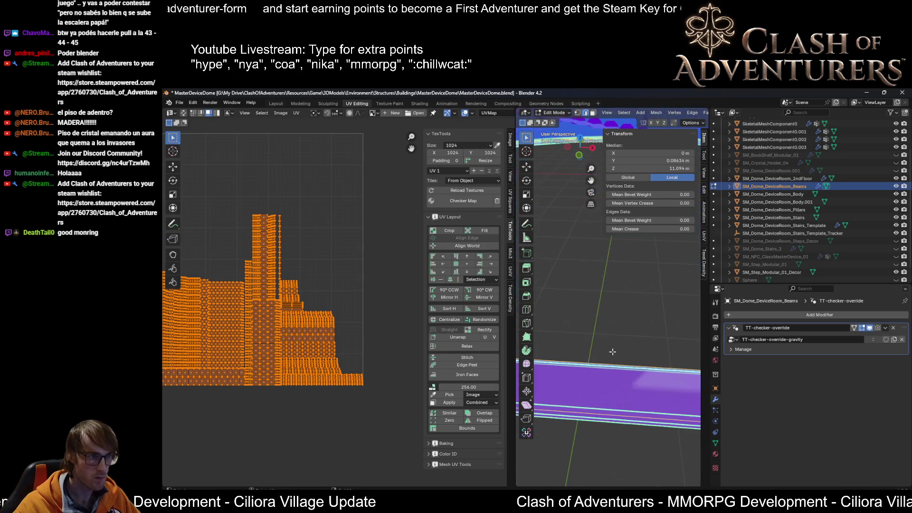
pyautogui.scroll(1, 353, 307)
pyautogui.scroll(1, 340, 305)
pyautogui.scroll(1, 339, 300)
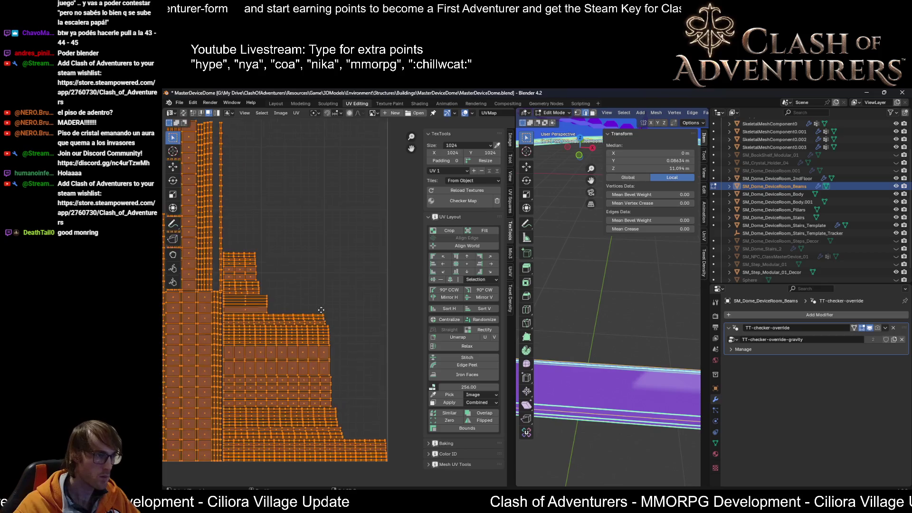
pyautogui.scroll(1, 340, 285)
pyautogui.moveTo(286, 289); pyautogui.dragTo(360, 319, button='middle')
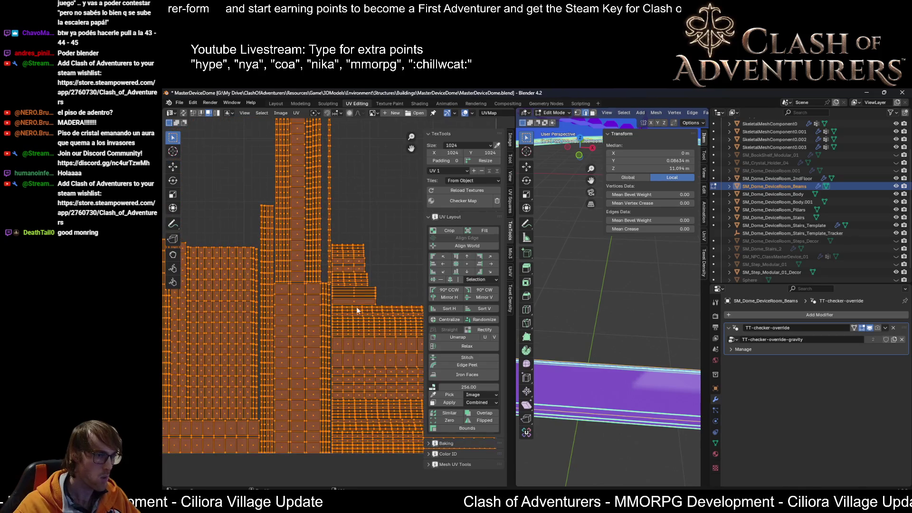
pyautogui.scroll(-1, 354, 312)
pyautogui.scroll(-1, 350, 316)
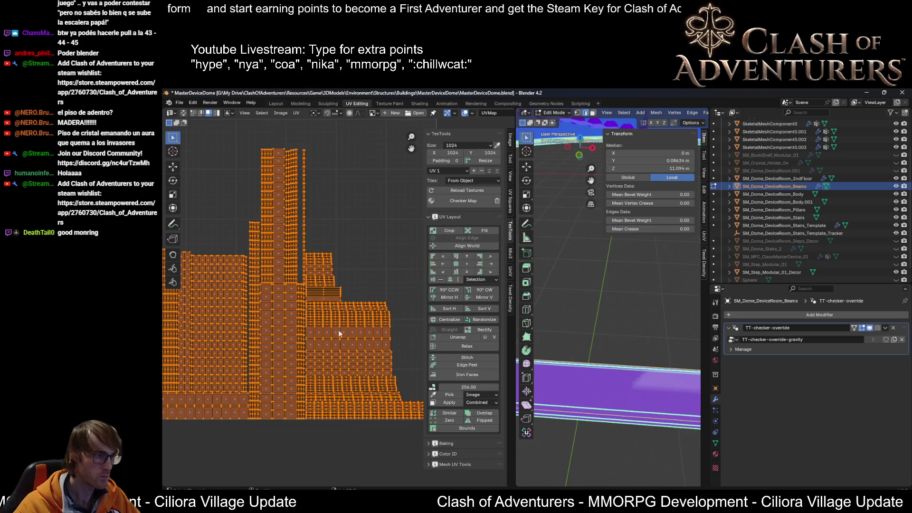
pyautogui.scroll(-1, 364, 340)
pyautogui.scroll(1, 398, 303)
pyautogui.scroll(1, 400, 307)
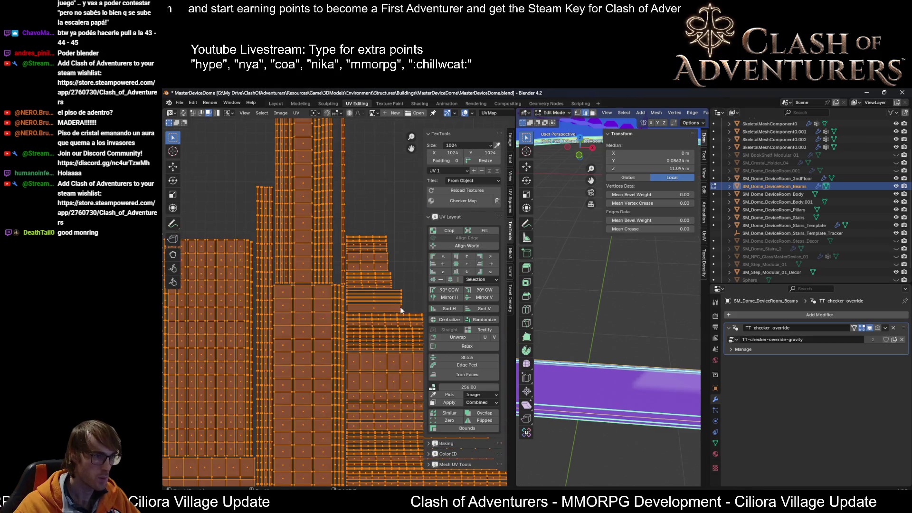
pyautogui.scroll(1, 338, 288)
pyautogui.scroll(1, 312, 316)
# Step: Select a linked column of UV islands to check it on the ring, then clear the selection
pyautogui.click(263, 286)
pyautogui.scroll(-1, 263, 287)
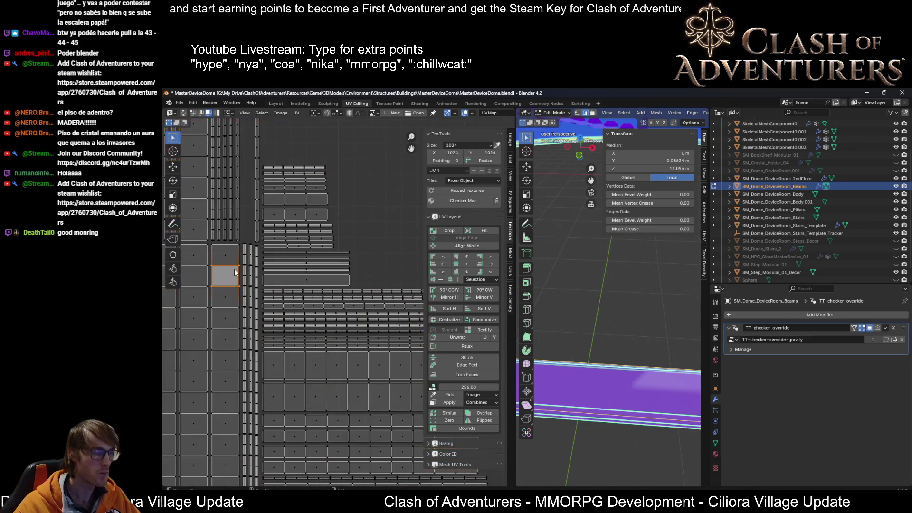
pyautogui.scroll(-1, 265, 295)
pyautogui.press('l')
pyautogui.scroll(-3, 609, 300)
pyautogui.moveTo(610, 299)
pyautogui.mouseDown(button='middle')
pyautogui.moveTo(612, 334)
pyautogui.moveTo(612, 324)
pyautogui.moveTo(593, 318)
pyautogui.moveTo(620, 361)
pyautogui.mouseUp(button='middle')
pyautogui.scroll(-2, 612, 316)
pyautogui.click(599, 354)
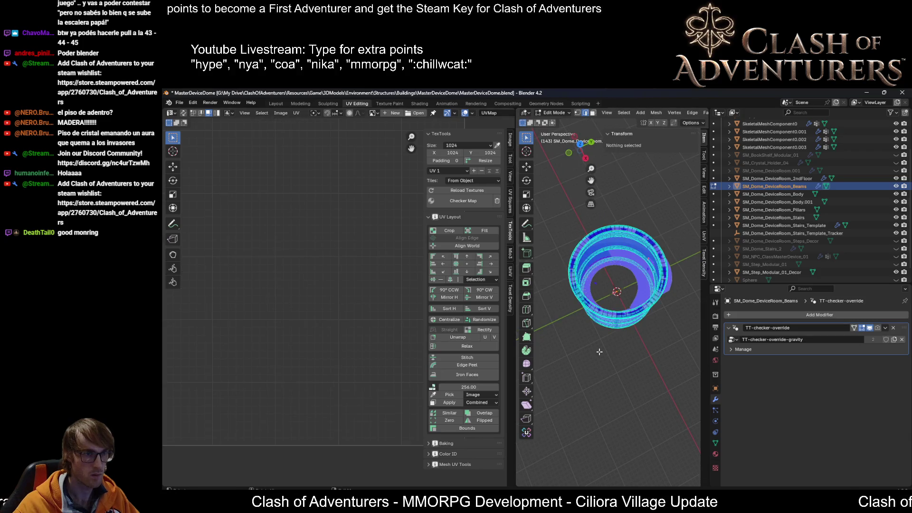
# Step: Select the whole lower dome ring by picking its edge loops and growing to linked geometry
pyautogui.press('a')
pyautogui.moveTo(609, 314); pyautogui.dragTo(615, 335, button='middle')
pyautogui.scroll(4, 617, 348)
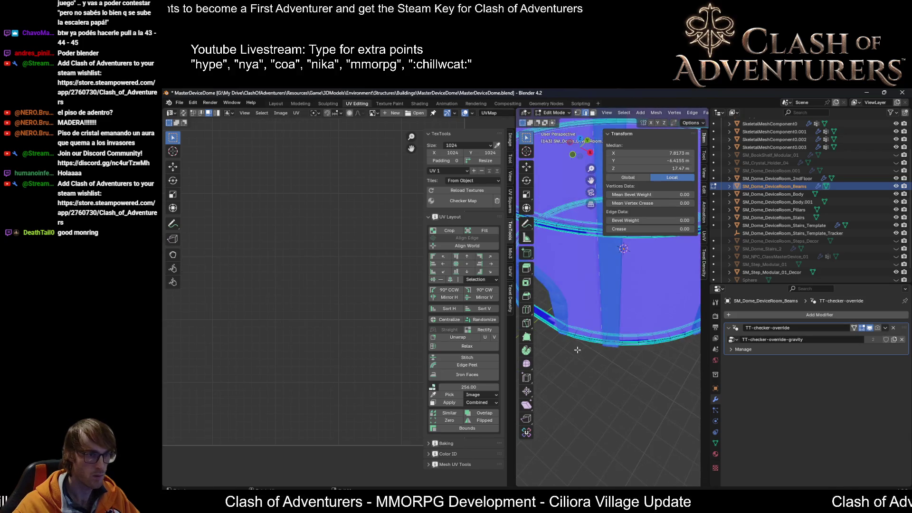
pyautogui.scroll(5, 627, 346)
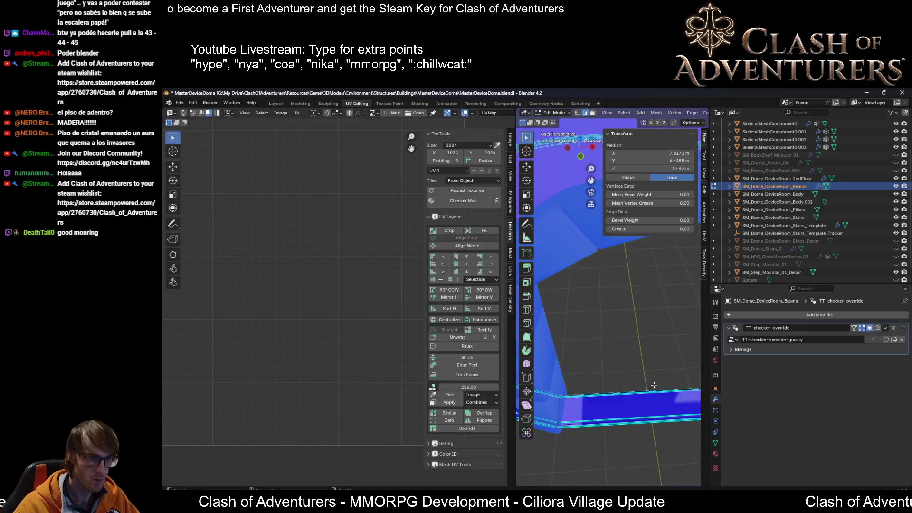
pyautogui.click(649, 421)
pyautogui.scroll(-4, 629, 364)
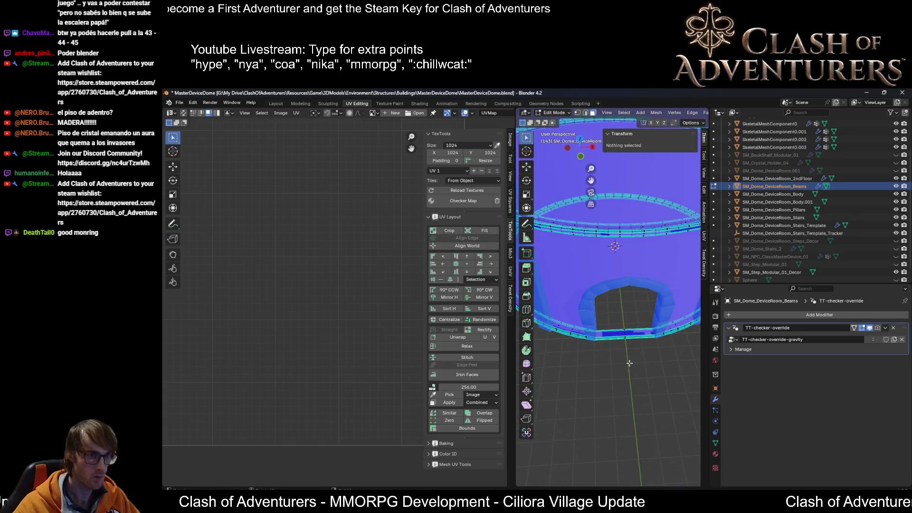
pyautogui.keyDown('alt'); pyautogui.click(632, 326); pyautogui.keyUp('alt')
pyautogui.scroll(1, 631, 322)
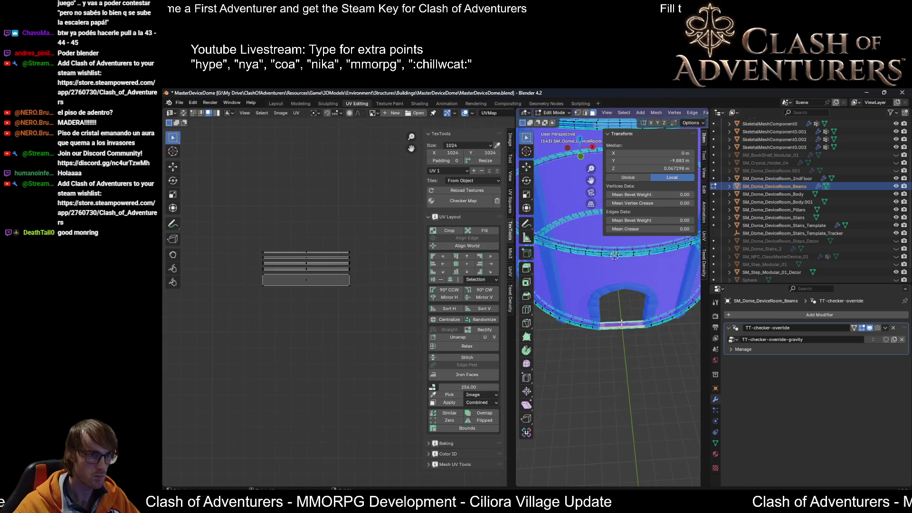
pyautogui.scroll(2, 632, 331)
pyautogui.scroll(2, 632, 353)
pyautogui.keyDown('alt'); pyautogui.click(632, 366); pyautogui.keyUp('alt')
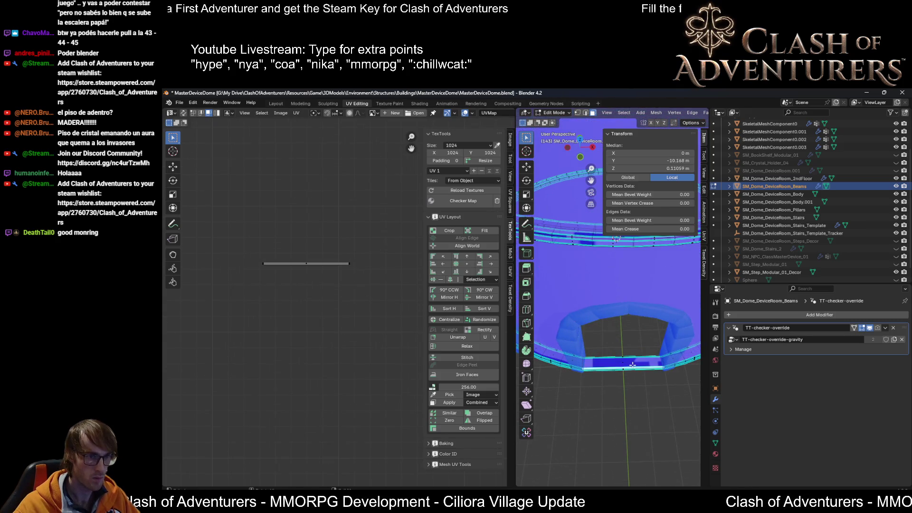
pyautogui.press('l')
pyautogui.scroll(-1, 631, 358)
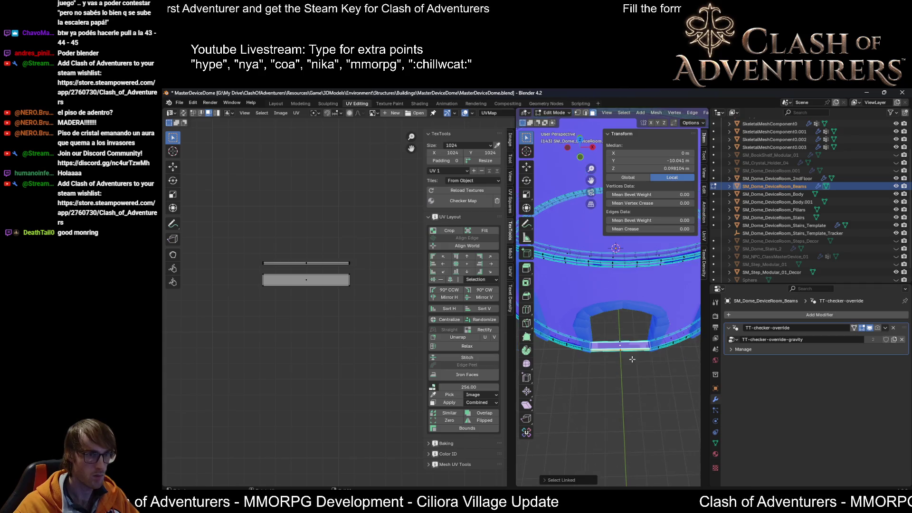
pyautogui.click(672, 339)
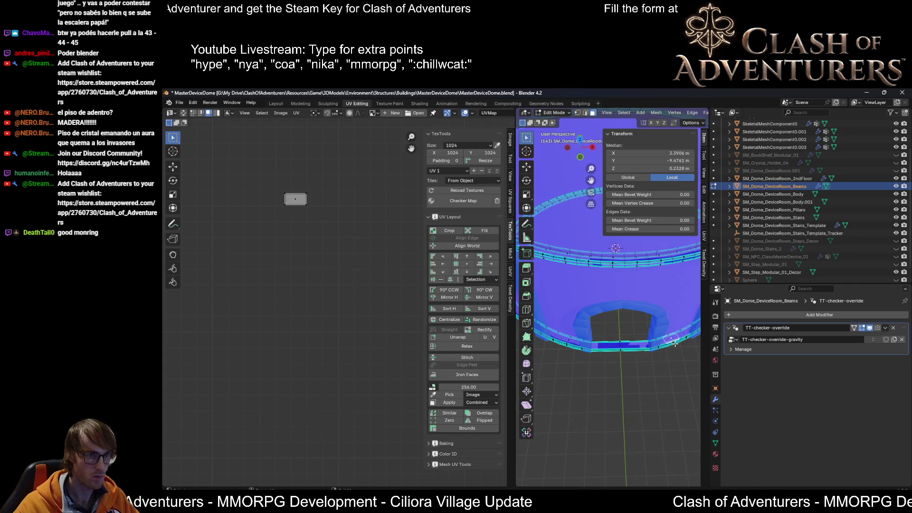
pyautogui.moveTo(671, 338); pyautogui.dragTo(619, 308, button='middle')
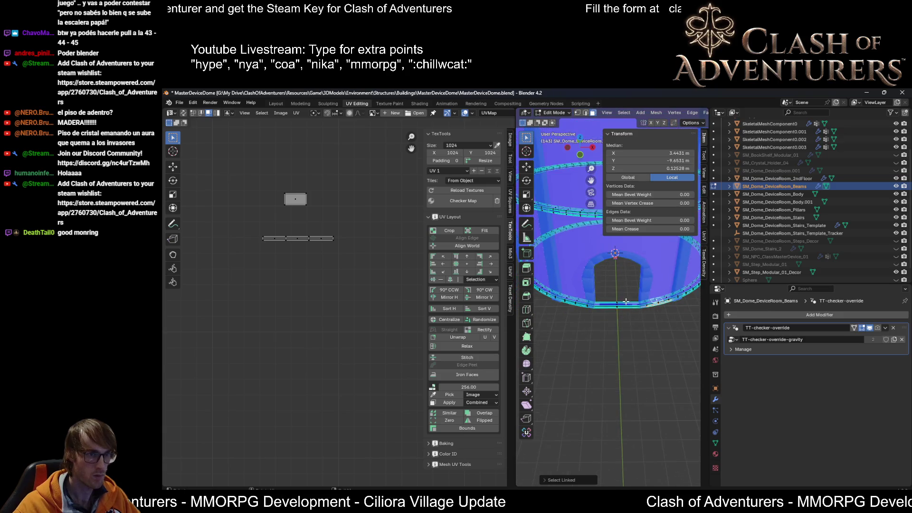
pyautogui.press('l')
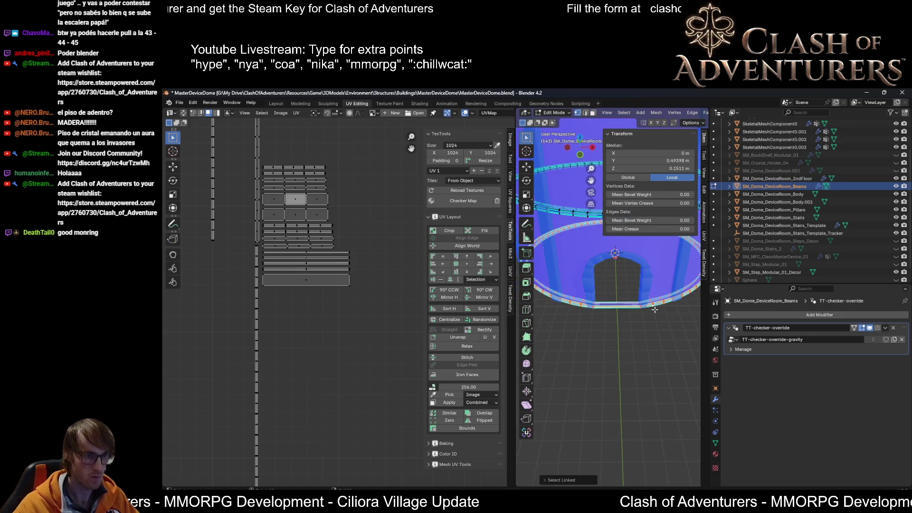
pyautogui.scroll(-3, 629, 286)
pyautogui.scroll(-2, 333, 252)
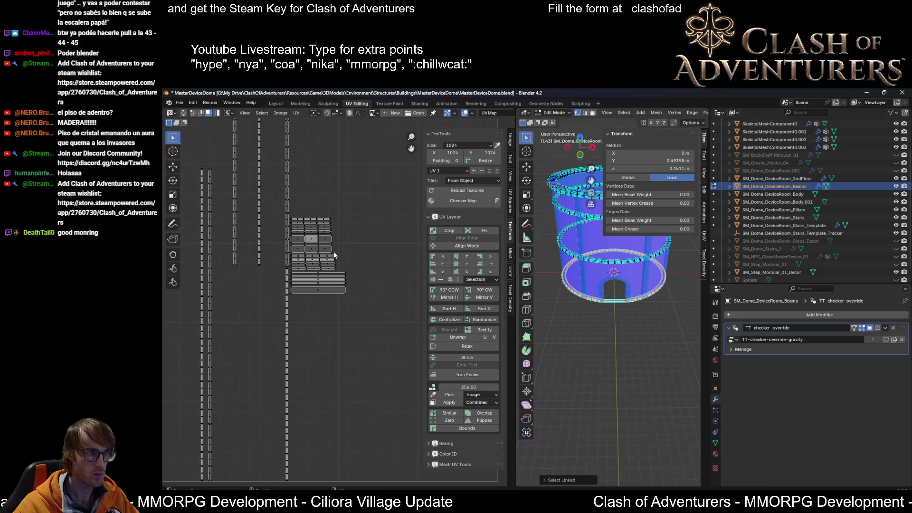
pyautogui.scroll(2, 350, 254)
pyautogui.scroll(-4, 377, 334)
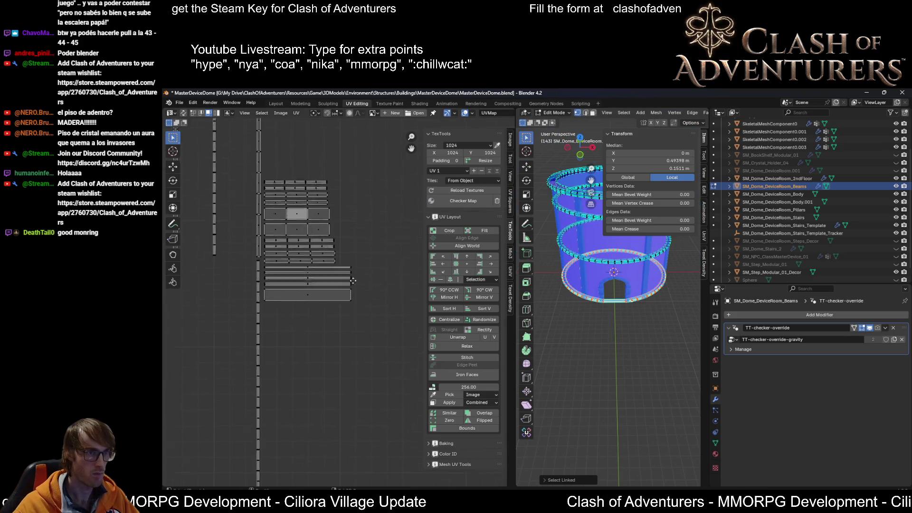
pyautogui.scroll(2, 379, 293)
pyautogui.scroll(1, 379, 292)
pyautogui.scroll(2, 381, 303)
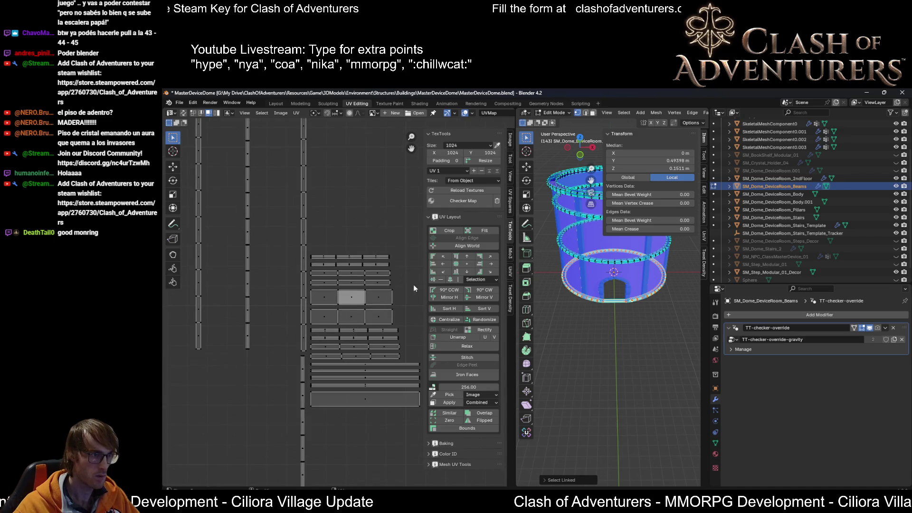
# Step: Rotate the lower ring's UV islands 90° and drop one island near the top of the UV square
pyautogui.moveTo(413, 286); pyautogui.dragTo(373, 263, button='middle')
pyautogui.moveTo(389, 219)
pyautogui.mouseDown()
pyautogui.moveTo(262, 426)
pyautogui.moveTo(270, 418)
pyautogui.mouseUp()
pyautogui.write('r90')
pyautogui.press('Return')
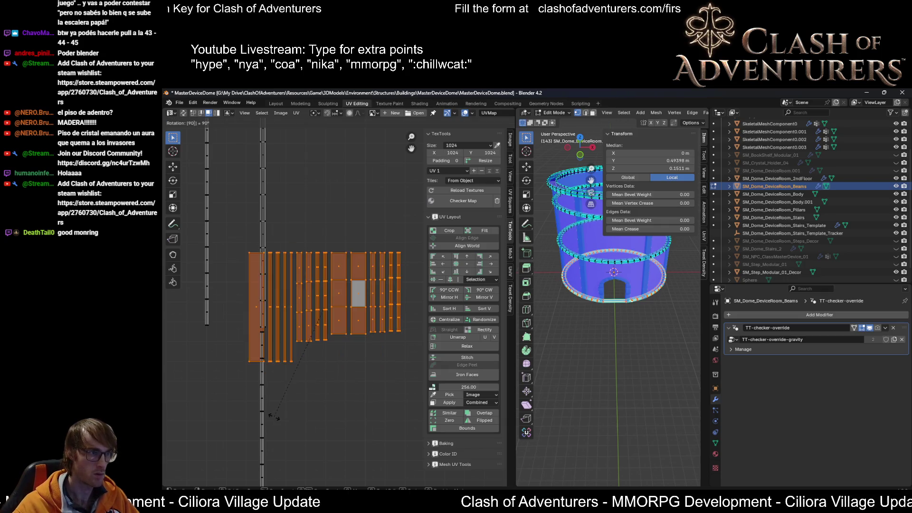
pyautogui.scroll(-2, 274, 416)
pyautogui.scroll(-3, 263, 385)
pyautogui.scroll(-2, 316, 369)
pyautogui.press('g')
pyautogui.click(409, 258)
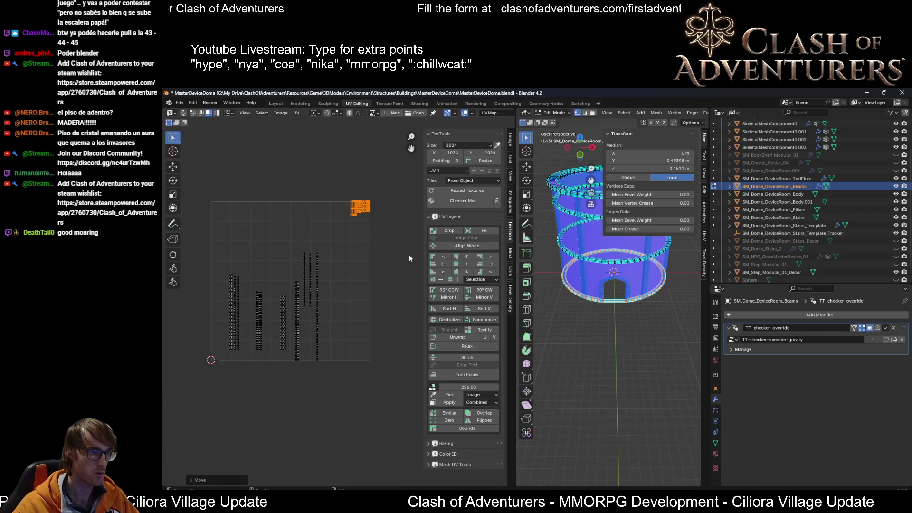
# Step: Park the selected island at the UV square's top-right corner
pyautogui.click(295, 115)
pyautogui.press('Escape')
pyautogui.press('g')
pyautogui.click(332, 159)
pyautogui.scroll(5, 646, 338)
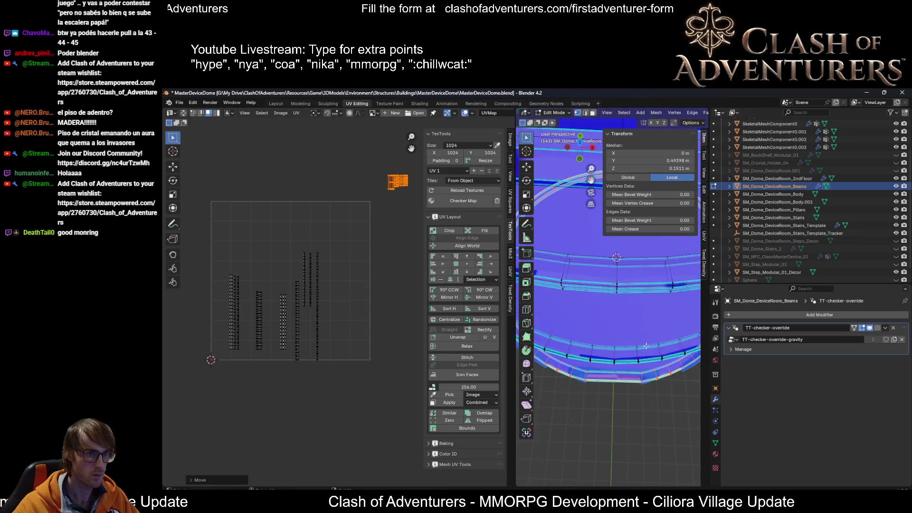
pyautogui.scroll(2, 646, 338)
# Step: Select the next ring, rotate its lower-right UV islands 90° and move them below the square
pyautogui.click(652, 393)
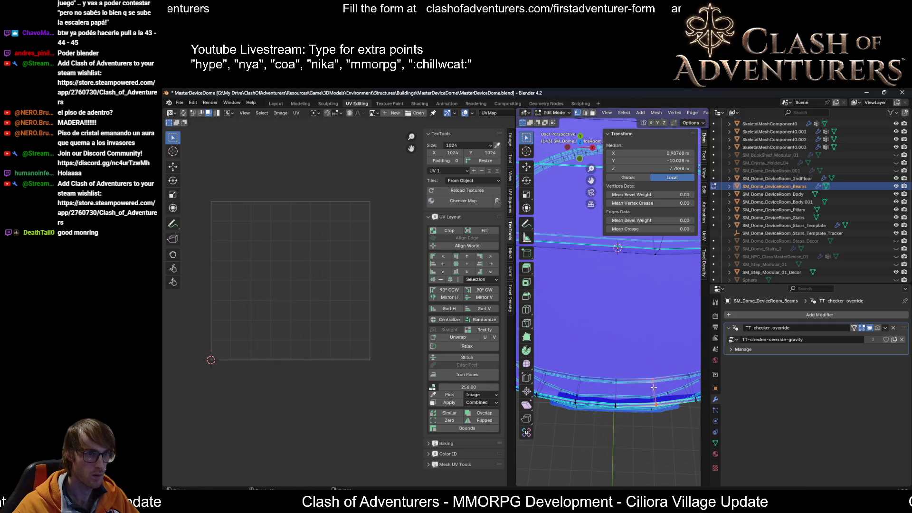
pyautogui.hotkey('ctrl', 'l')
pyautogui.scroll(2, 356, 298)
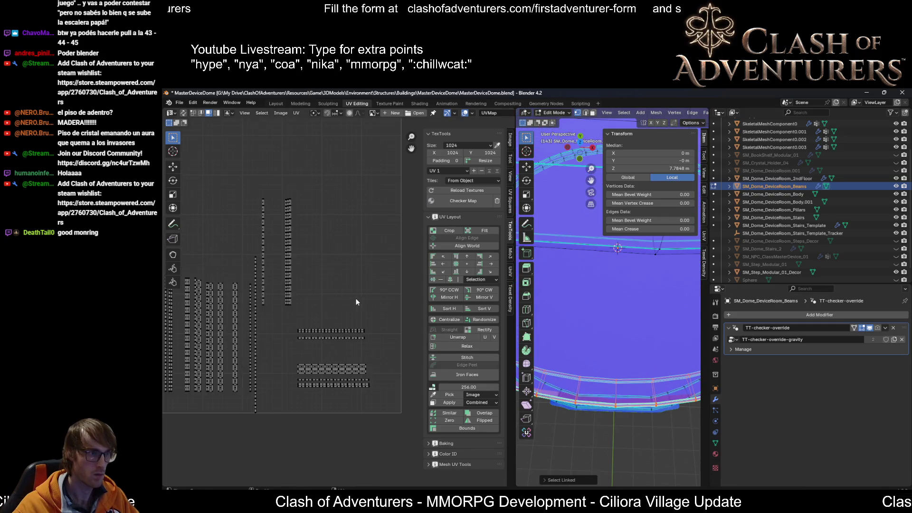
pyautogui.scroll(1, 304, 329)
pyautogui.scroll(1, 365, 363)
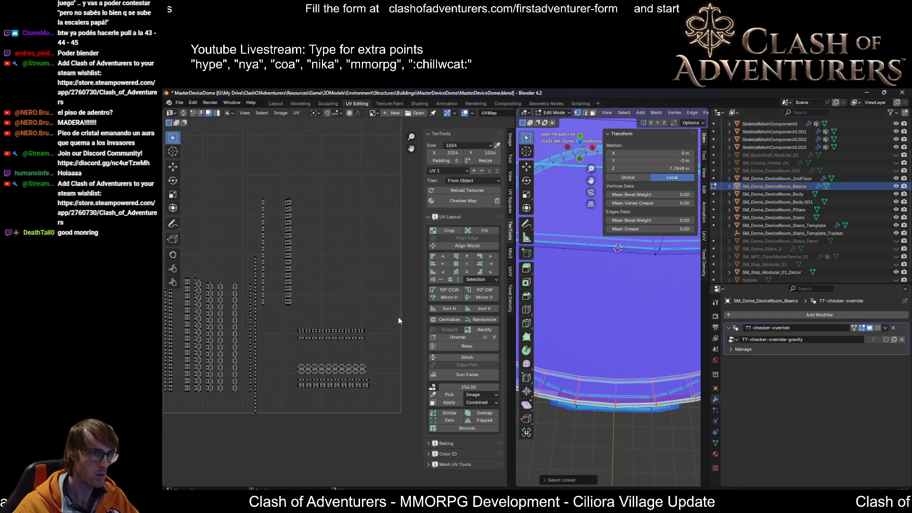
pyautogui.scroll(-2, 383, 333)
pyautogui.moveTo(371, 307); pyautogui.dragTo(313, 369)
pyautogui.write('r90')
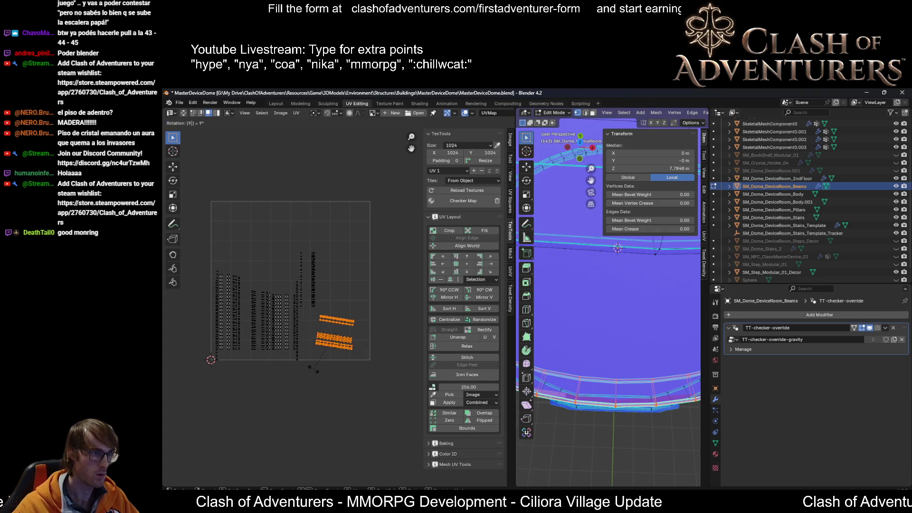
pyautogui.press('Return')
pyautogui.press('g')
pyautogui.click(289, 441)
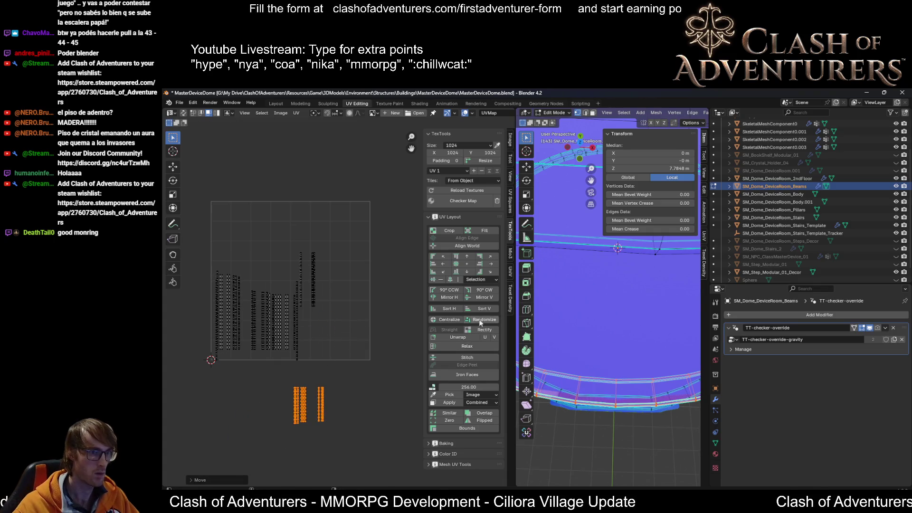
pyautogui.scroll(-2, 382, 221)
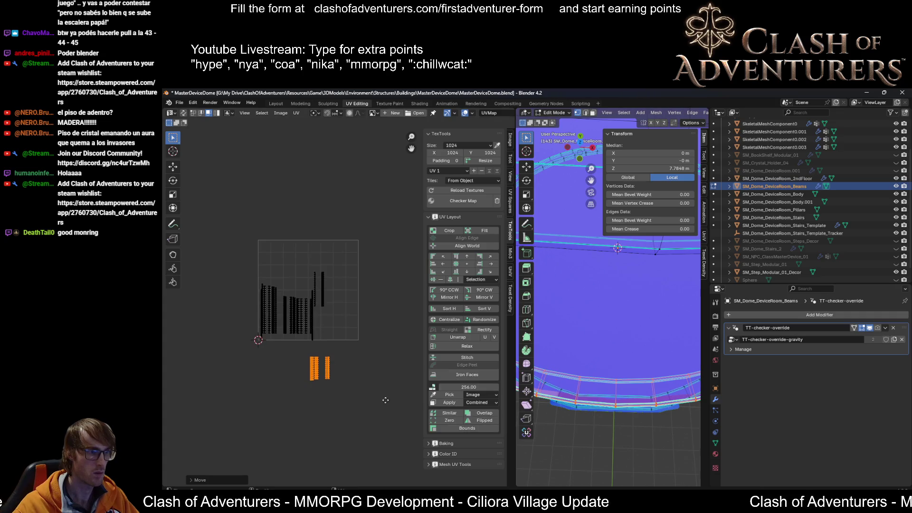
pyautogui.moveTo(585, 357); pyautogui.dragTo(563, 399, button='middle')
pyautogui.hotkey('ctrl', 'z')
# Step: Orbit to look up at the dome from below and pick a point on the next ring band
pyautogui.moveTo(539, 323); pyautogui.dragTo(541, 382, button='middle')
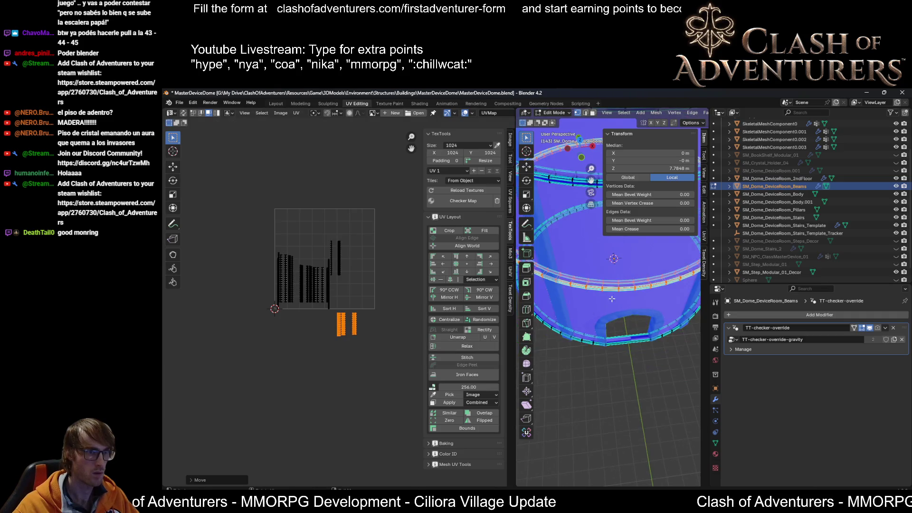
pyautogui.click(600, 363)
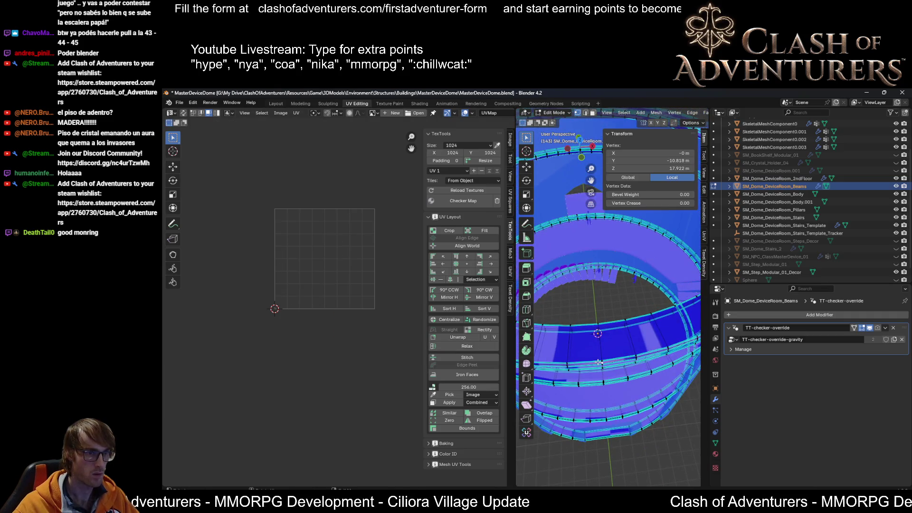
# Step: Select the linked ring band and rotate its bottom-right UV strips by 90°
pyautogui.hotkey('ctrl', 'l')
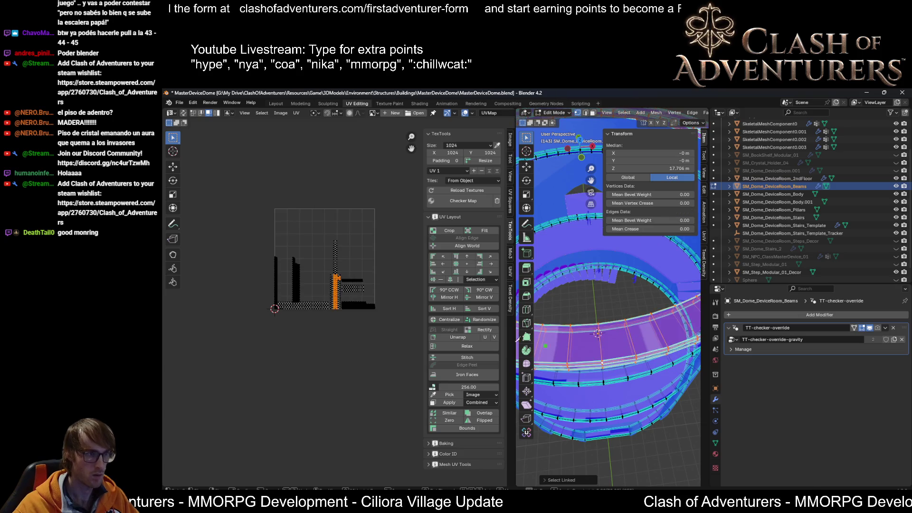
pyautogui.scroll(4, 397, 295)
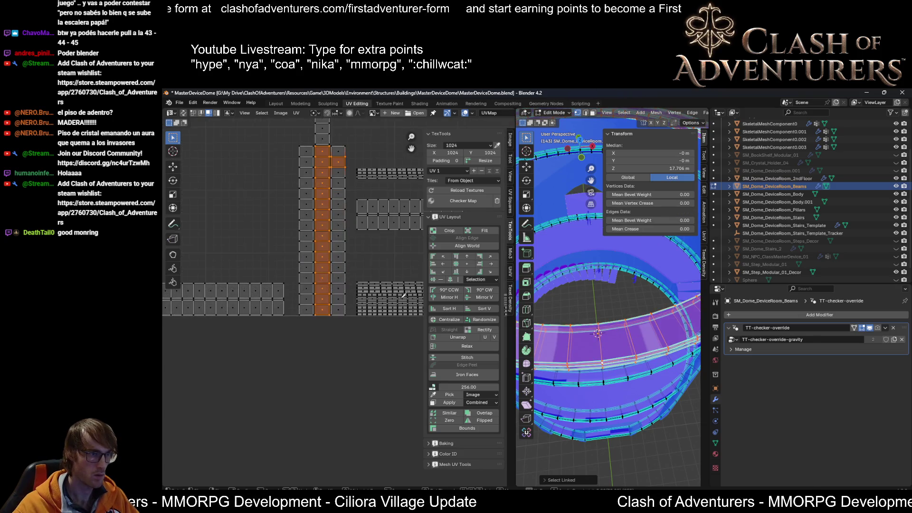
pyautogui.scroll(-2, 398, 269)
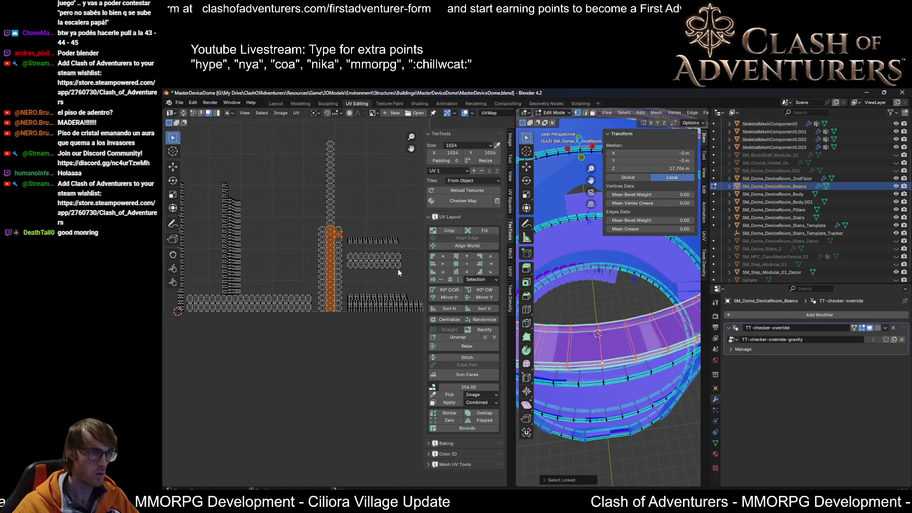
pyautogui.moveTo(398, 269); pyautogui.dragTo(362, 290, button='middle')
pyautogui.moveTo(400, 303); pyautogui.dragTo(264, 357)
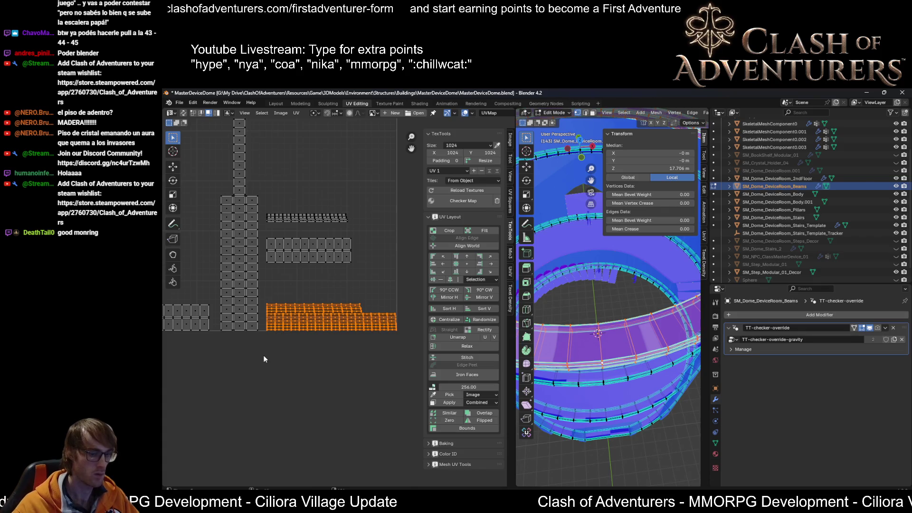
pyautogui.press('r')
pyautogui.press('9')
pyautogui.press('0')
pyautogui.press('Return')
pyautogui.scroll(-3, 274, 355)
pyautogui.press('g')
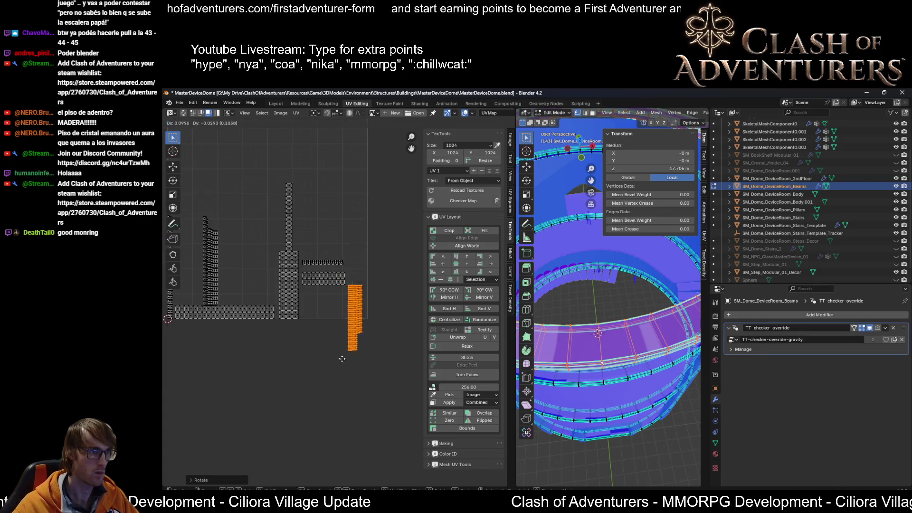
# Step: Turn the horizontal UV strips upright by 90° and place them inside the UV square
pyautogui.moveTo(357, 255); pyautogui.dragTo(300, 304)
pyautogui.press('g')
pyautogui.press('9')
pyautogui.press('0')
pyautogui.press('Escape')
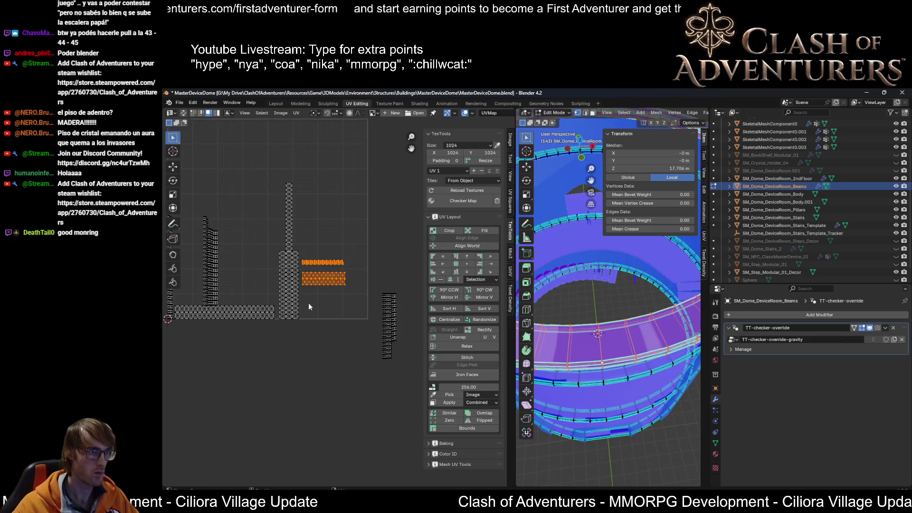
pyautogui.scroll(-2, 305, 303)
pyautogui.press('9')
pyautogui.press('0')
pyautogui.press('Return')
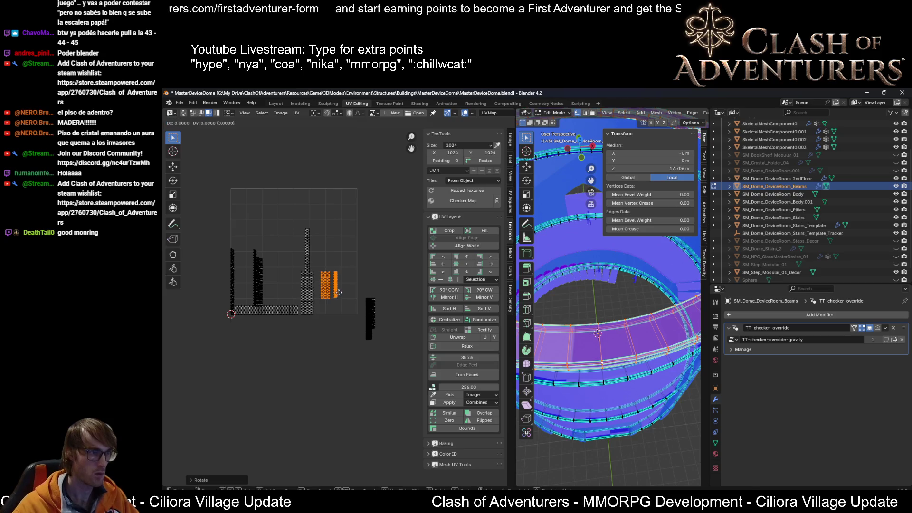
pyautogui.press('g')
pyautogui.scroll(2, 258, 326)
pyautogui.click(257, 326)
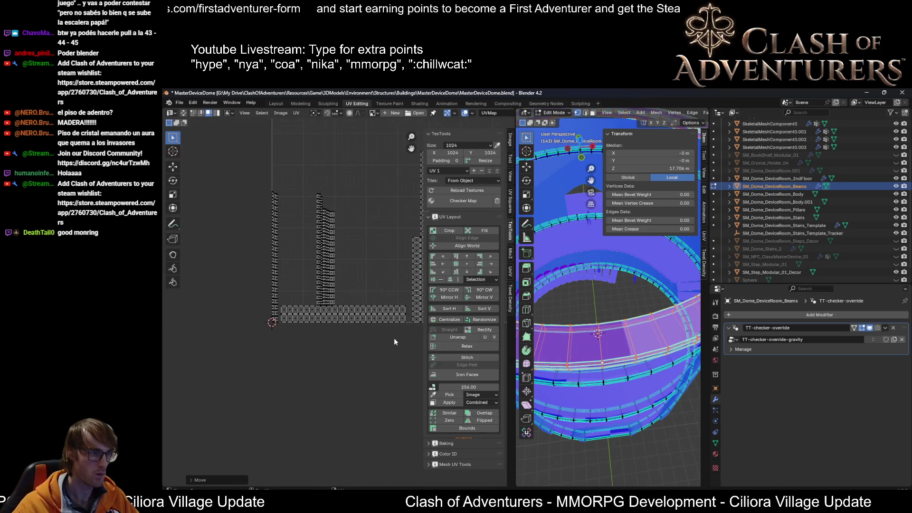
# Step: Rotate the bottom strip upright, drop it toward the bottom-right, and pick another beam strip
pyautogui.moveTo(356, 323); pyautogui.dragTo(287, 311)
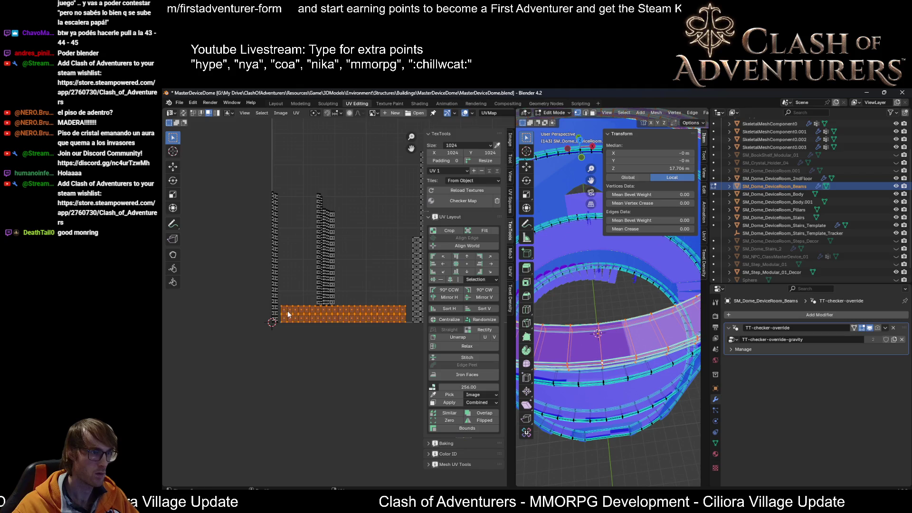
pyautogui.write('90')
pyautogui.press('Return')
pyautogui.press('g')
pyautogui.click(324, 398)
pyautogui.scroll(-3, 324, 402)
pyautogui.moveTo(598, 335)
pyautogui.mouseDown(button='middle')
pyautogui.moveTo(621, 290)
pyautogui.moveTo(609, 301)
pyautogui.mouseUp(button='middle')
pyautogui.click(609, 301)
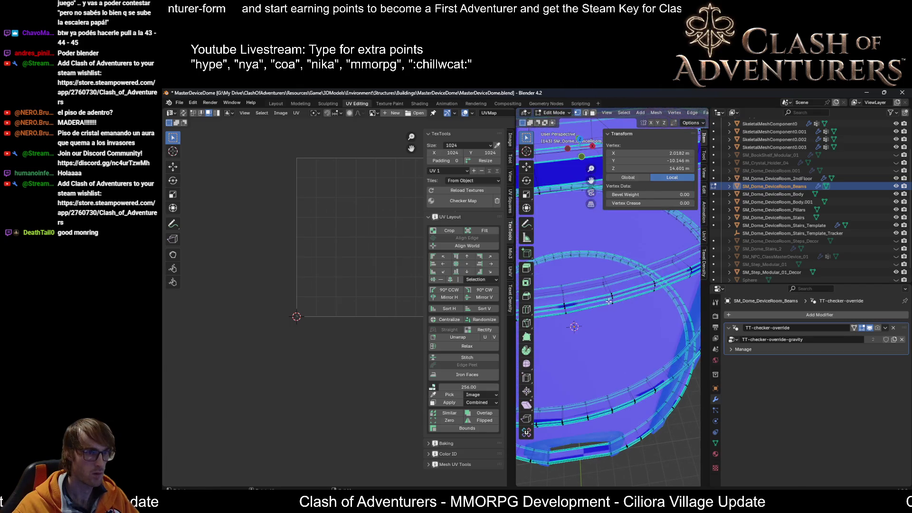
# Step: Select the linked beam strip, rotate its UV strips upright and move them above the UV square
pyautogui.press('l')
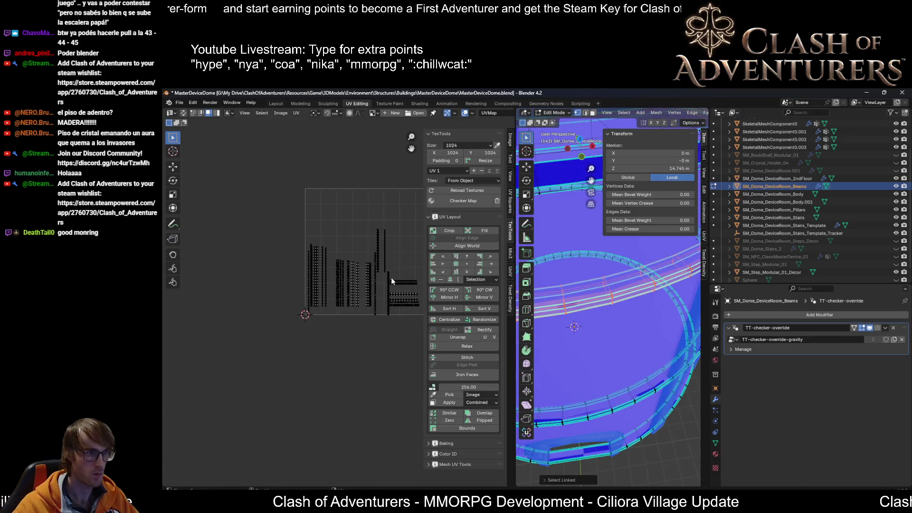
pyautogui.scroll(2, 382, 289)
pyautogui.moveTo(382, 289); pyautogui.dragTo(363, 271, button='middle')
pyautogui.moveTo(407, 223); pyautogui.dragTo(341, 299)
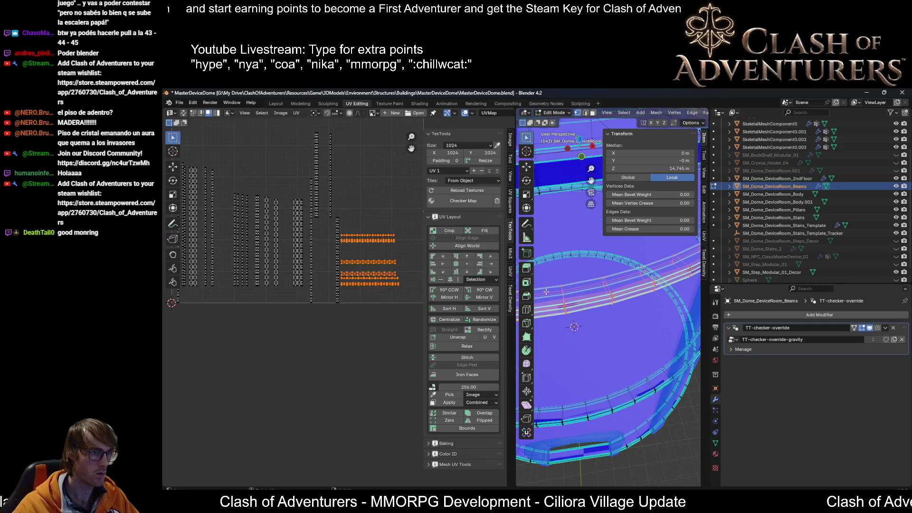
pyautogui.scroll(-3, 561, 302)
pyautogui.write('90')
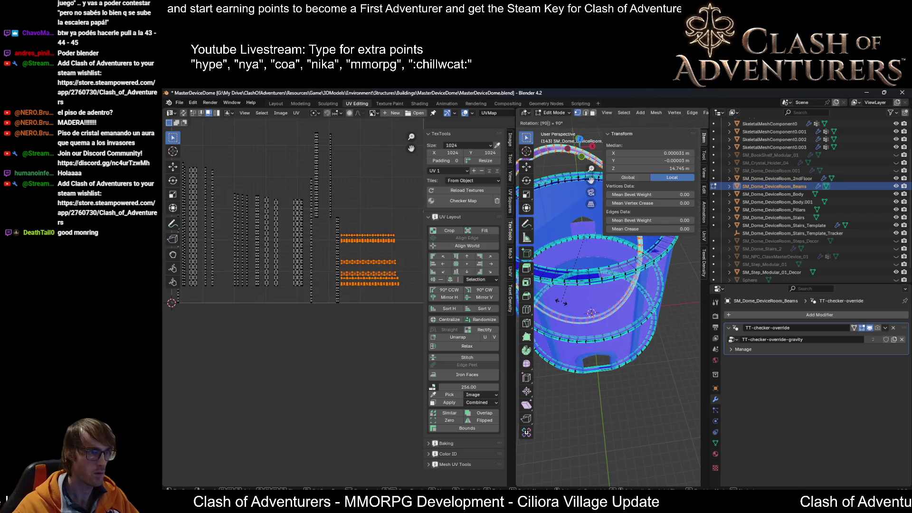
pyautogui.press('x')
pyautogui.press('x')
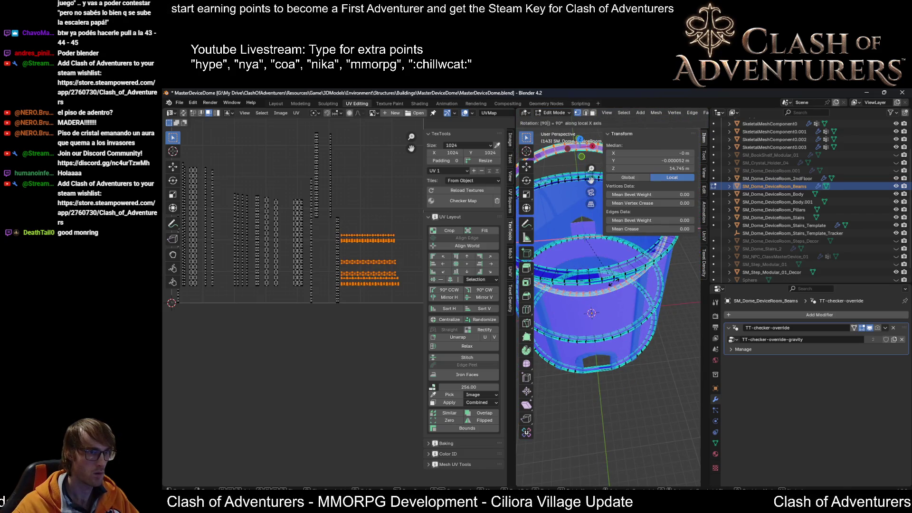
pyautogui.press('Return')
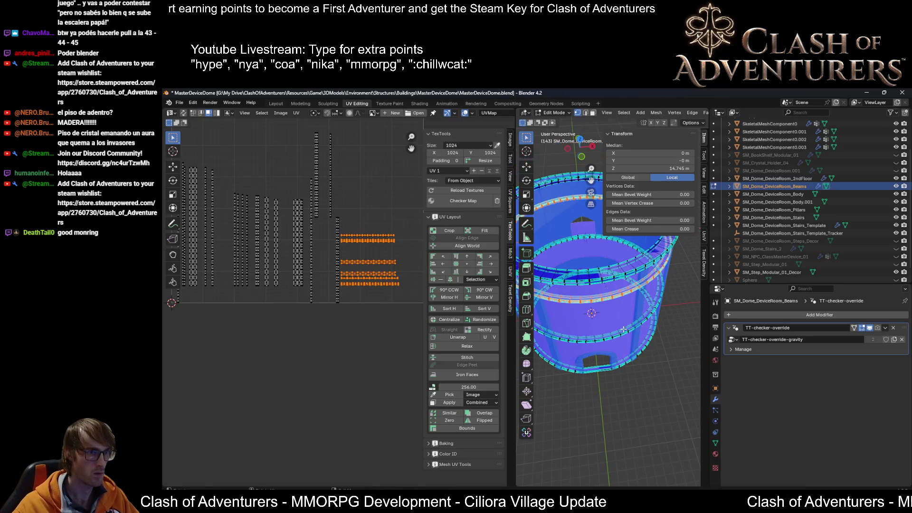
pyautogui.write('r')
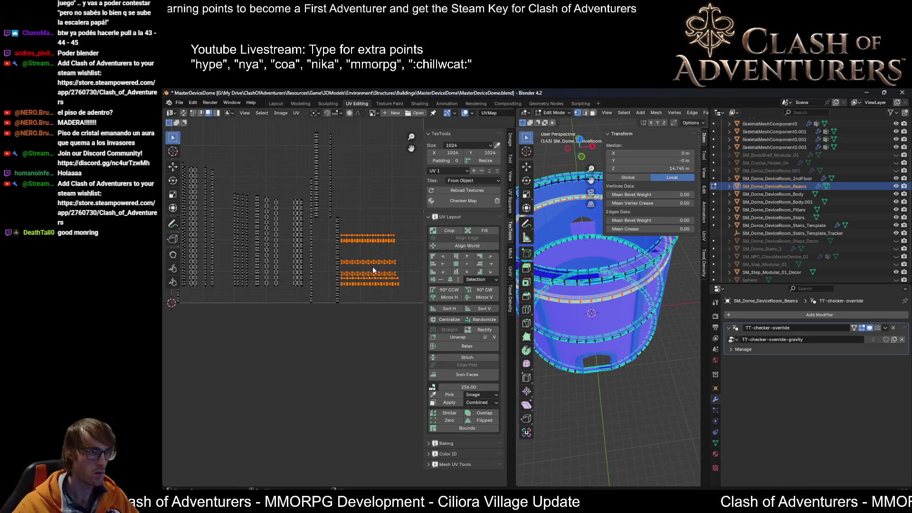
pyautogui.write('90')
pyautogui.moveTo(535, 328); pyautogui.dragTo(554, 304, button='middle')
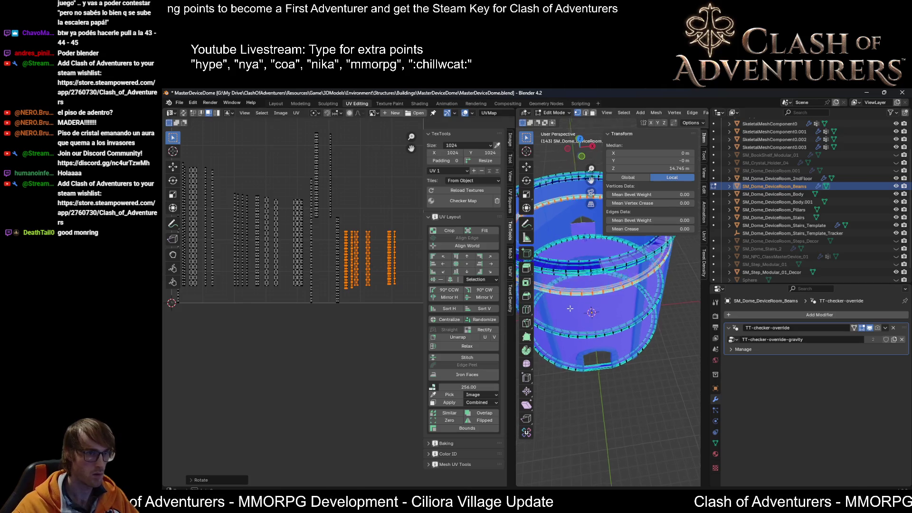
pyautogui.scroll(-4, 350, 267)
pyautogui.press('g')
pyautogui.scroll(3, 621, 259)
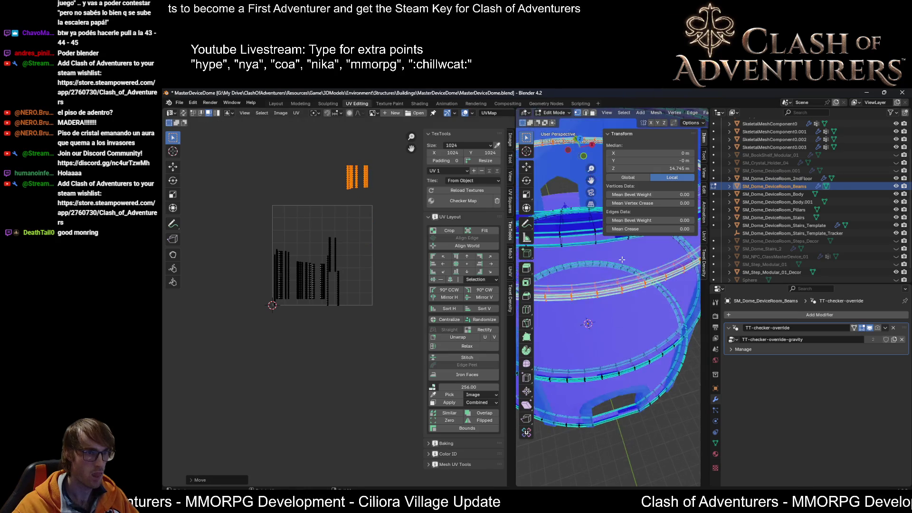
# Step: Link-select the remaining dome bands and rings one by one, then select the entire dome mesh
pyautogui.moveTo(615, 258); pyautogui.dragTo(611, 313, button='middle')
pyautogui.click(611, 313)
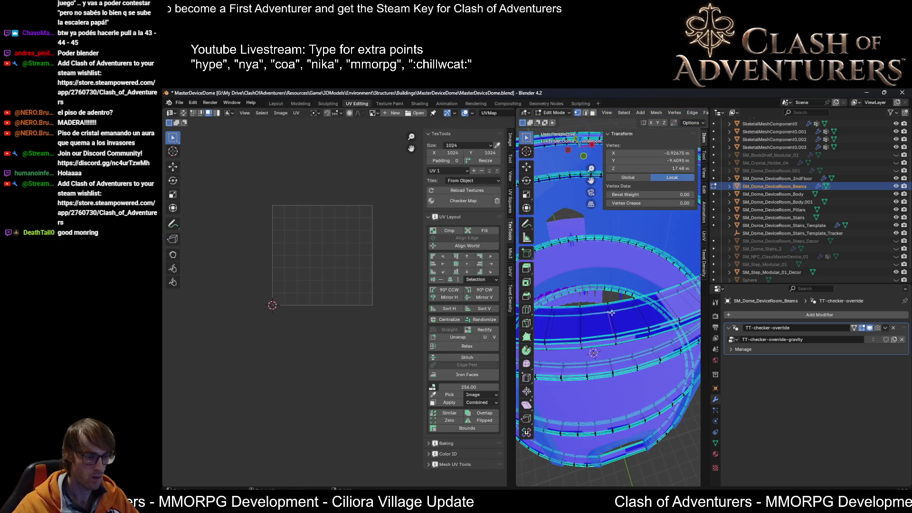
pyautogui.hotkey('ctrl', 'l')
pyautogui.click(618, 368)
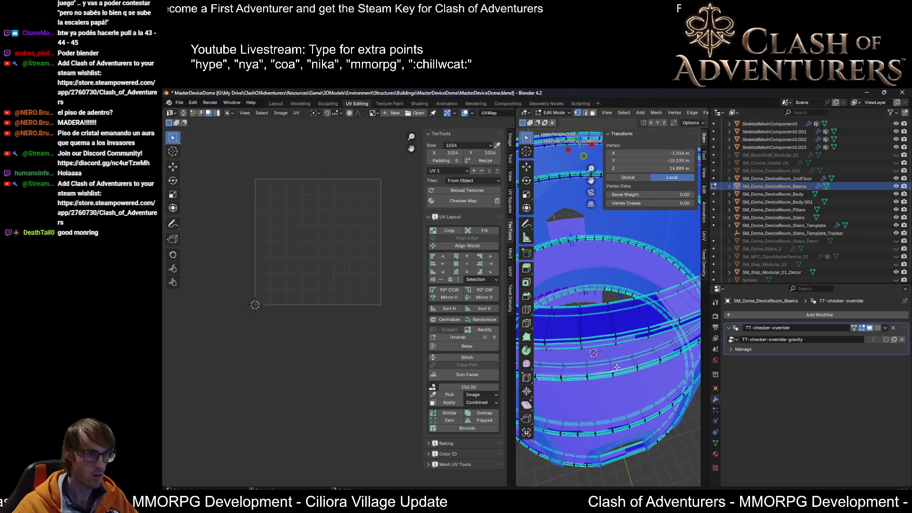
pyautogui.hotkey('ctrl', 'l')
pyautogui.scroll(2, 617, 374)
pyautogui.click(612, 318)
pyautogui.hotkey('ctrl', 'l')
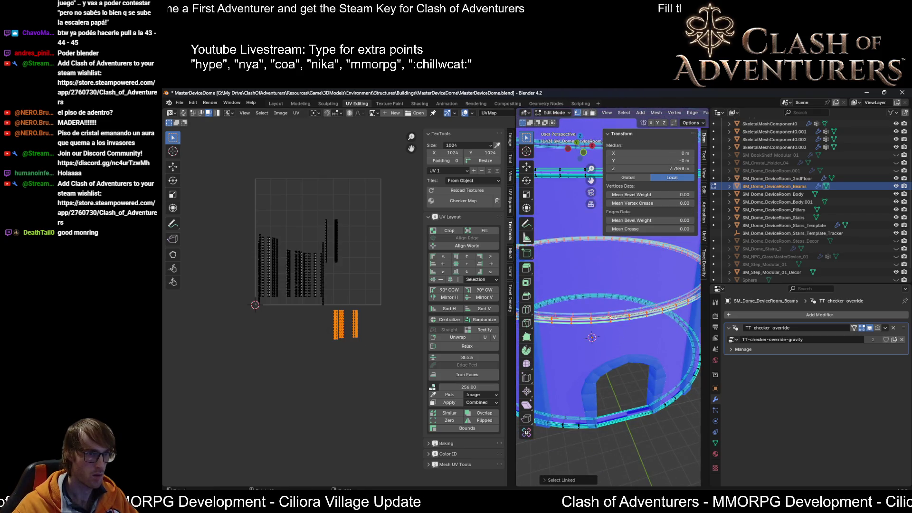
pyautogui.click(673, 403)
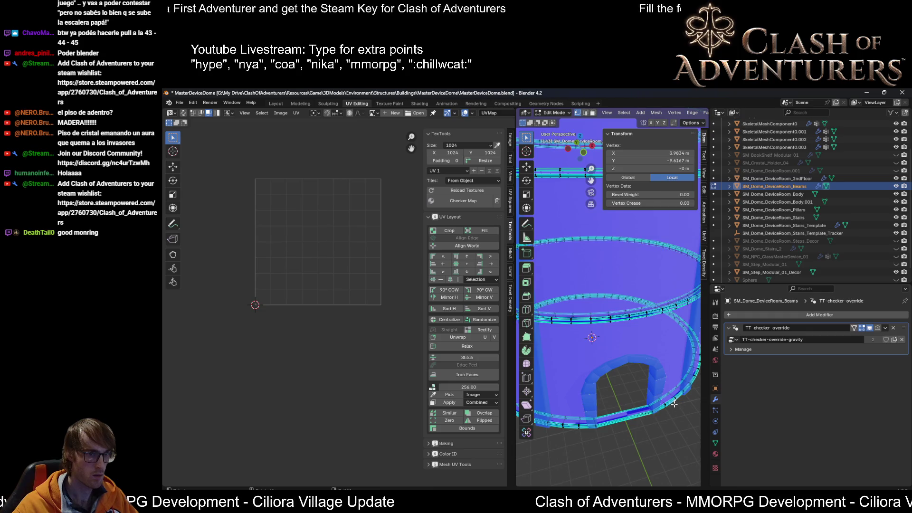
pyautogui.hotkey('ctrl', 'l')
pyautogui.press('a')
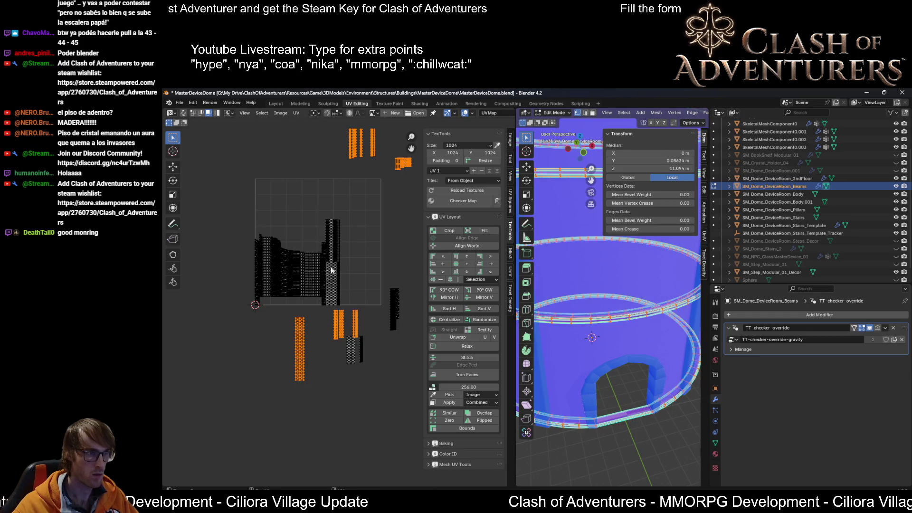
# Step: Select all UV islands, then Pack and Sort them into rows with the UniV Lite tools
pyautogui.press('a')
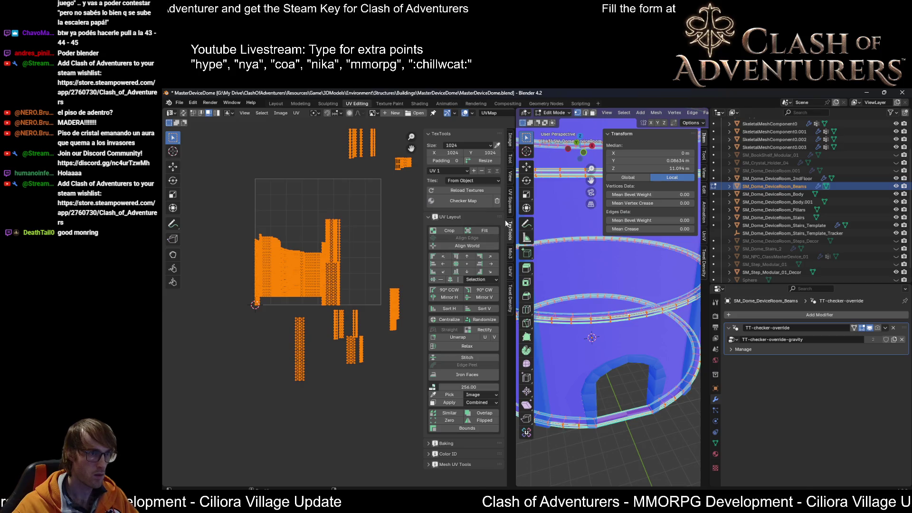
pyautogui.hotkey('alt', 'a')
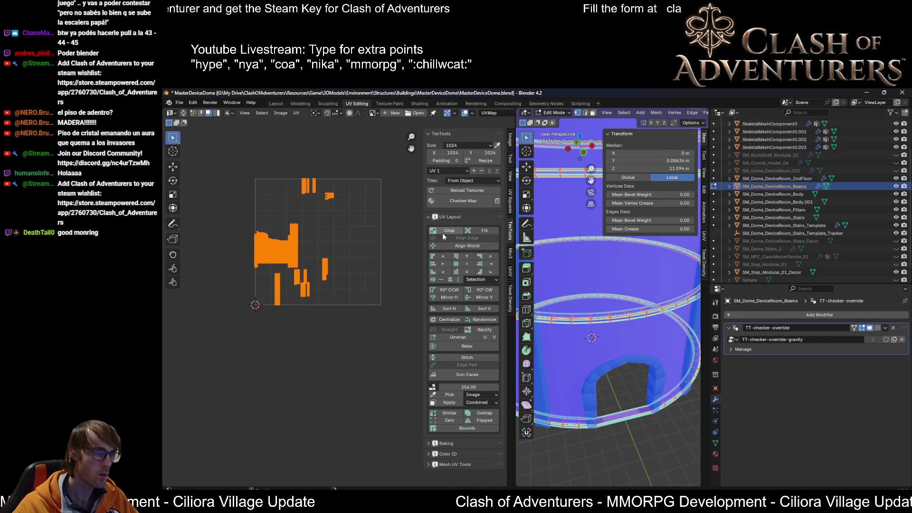
pyautogui.press('a')
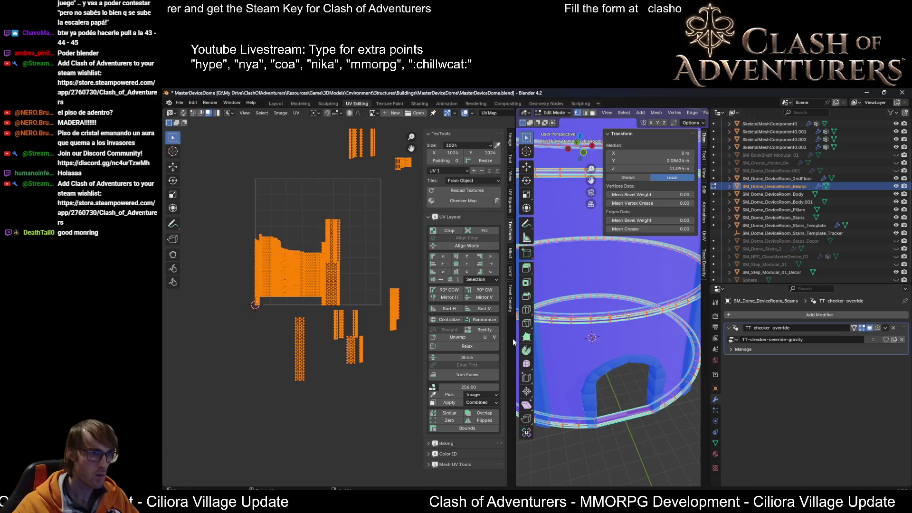
pyautogui.click(510, 303)
pyautogui.click(512, 272)
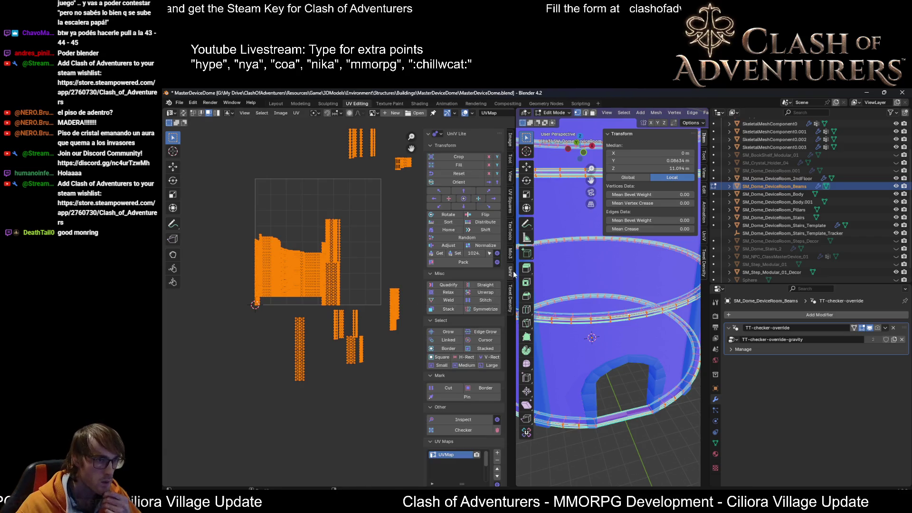
pyautogui.click(462, 262)
pyautogui.scroll(2, 343, 274)
pyautogui.scroll(3, 389, 247)
pyautogui.scroll(3, 390, 247)
pyautogui.scroll(2, 383, 248)
pyautogui.scroll(2, 357, 207)
pyautogui.scroll(2, 356, 208)
pyautogui.scroll(2, 357, 211)
pyautogui.scroll(-2, 349, 270)
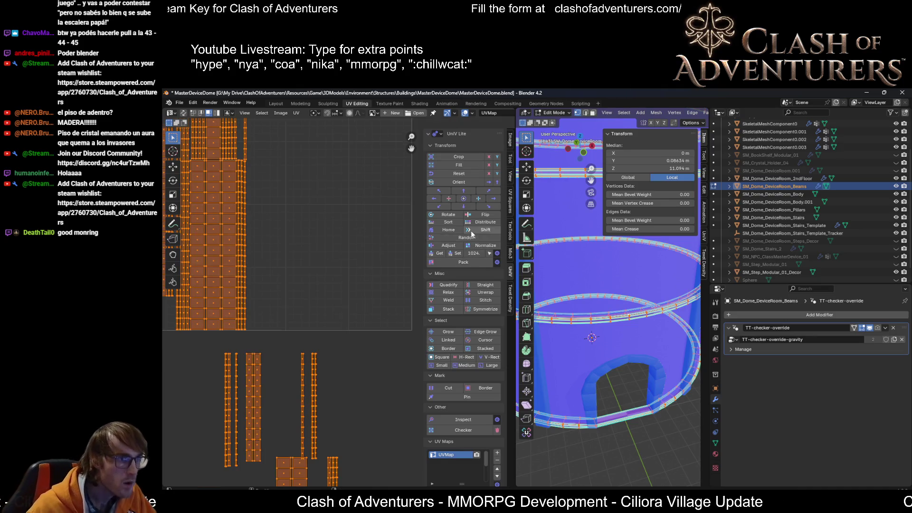
pyautogui.click(442, 222)
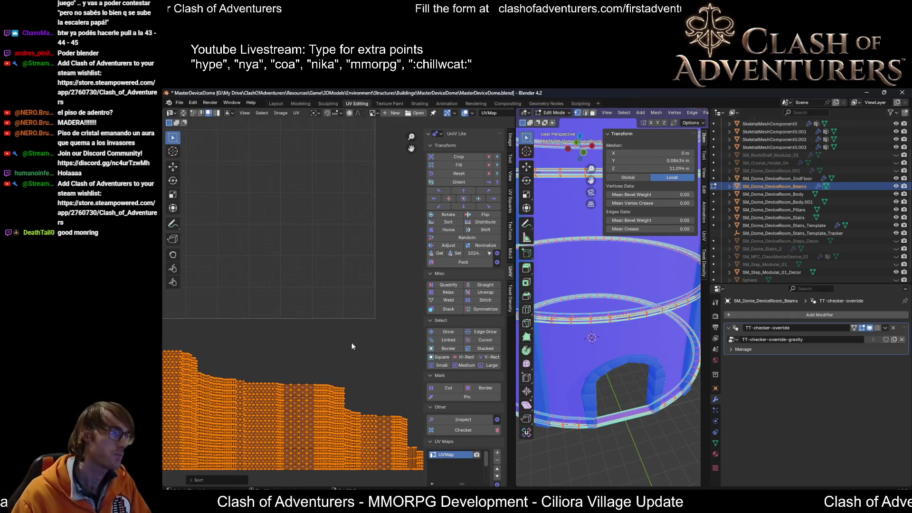
# Step: Move the sorted island block into the 0–1 UV square
pyautogui.press('Home')
pyautogui.press('g')
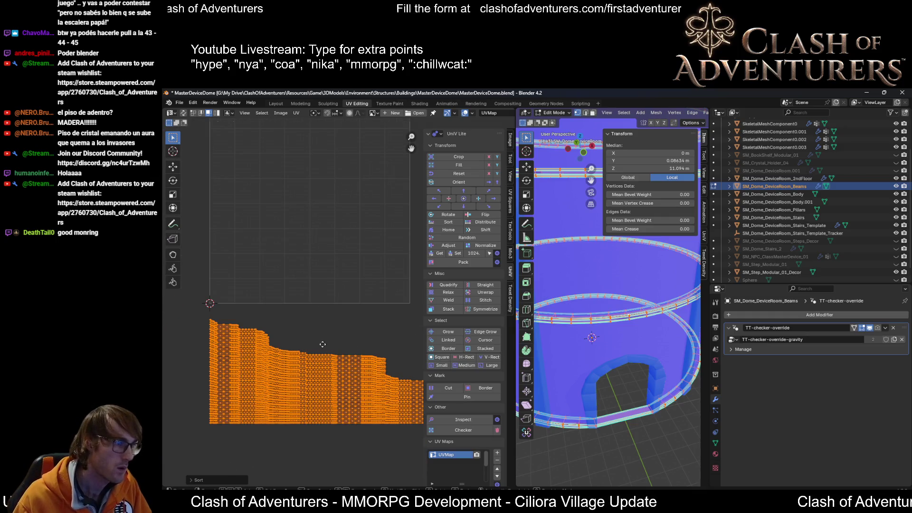
pyautogui.click(334, 218)
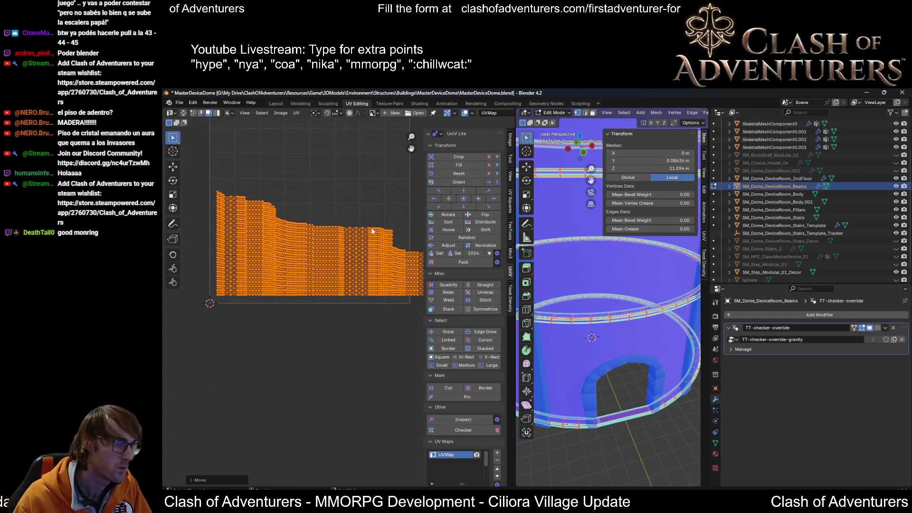
pyautogui.scroll(-3, 372, 230)
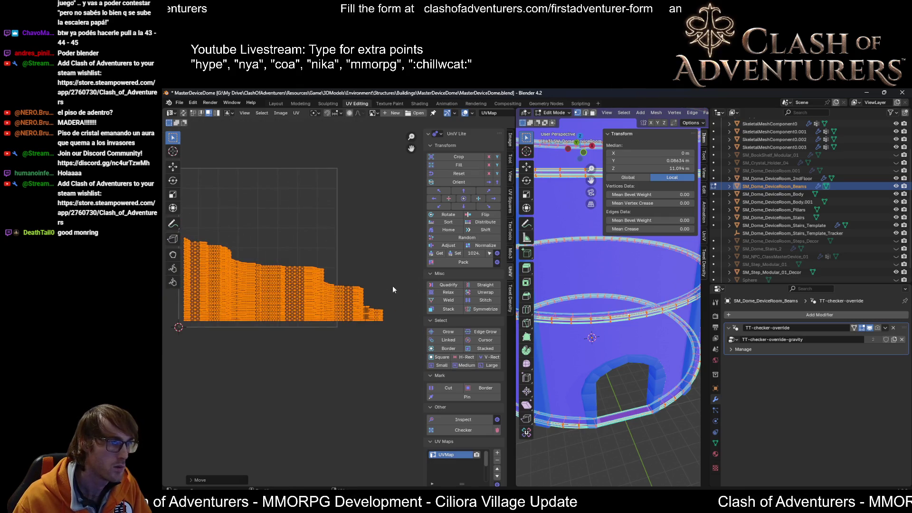
pyautogui.scroll(1, 391, 284)
pyautogui.scroll(1, 402, 282)
pyautogui.scroll(1, 379, 270)
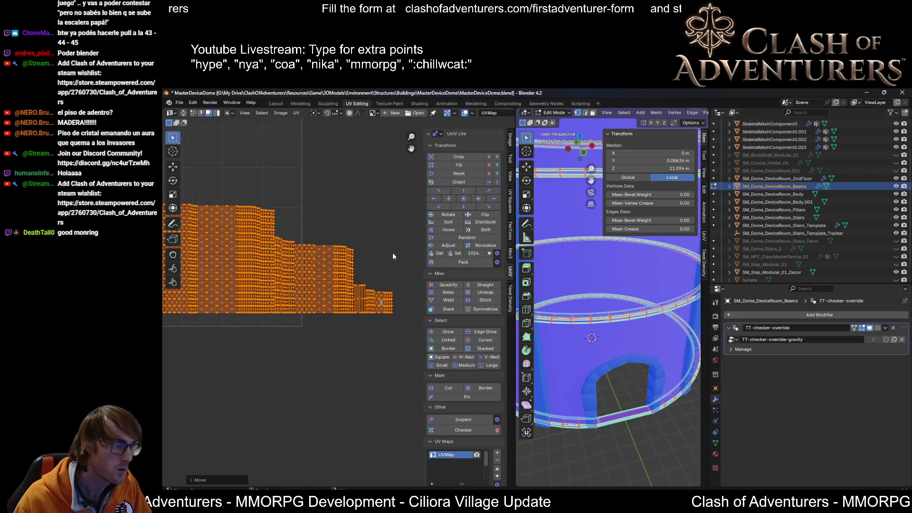
# Step: Stack the right-hand group of islands above the left group and reselect all islands
pyautogui.moveTo(402, 258); pyautogui.dragTo(275, 349)
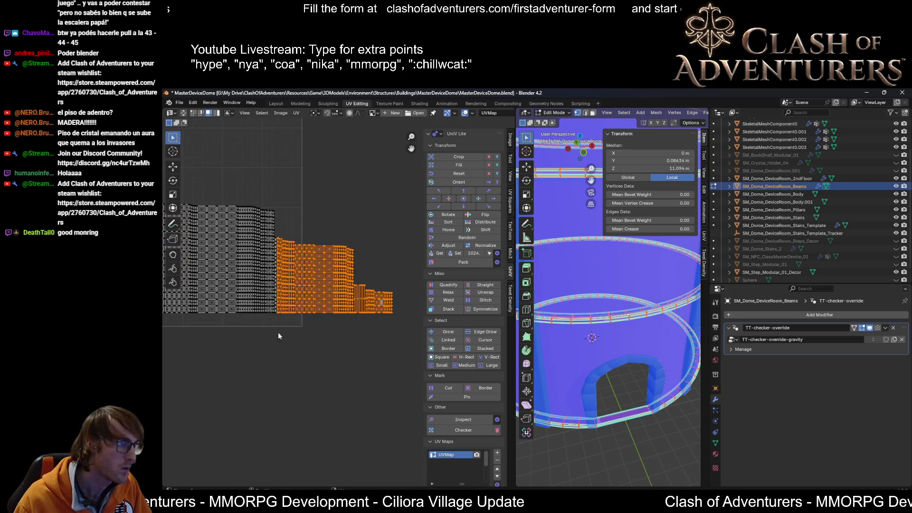
pyautogui.scroll(2, 278, 339)
pyautogui.scroll(2, 329, 296)
pyautogui.scroll(1, 337, 263)
pyautogui.scroll(1, 344, 232)
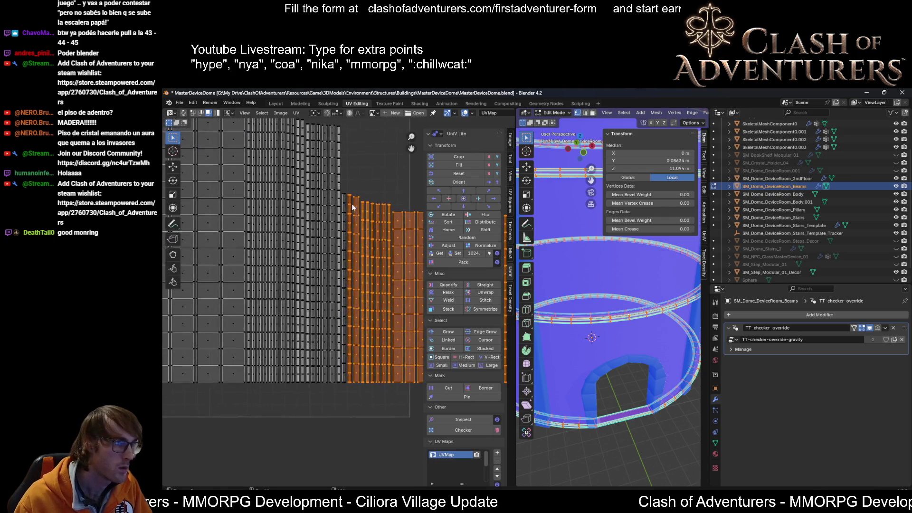
pyautogui.scroll(1, 353, 193)
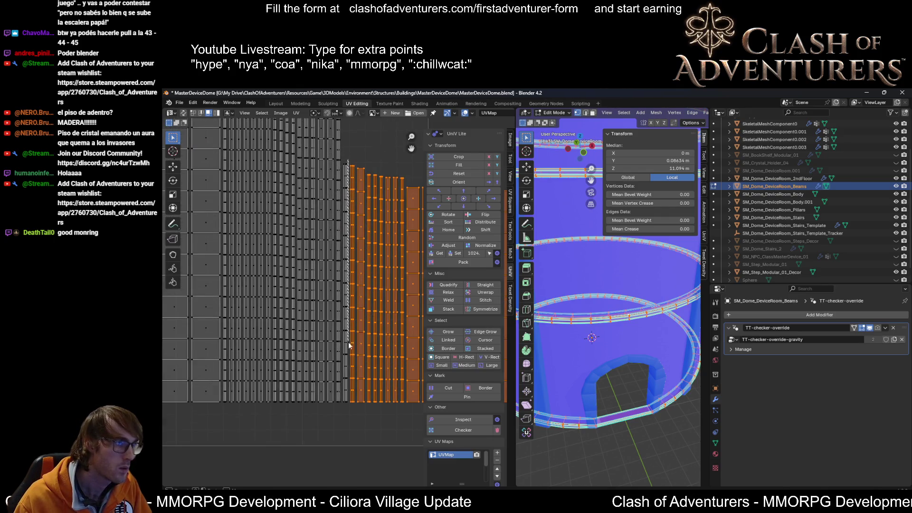
pyautogui.scroll(-5, 348, 380)
pyautogui.scroll(-1, 349, 380)
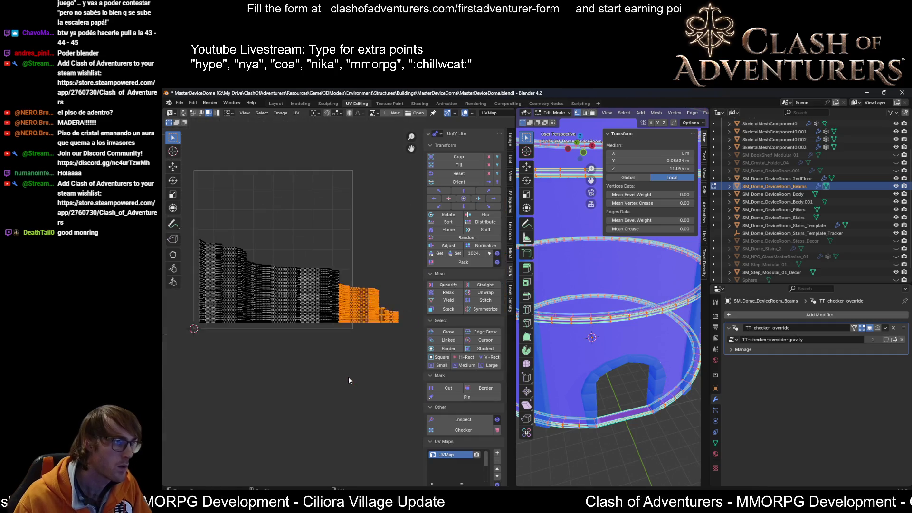
pyautogui.press('g')
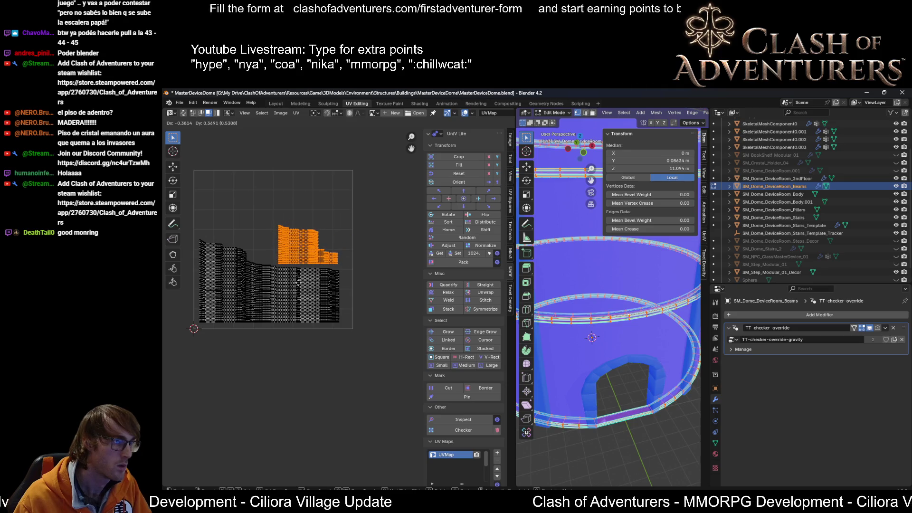
pyautogui.click(299, 283)
pyautogui.press('a')
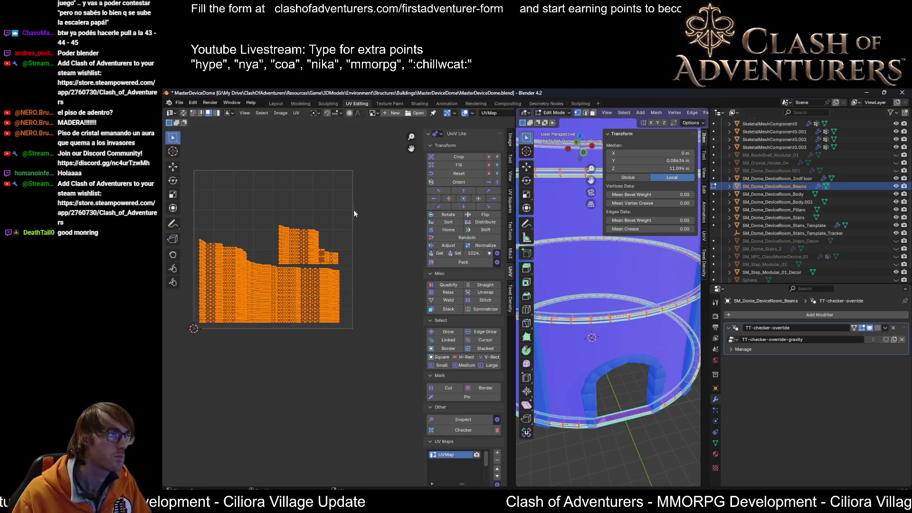
pyautogui.click(510, 183)
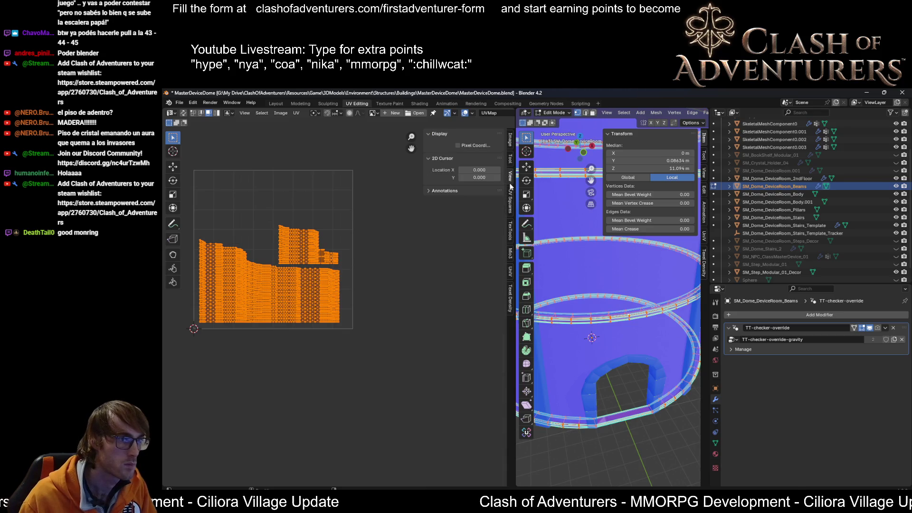
# Step: Rotate the selected UV islands by 90° from the TexTools layout panel
pyautogui.click(510, 226)
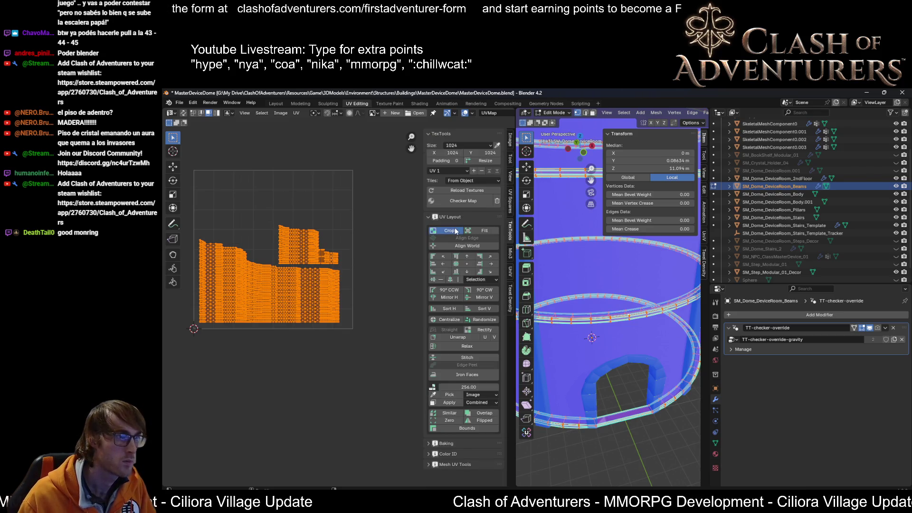
pyautogui.scroll(1, 307, 243)
pyautogui.scroll(1, 309, 243)
pyautogui.moveTo(323, 259); pyautogui.dragTo(409, 306, button='middle')
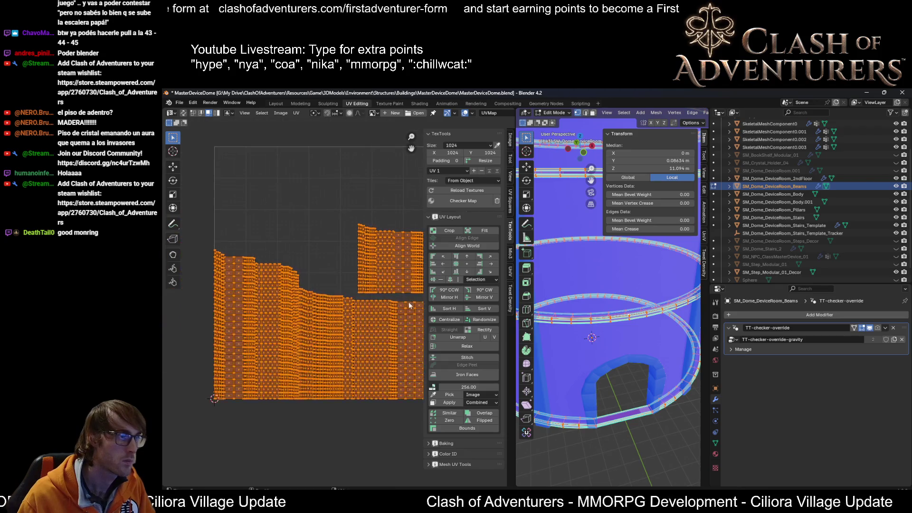
pyautogui.scroll(-1, 377, 263)
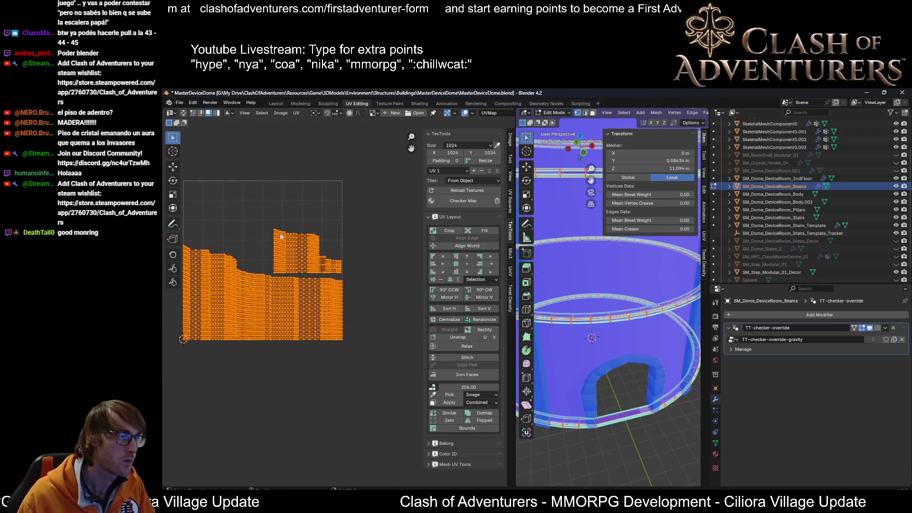
pyautogui.scroll(-1, 364, 239)
pyautogui.press('r')
pyautogui.write('90')
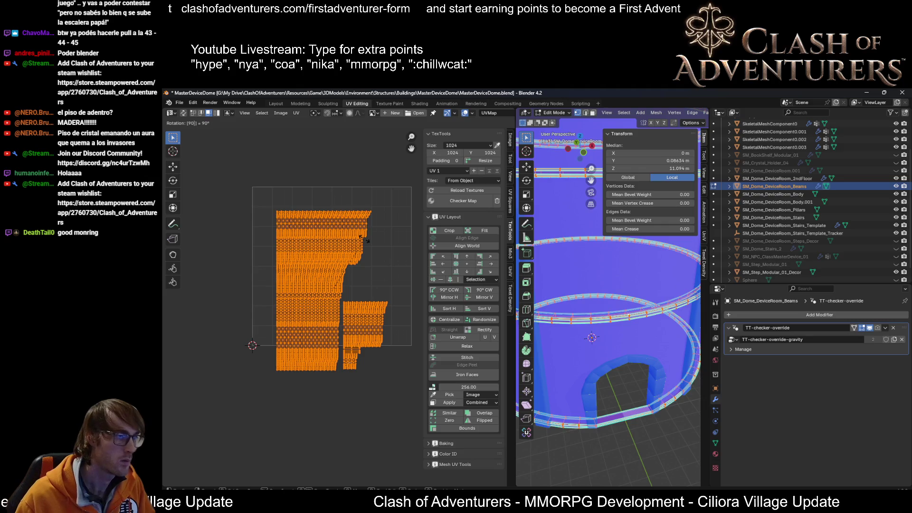
pyautogui.press('Return')
pyautogui.scroll(1, 350, 230)
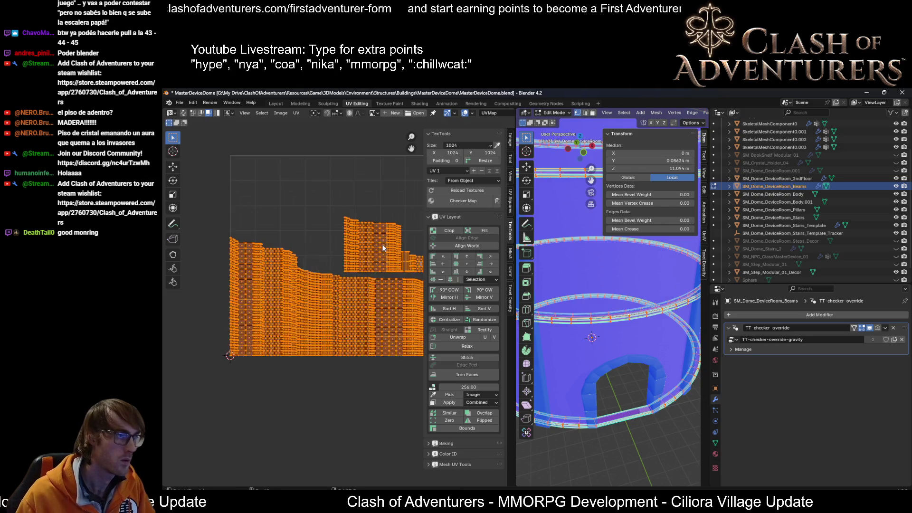
pyautogui.scroll(1, 347, 228)
# Step: Shift the upper-right island group further left over the main band
pyautogui.moveTo(381, 204); pyautogui.dragTo(288, 273)
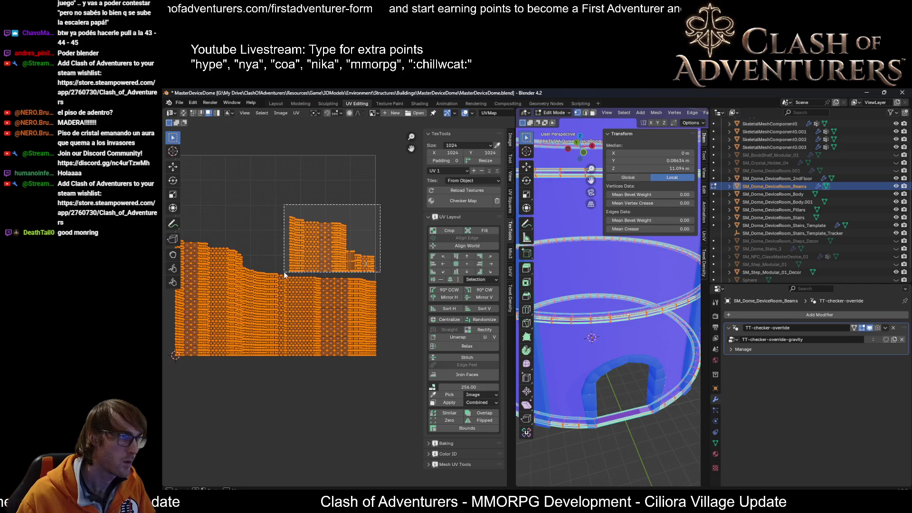
pyautogui.press('g')
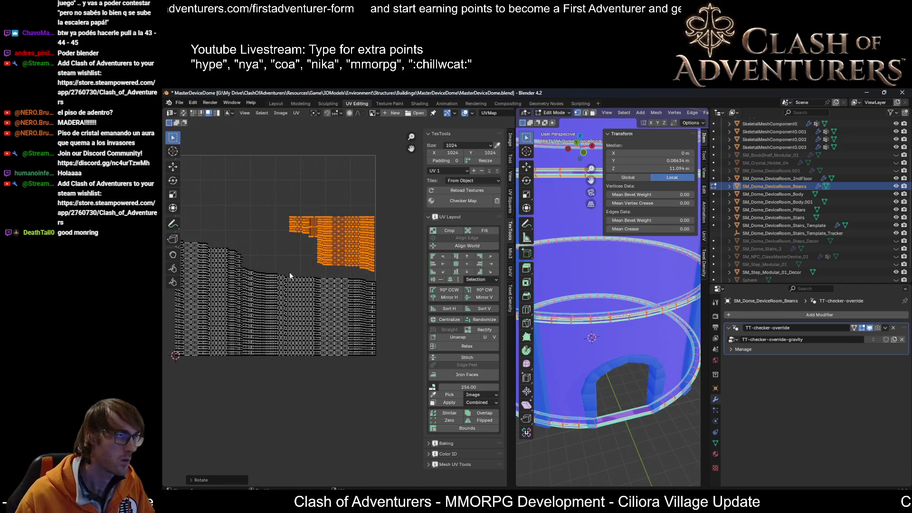
pyautogui.click(216, 271)
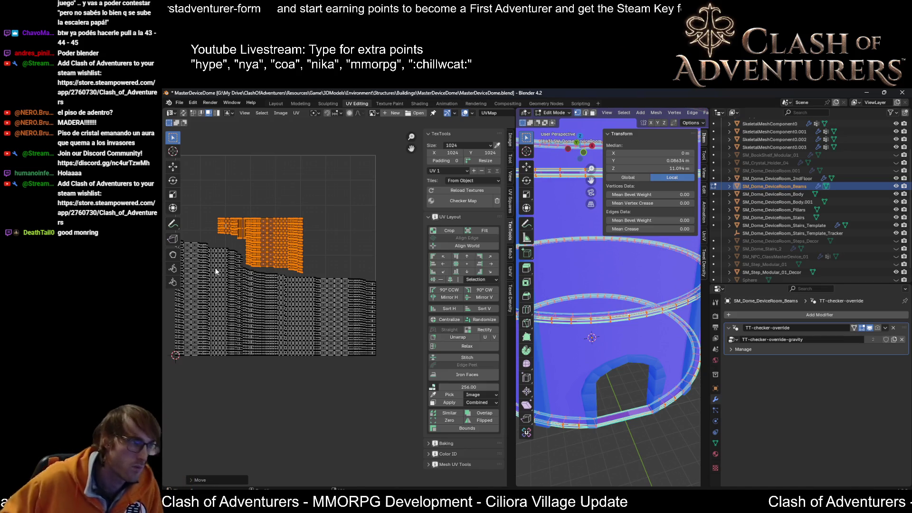
# Step: Move the tall right strip of the lower band up beside the upper island group
pyautogui.moveTo(265, 269); pyautogui.dragTo(307, 263, button='middle')
pyautogui.press('g')
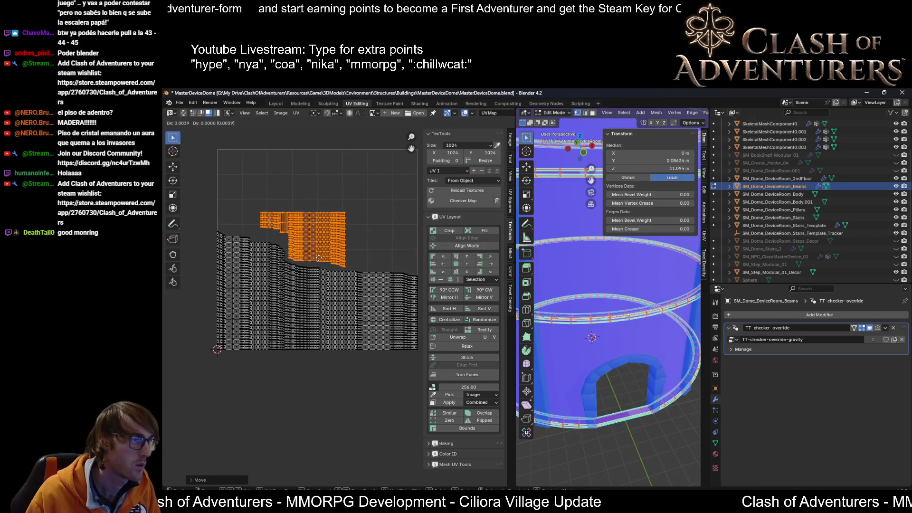
pyautogui.scroll(1, 325, 257)
pyautogui.moveTo(435, 287); pyautogui.dragTo(356, 245, button='middle')
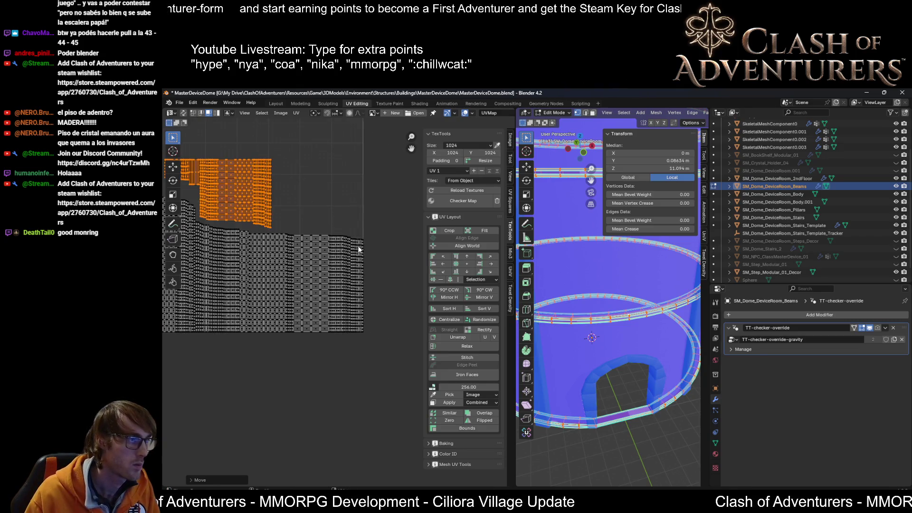
pyautogui.moveTo(379, 218); pyautogui.dragTo(330, 339)
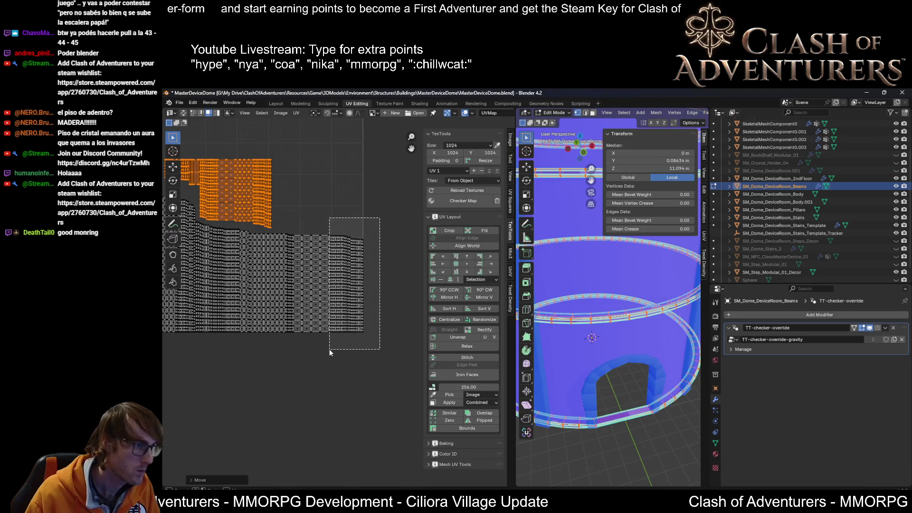
pyautogui.press('g')
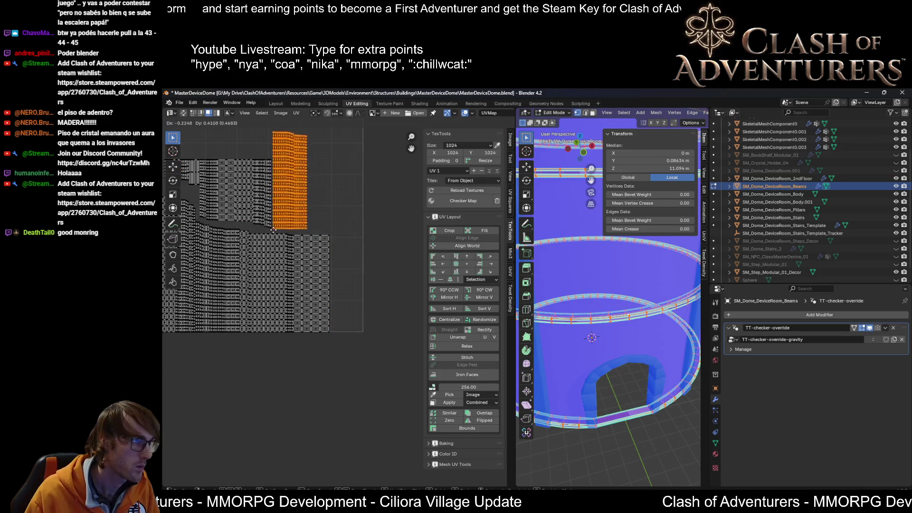
pyautogui.click(271, 230)
pyautogui.scroll(-1, 285, 235)
# Step: Select the whole upper group with the tall strip and nudge it slightly lower-left into place
pyautogui.moveTo(300, 235); pyautogui.dragTo(364, 259, button='middle')
pyautogui.scroll(1, 357, 253)
pyautogui.moveTo(363, 213); pyautogui.dragTo(341, 268)
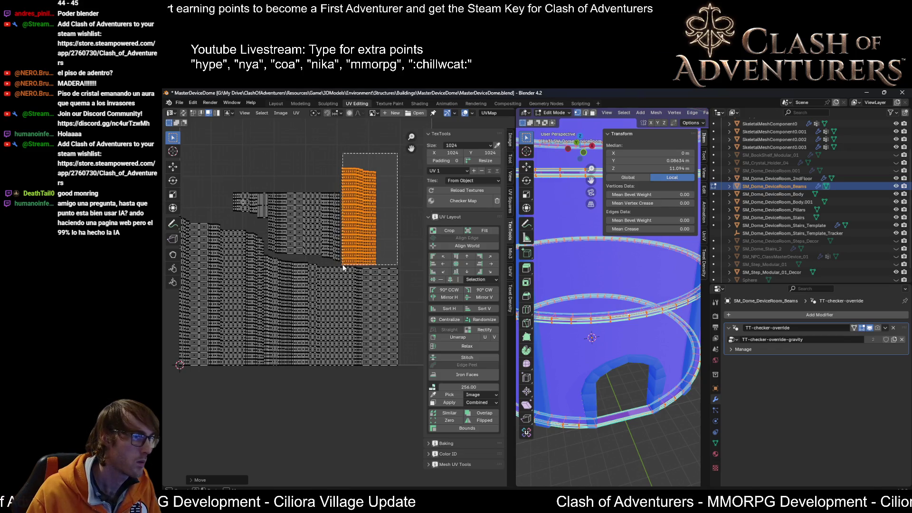
pyautogui.moveTo(223, 191); pyautogui.dragTo(347, 224)
pyautogui.moveTo(263, 220); pyautogui.dragTo(364, 249)
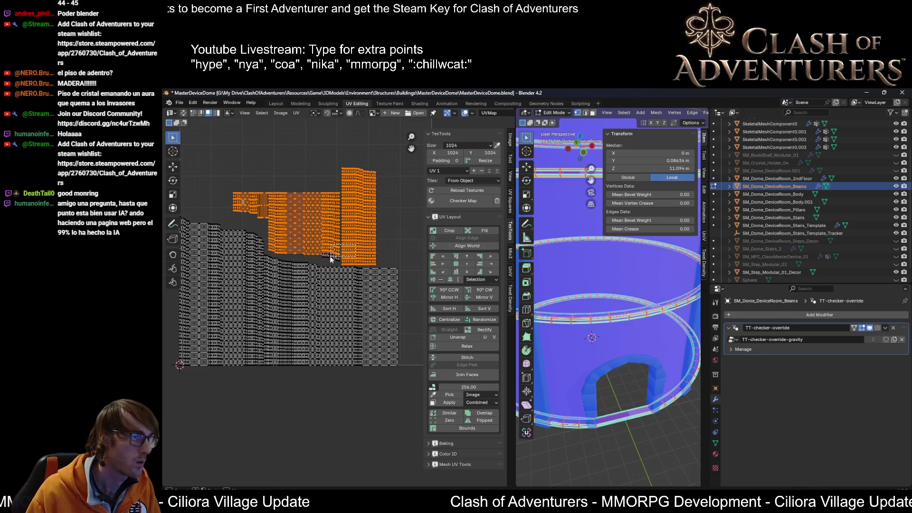
pyautogui.press('g')
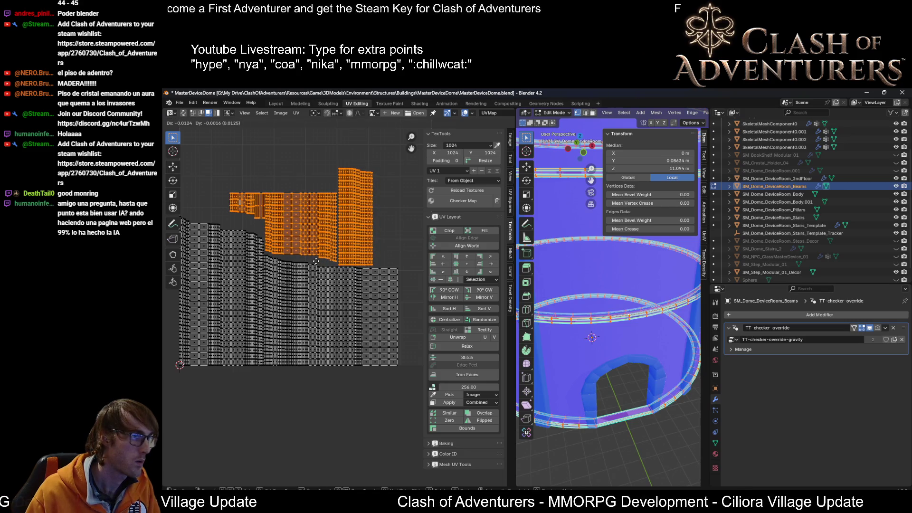
pyautogui.click(316, 261)
pyautogui.scroll(1, 345, 260)
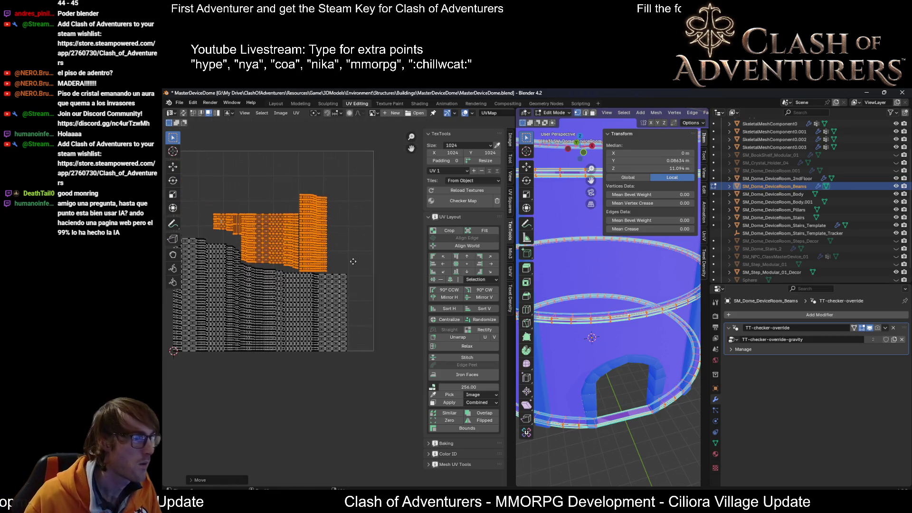
pyautogui.scroll(2, 345, 261)
pyautogui.scroll(-1, 373, 271)
pyautogui.scroll(-1, 364, 274)
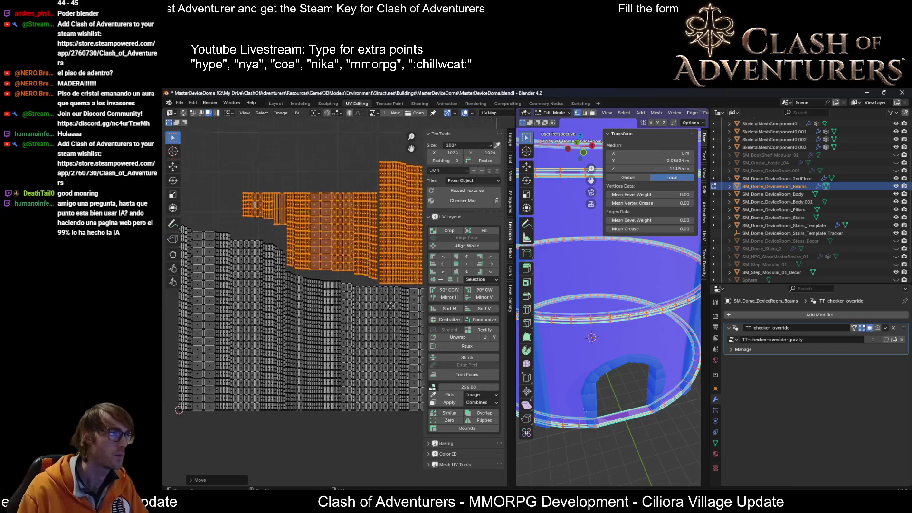
pyautogui.scroll(-1, 350, 280)
pyautogui.scroll(-1, 337, 287)
# Step: Scale the islands to fill the UV square and review the packed layout, then clear the selection
pyautogui.click(447, 231)
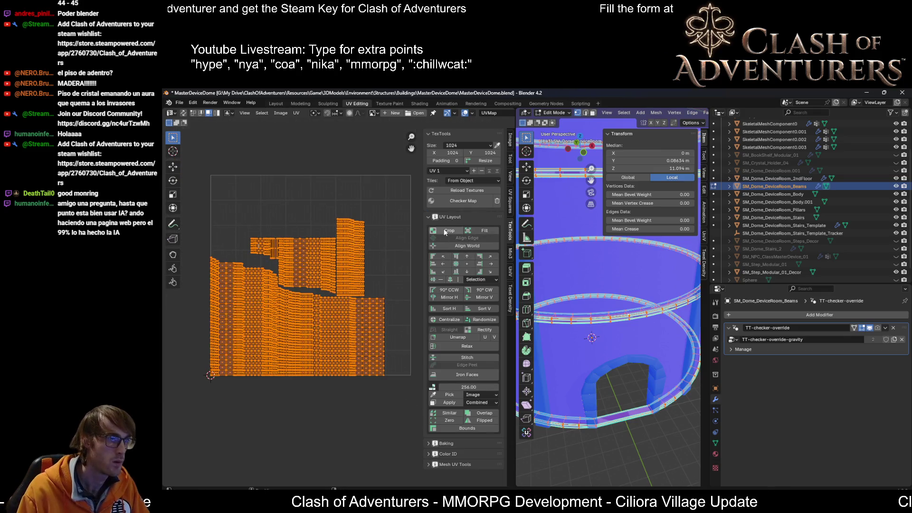
pyautogui.moveTo(396, 253); pyautogui.dragTo(397, 270, button='middle')
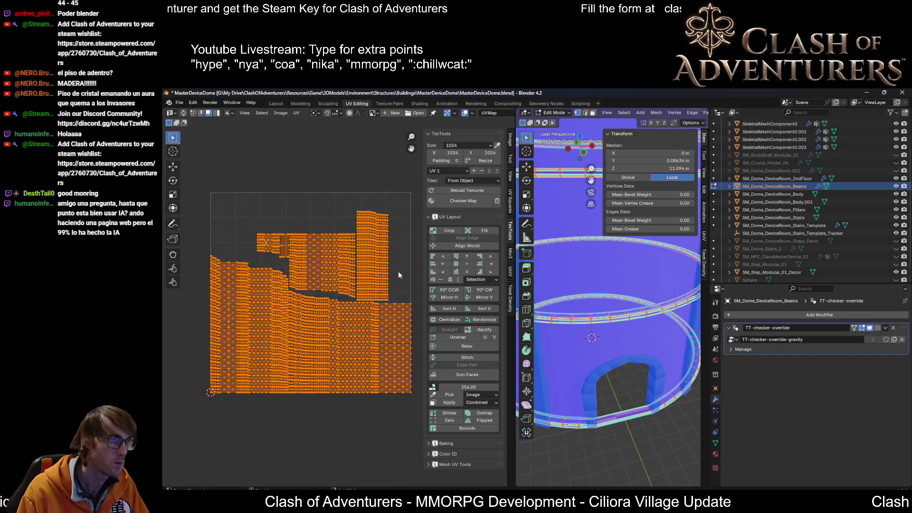
pyautogui.scroll(1, 390, 258)
pyautogui.scroll(-1, 387, 260)
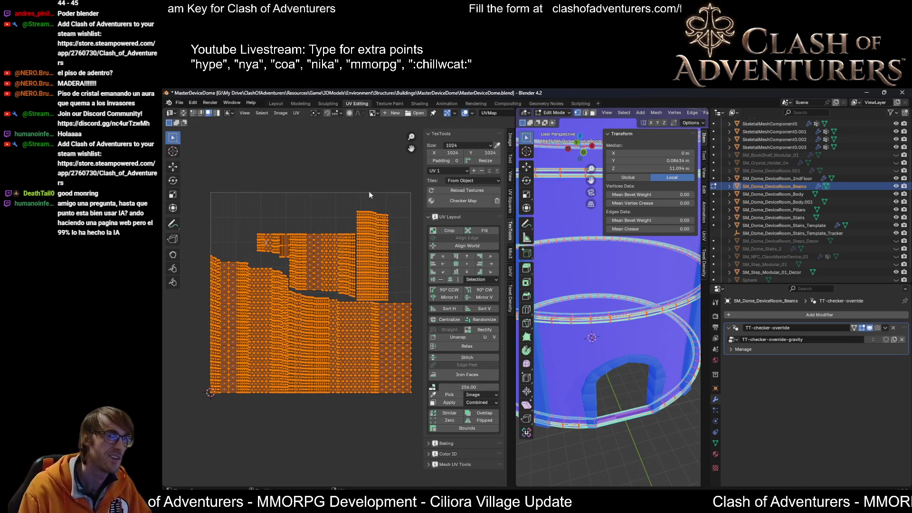
pyautogui.scroll(2, 353, 307)
pyautogui.click(336, 286)
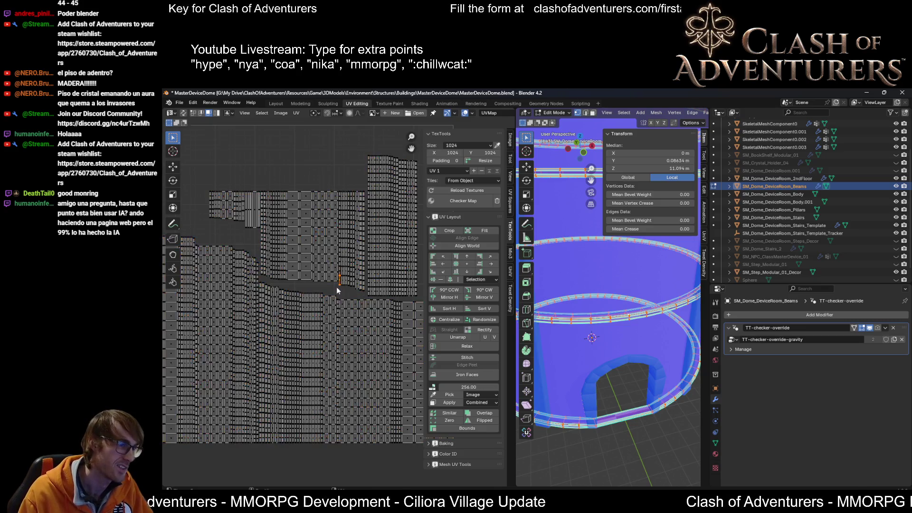
pyautogui.scroll(-3, 336, 286)
pyautogui.scroll(2, 344, 293)
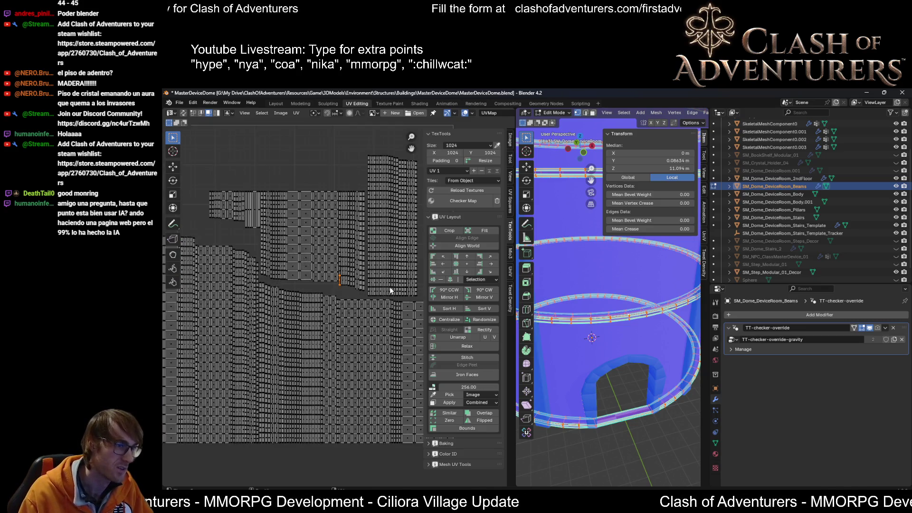
pyautogui.scroll(-2, 367, 288)
pyautogui.scroll(1, 356, 306)
pyautogui.scroll(1, 373, 288)
pyautogui.scroll(-2, 372, 287)
pyautogui.scroll(3, 372, 287)
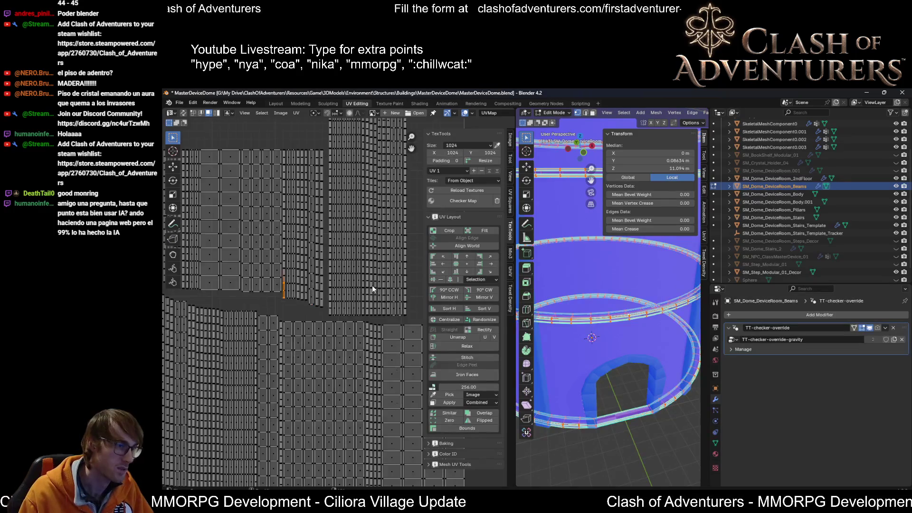
pyautogui.scroll(-3, 372, 286)
pyautogui.scroll(2, 372, 285)
pyautogui.scroll(-1, 371, 285)
pyautogui.scroll(2, 371, 285)
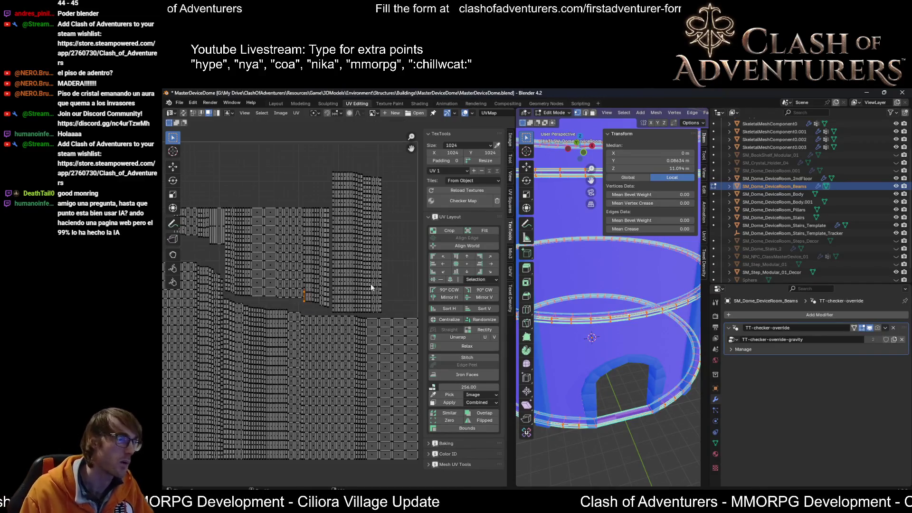
pyautogui.scroll(-1, 372, 287)
pyautogui.moveTo(381, 297); pyautogui.dragTo(394, 303, button='middle')
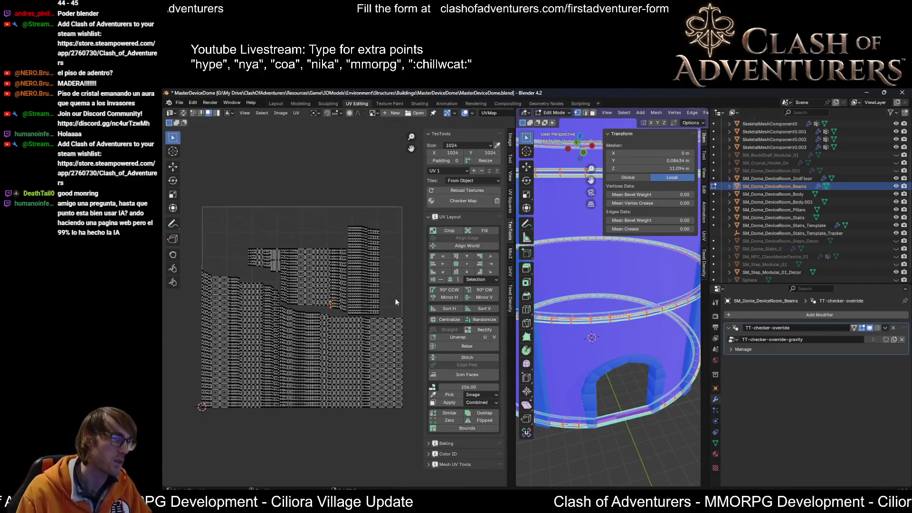
pyautogui.scroll(1, 397, 297)
pyautogui.scroll(-1, 395, 296)
pyautogui.scroll(1, 394, 291)
pyautogui.scroll(-1, 394, 291)
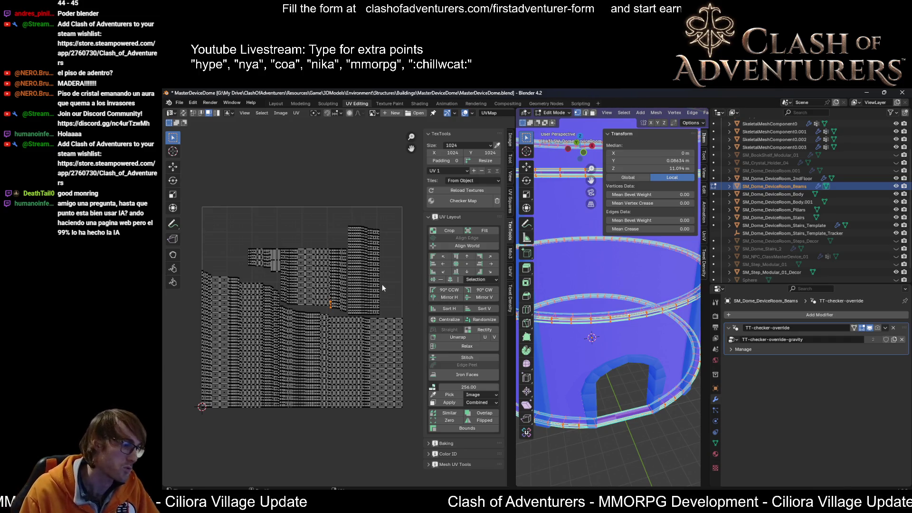
pyautogui.scroll(-1, 376, 308)
pyautogui.scroll(1, 376, 318)
pyautogui.scroll(-1, 380, 305)
pyautogui.scroll(1, 380, 305)
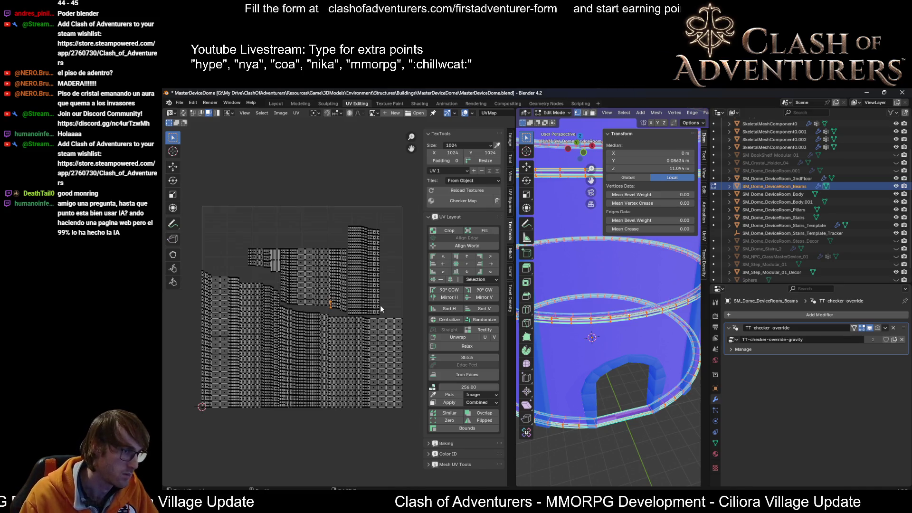
pyautogui.scroll(1, 385, 257)
pyautogui.moveTo(398, 193)
pyautogui.mouseDown()
pyautogui.moveTo(352, 324)
pyautogui.moveTo(358, 320)
pyautogui.mouseUp()
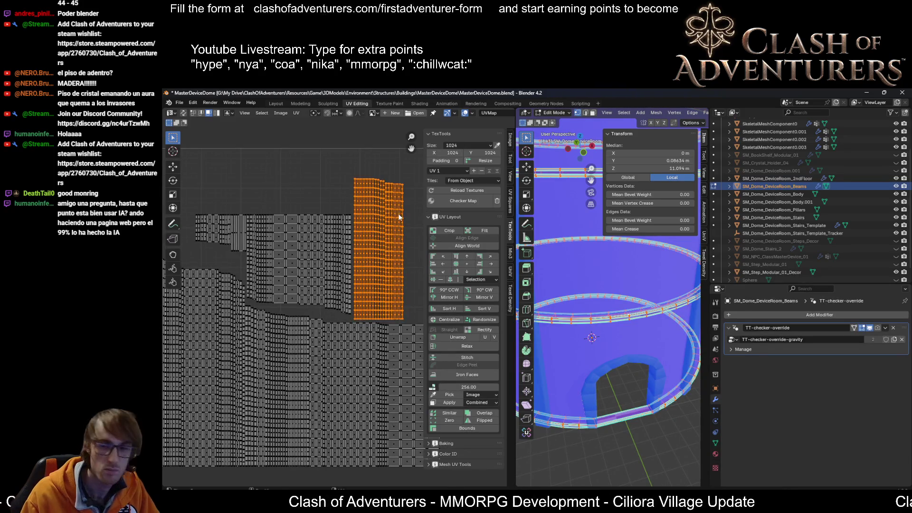
pyautogui.scroll(-2, 397, 242)
pyautogui.scroll(3, 400, 245)
pyautogui.scroll(-2, 402, 237)
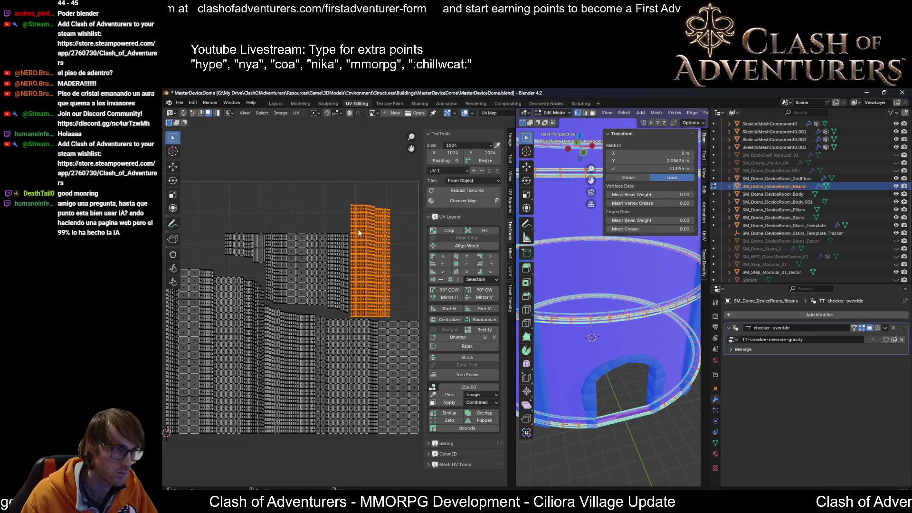
pyautogui.click(392, 238)
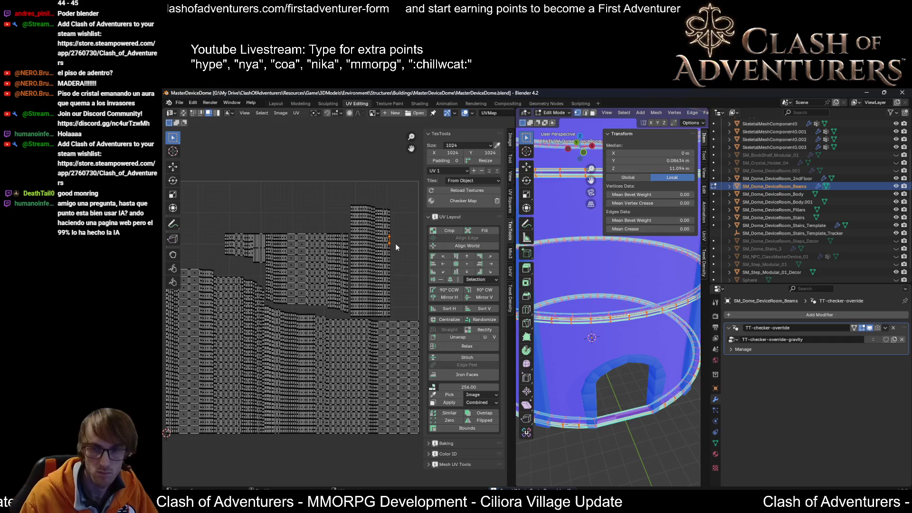
# Step: Return the beams mesh to Object Mode and save the MasterDeviceDome file
pyautogui.press('Tab')
pyautogui.hotkey('ctrl', 's')
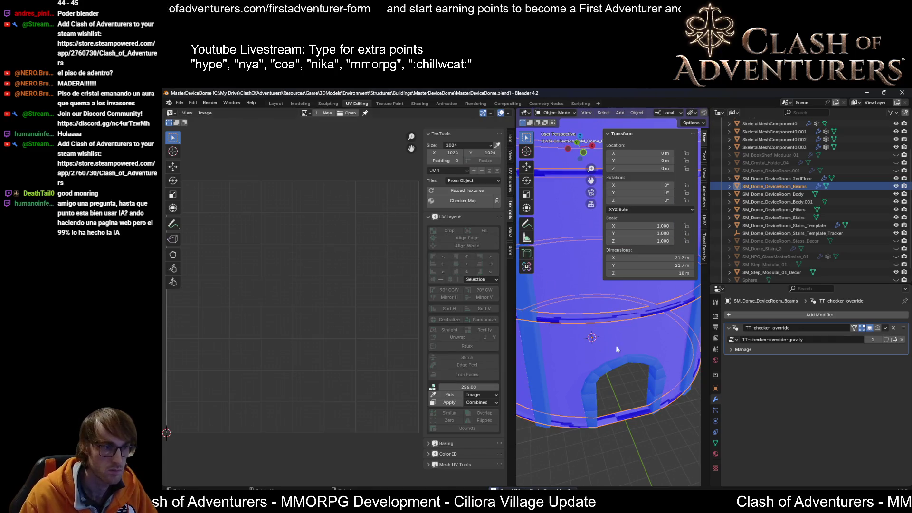
# Step: Remove the TT-checker-override modifier from the beams and check them in edit mode
pyautogui.moveTo(608, 345); pyautogui.dragTo(591, 331, button='middle')
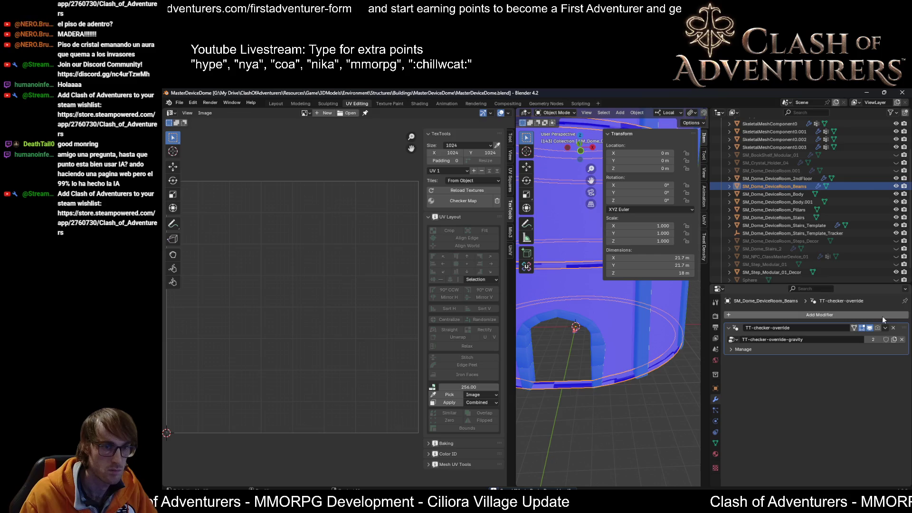
pyautogui.click(893, 327)
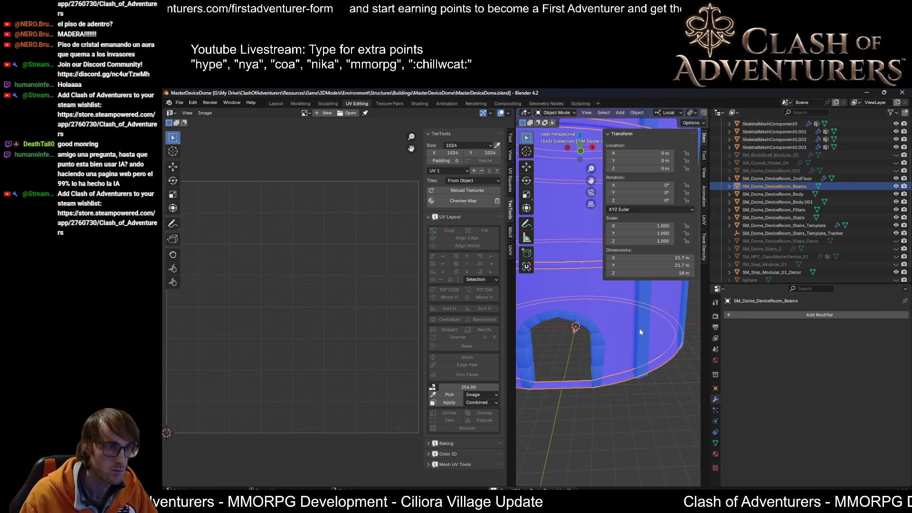
pyautogui.scroll(-5, 651, 336)
pyautogui.press('Tab')
pyautogui.press('Tab')
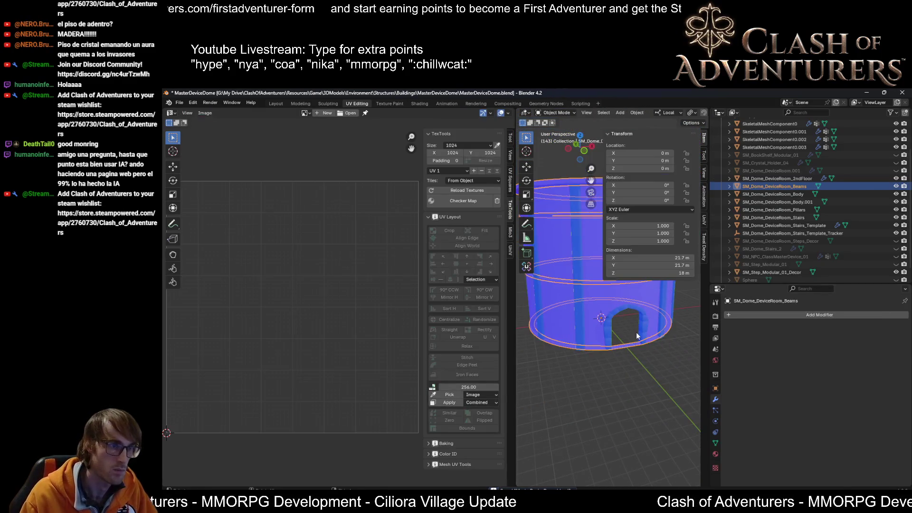
pyautogui.moveTo(631, 327)
pyautogui.mouseDown(button='middle')
pyautogui.moveTo(608, 329)
pyautogui.moveTo(605, 315)
pyautogui.moveTo(654, 301)
pyautogui.mouseUp(button='middle')
pyautogui.scroll(-2, 605, 314)
pyautogui.scroll(4, 606, 319)
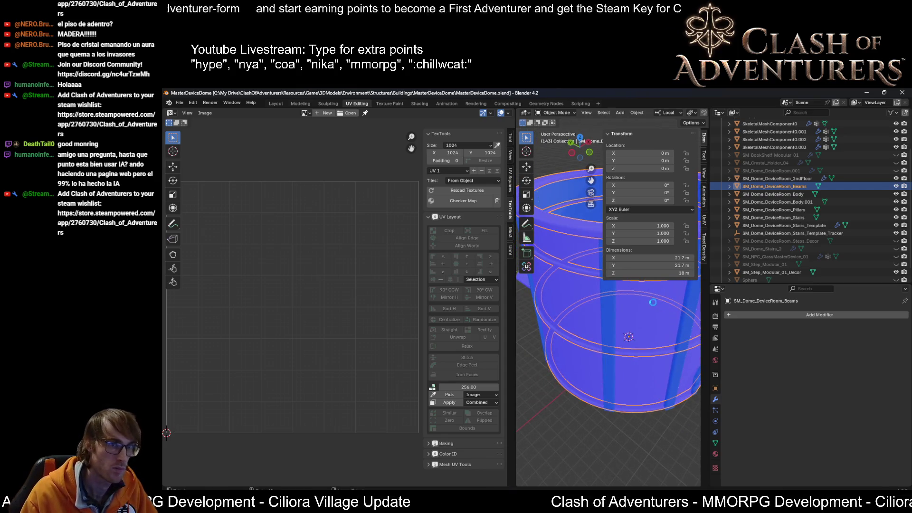
pyautogui.scroll(3, 632, 320)
pyautogui.moveTo(632, 320); pyautogui.dragTo(610, 317, button='middle')
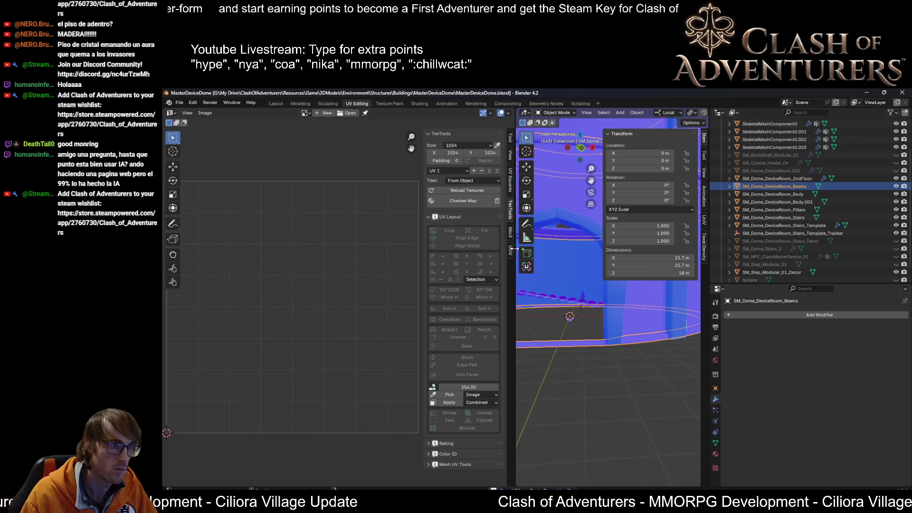
pyautogui.moveTo(513, 248); pyautogui.dragTo(302, 248)
pyautogui.press('Tab')
pyautogui.scroll(2, 484, 288)
pyautogui.scroll(2, 488, 288)
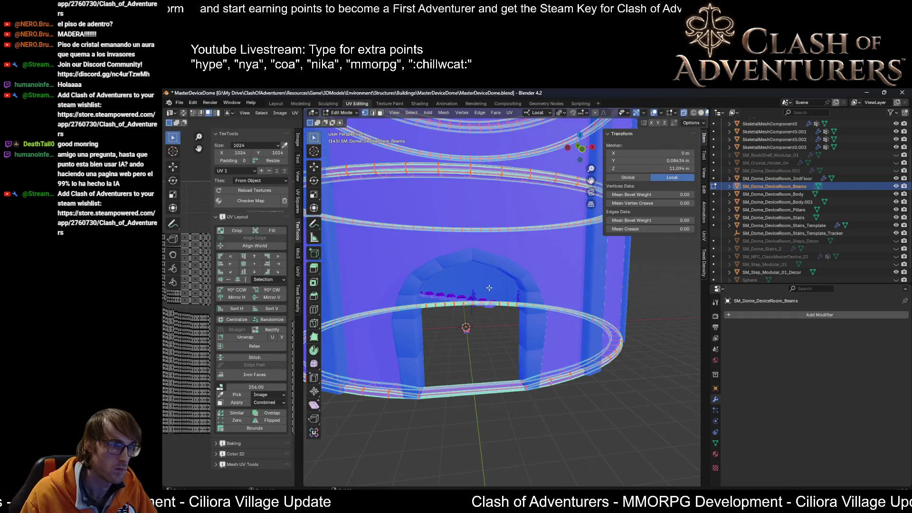
pyautogui.press('Tab')
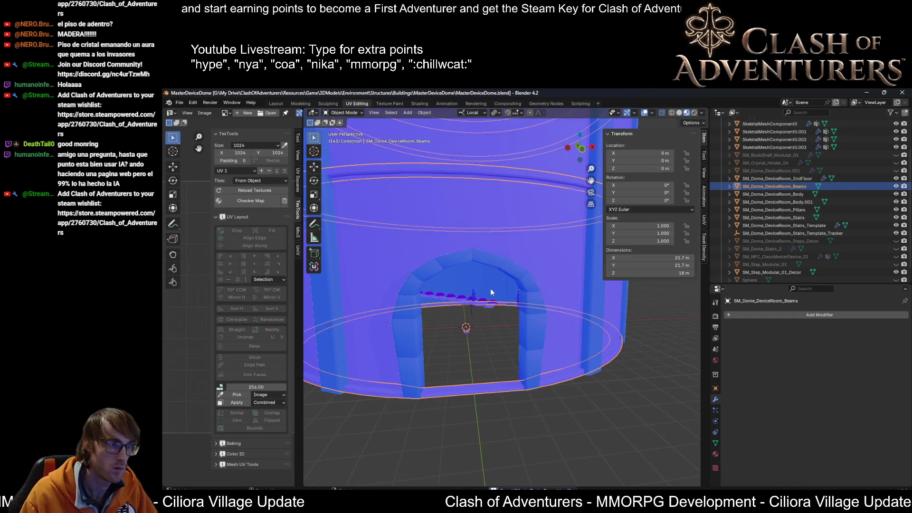
# Step: Export the beams as SM_Dome_DeviceRoom_Beams.fbx, then select the door arch object
pyautogui.hotkey('ctrl', 'shift', 'e')
pyautogui.click(475, 225)
pyautogui.press('Delete')
pyautogui.click(470, 217)
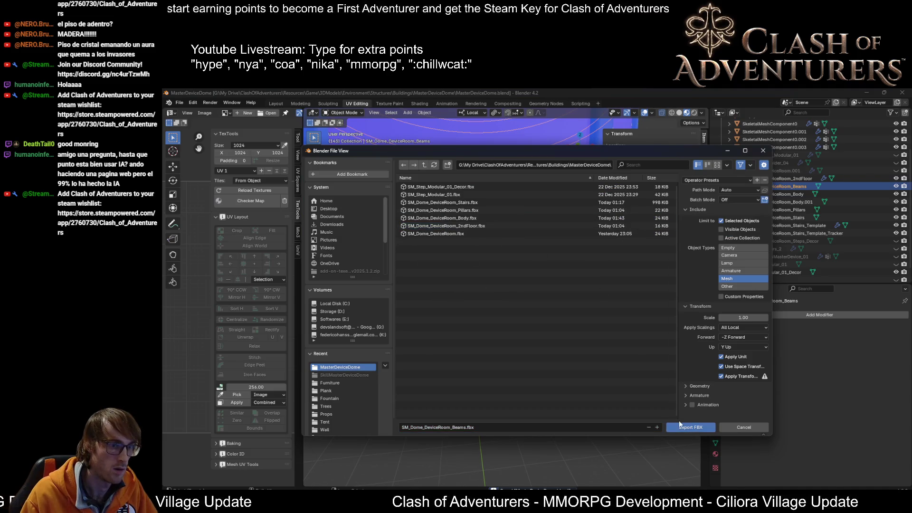
pyautogui.click(689, 427)
pyautogui.press('Tab')
pyautogui.press('Tab')
pyautogui.click(559, 330)
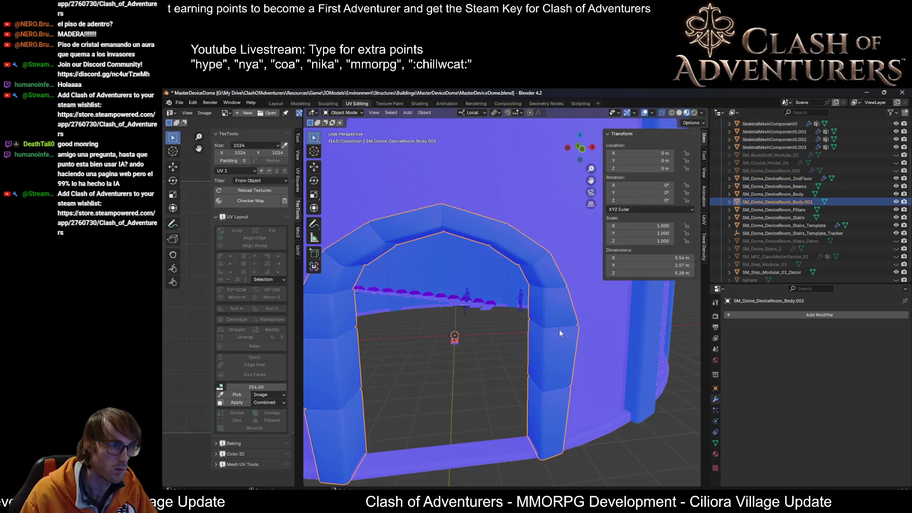
# Step: Rename the arch object SM_Dome_DeviceRoom_Door_Frame_01 in the Outliner and enter edit mode
pyautogui.doubleClick(780, 201)
pyautogui.scroll(-1, 794, 205)
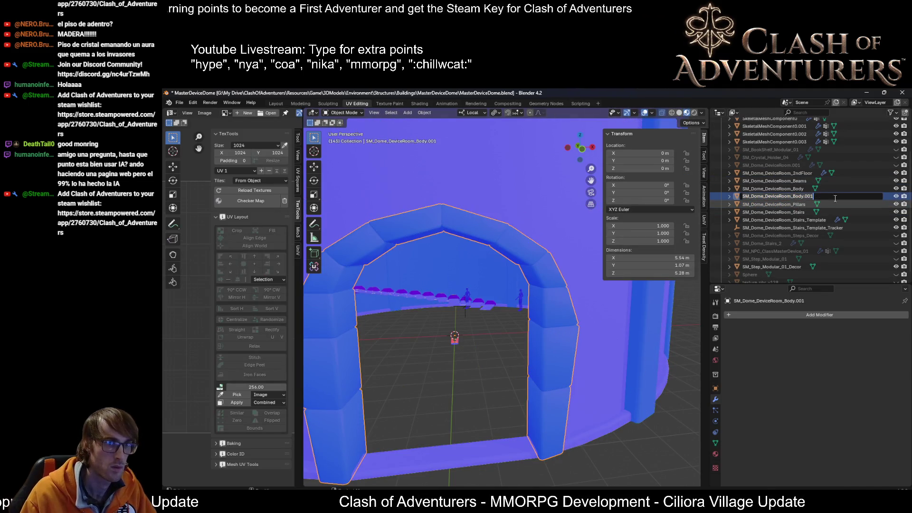
pyautogui.press('BackSpace')
pyautogui.press('BackSpace')
pyautogui.press('BackSpace')
pyautogui.press('BackSpace')
pyautogui.press('BackSpace')
pyautogui.press('BackSpace')
pyautogui.write('Door_Frame')
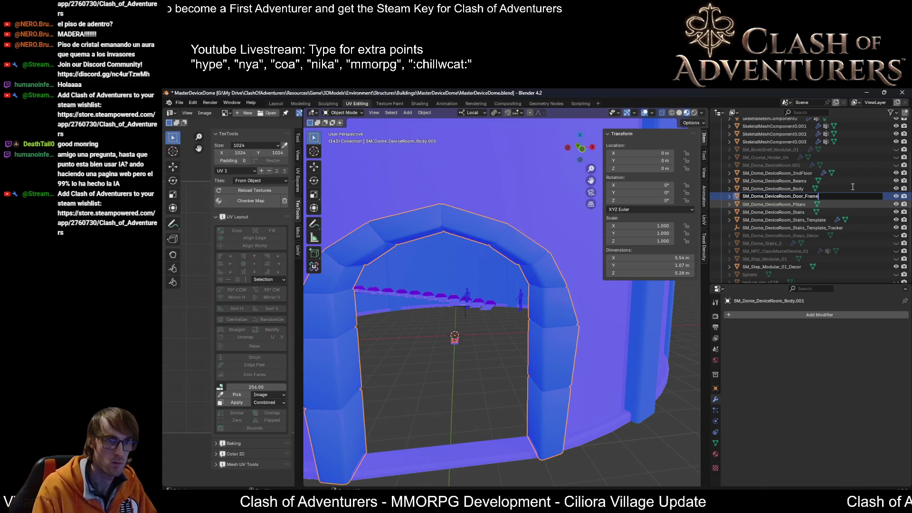
pyautogui.press('Return')
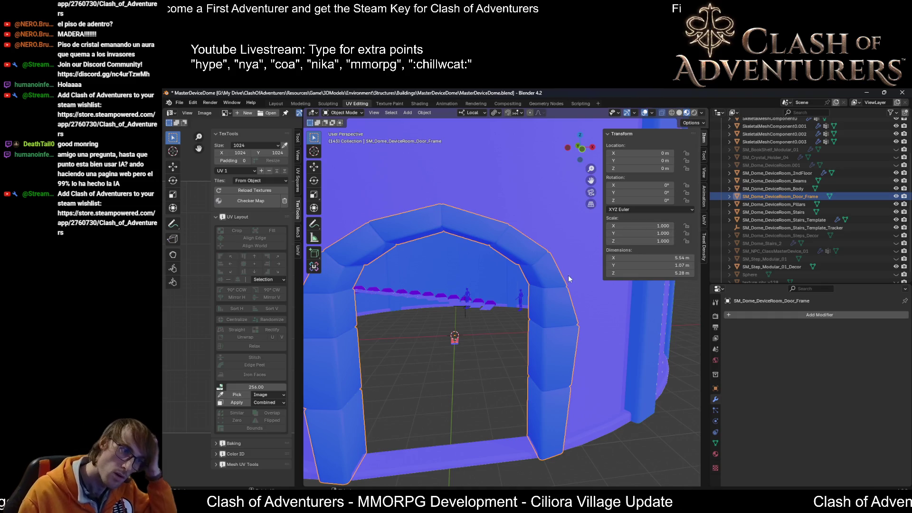
pyautogui.doubleClick(818, 196)
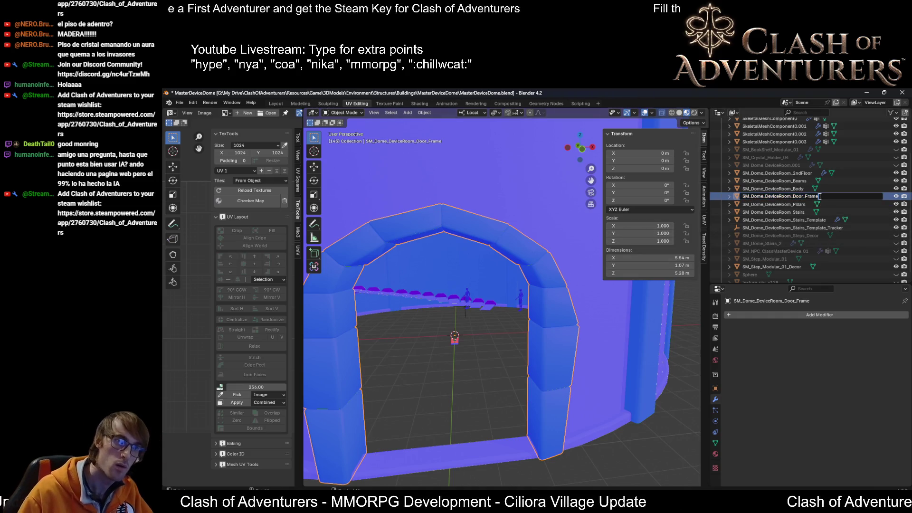
pyautogui.write('_01')
pyautogui.press('Return')
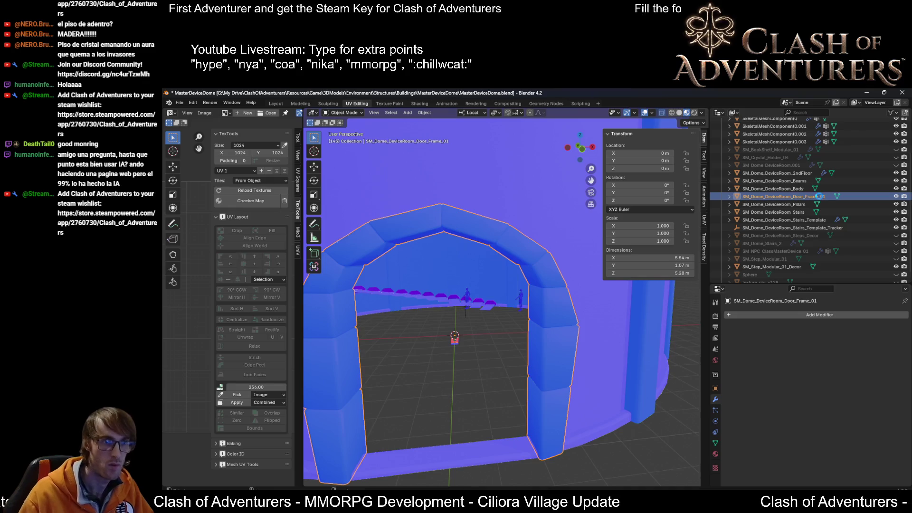
pyautogui.scroll(-5, 567, 299)
pyautogui.press('Tab')
pyautogui.scroll(5, 544, 292)
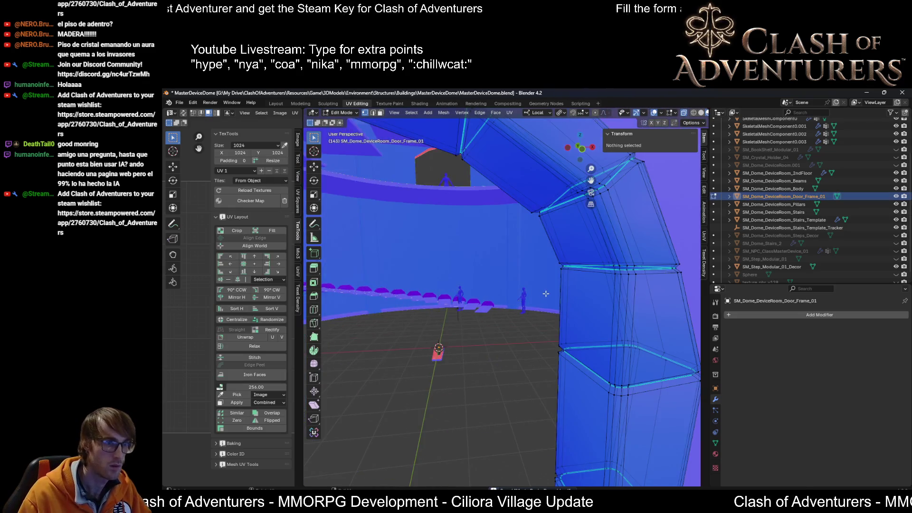
pyautogui.scroll(-2, 549, 295)
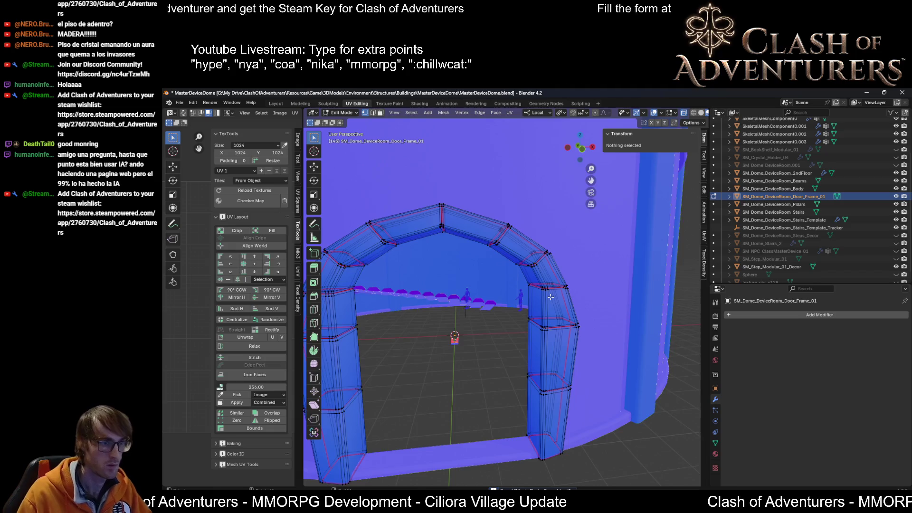
pyautogui.scroll(4, 550, 295)
pyautogui.scroll(-5, 512, 299)
# Step: Select the whole arch mesh and unwrap it into UV islands
pyautogui.moveTo(511, 299); pyautogui.dragTo(446, 298, button='middle')
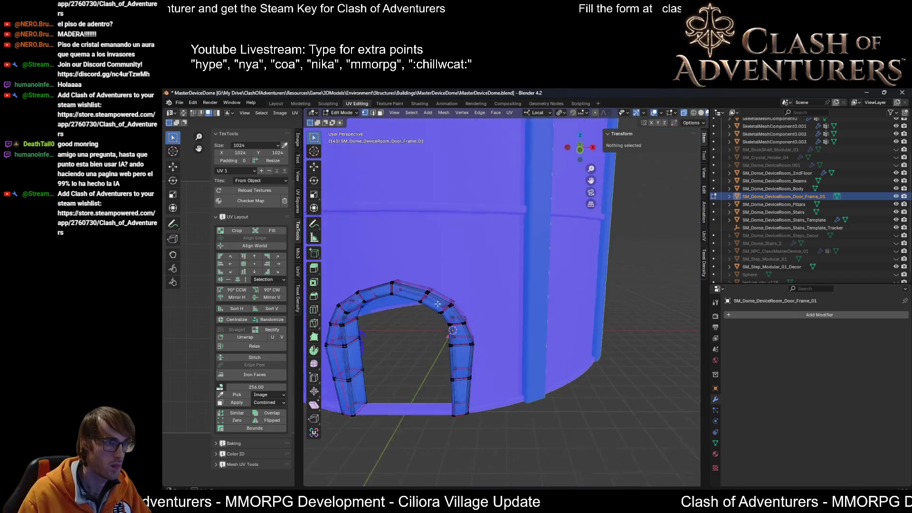
pyautogui.press('a')
pyautogui.press('u')
pyautogui.click(447, 298)
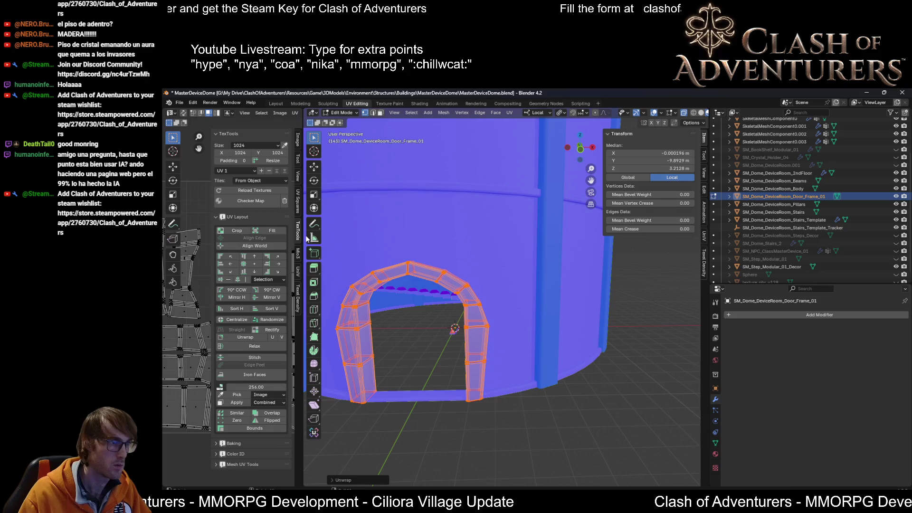
pyautogui.moveTo(303, 232); pyautogui.dragTo(544, 236)
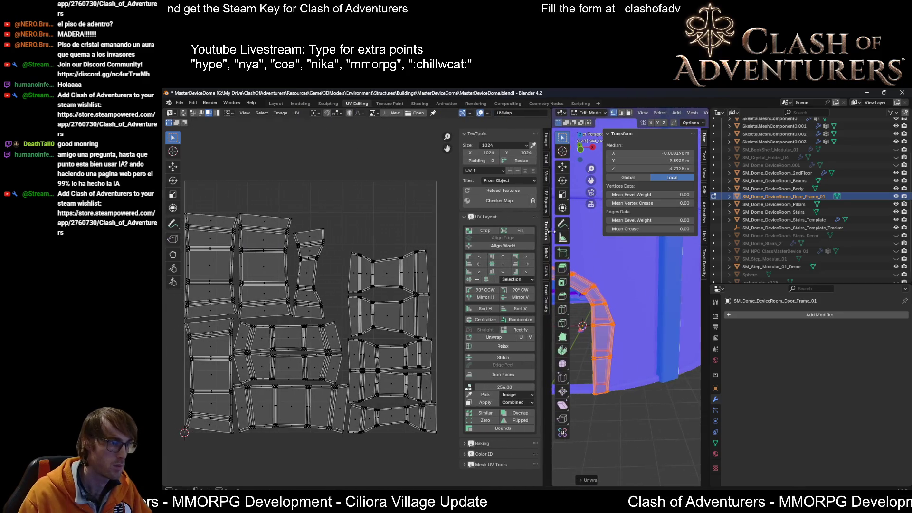
# Step: Align and sort all the UV islands into one row with TexTools
pyautogui.press('a')
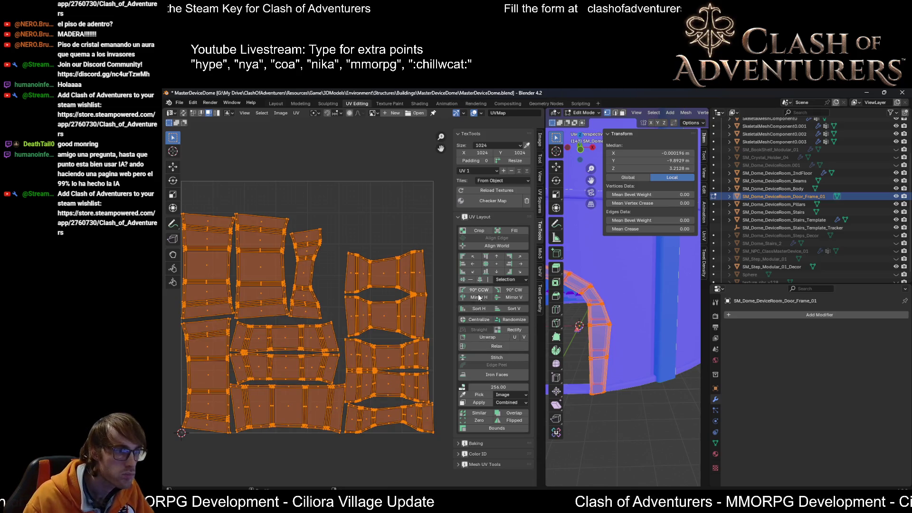
pyautogui.click(485, 309)
pyautogui.scroll(-2, 414, 322)
pyautogui.moveTo(413, 322); pyautogui.dragTo(221, 275, button='middle')
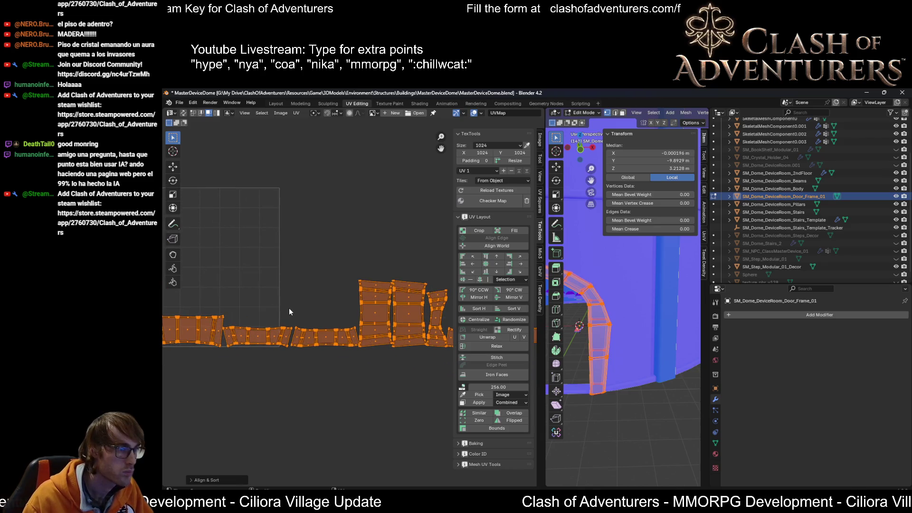
pyautogui.moveTo(283, 306); pyautogui.dragTo(334, 330, button='middle')
pyautogui.moveTo(413, 314); pyautogui.dragTo(402, 316, button='middle')
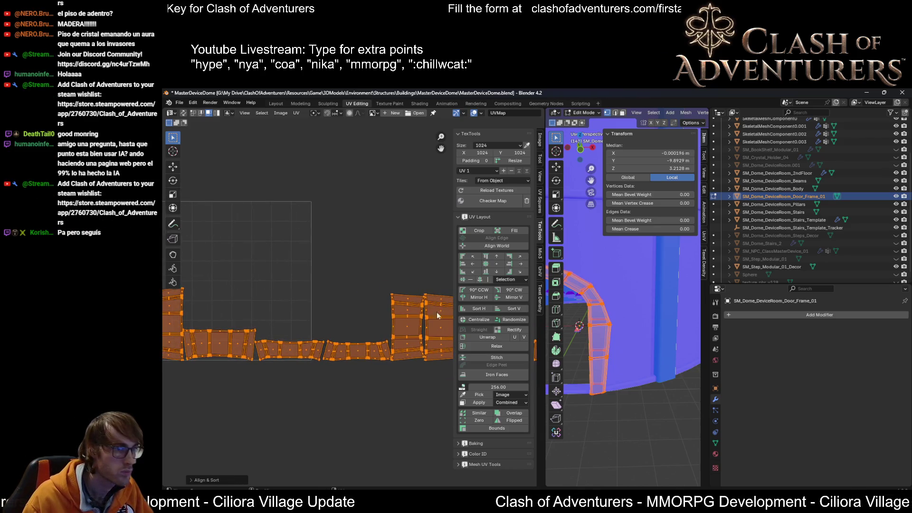
pyautogui.click(539, 272)
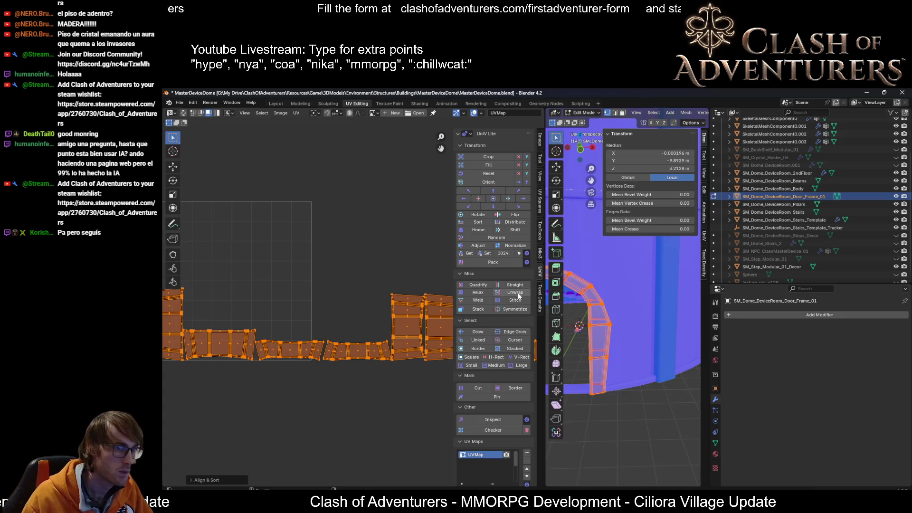
pyautogui.scroll(-2, 333, 268)
pyautogui.scroll(2, 332, 269)
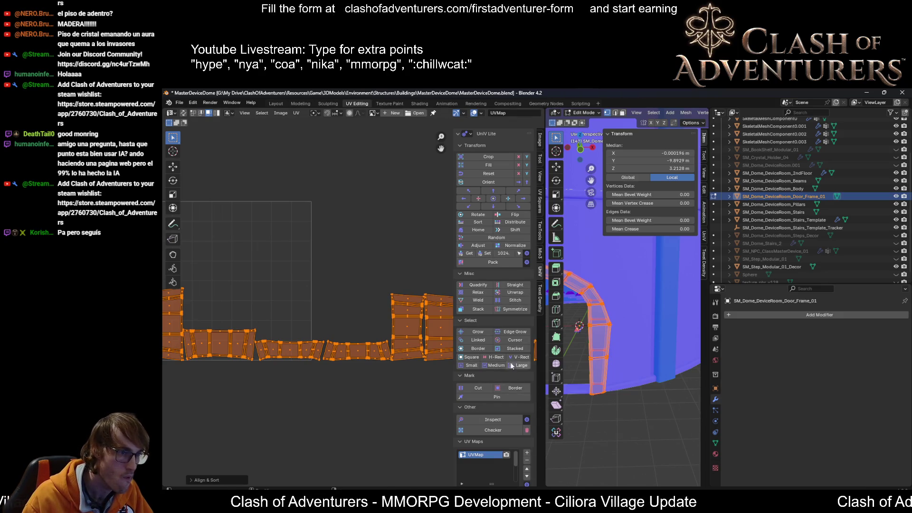
# Step: Select all islands in UniV Lite, trying Straight and Border then undoing both
pyautogui.click(515, 348)
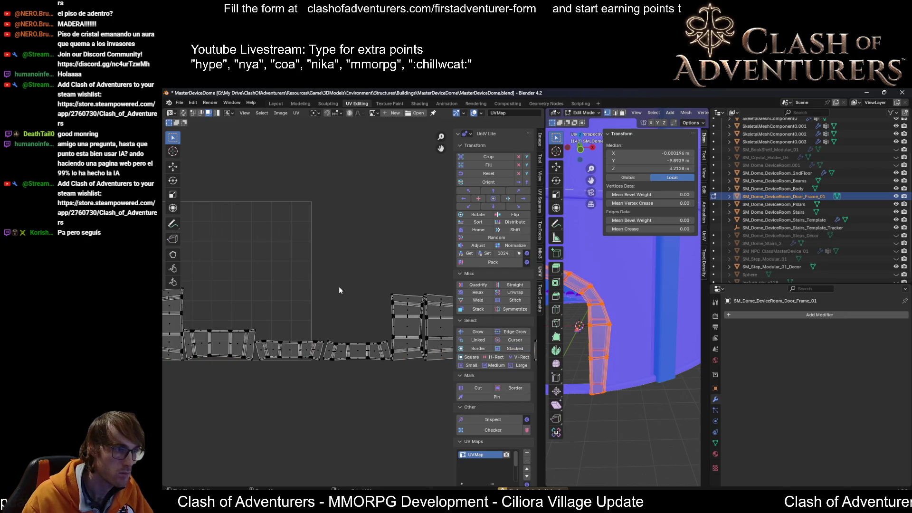
pyautogui.press('a')
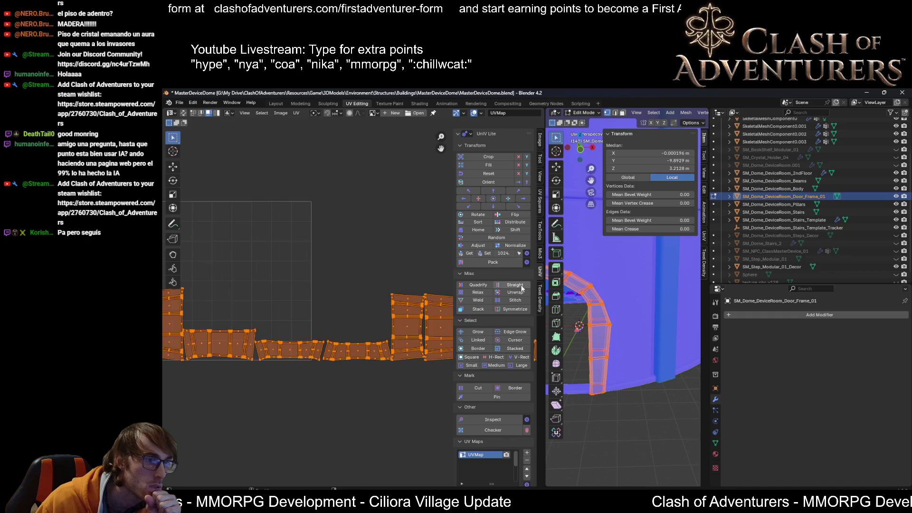
pyautogui.click(525, 312)
pyautogui.hotkey('ctrl', 'z')
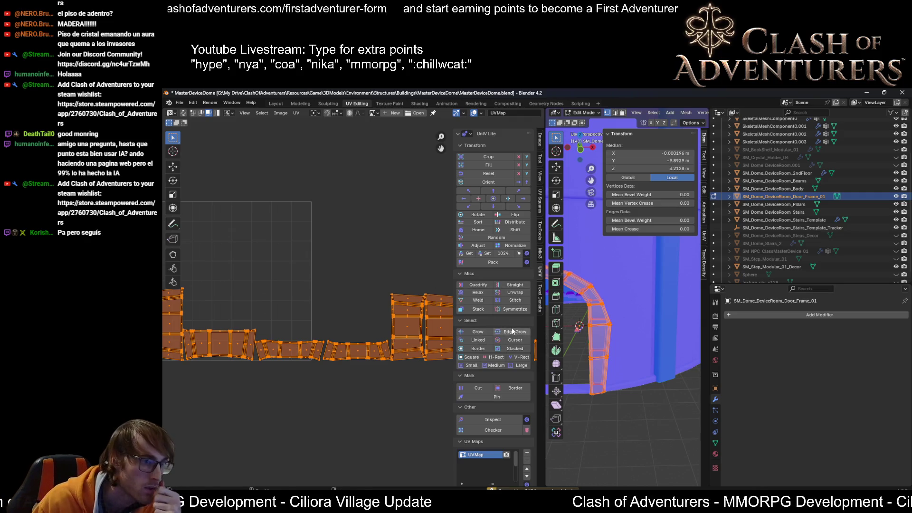
pyautogui.click(479, 352)
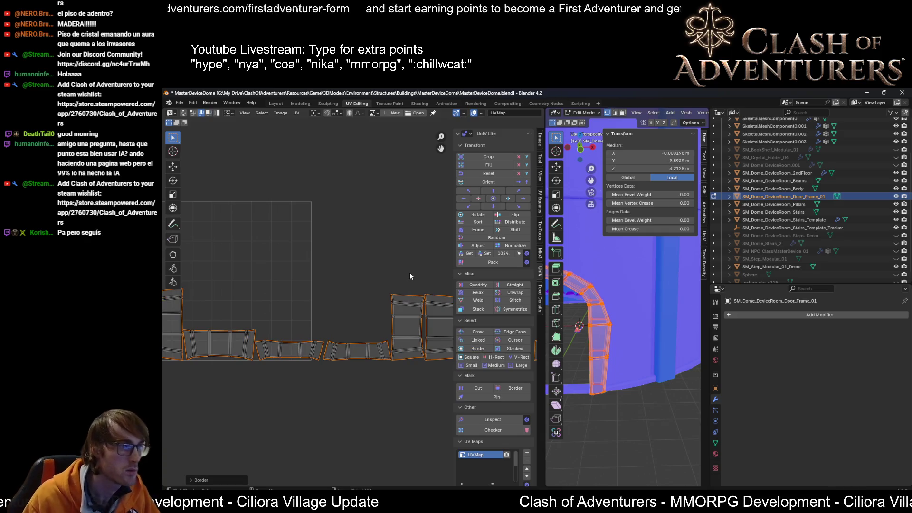
pyautogui.hotkey('ctrl', 'z')
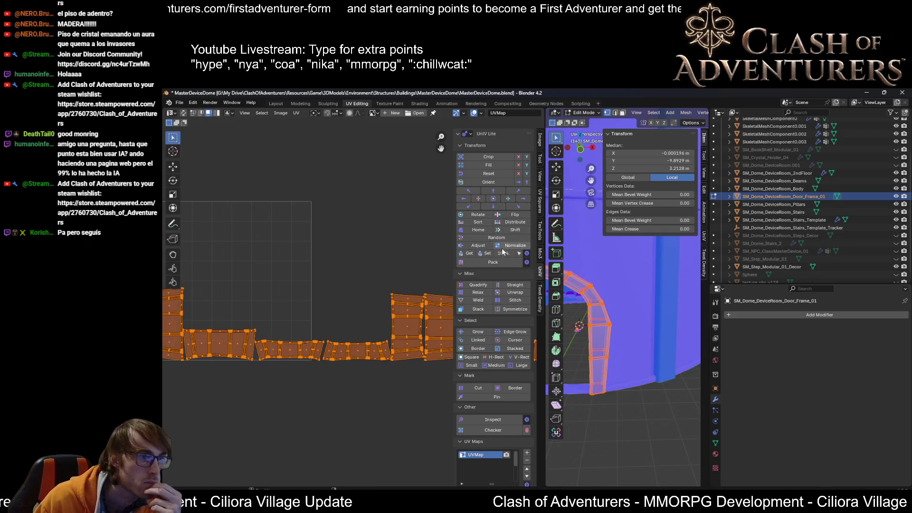
# Step: Normalize the islands to a uniform scale and sort them into one compact row
pyautogui.click(505, 246)
pyautogui.click(478, 222)
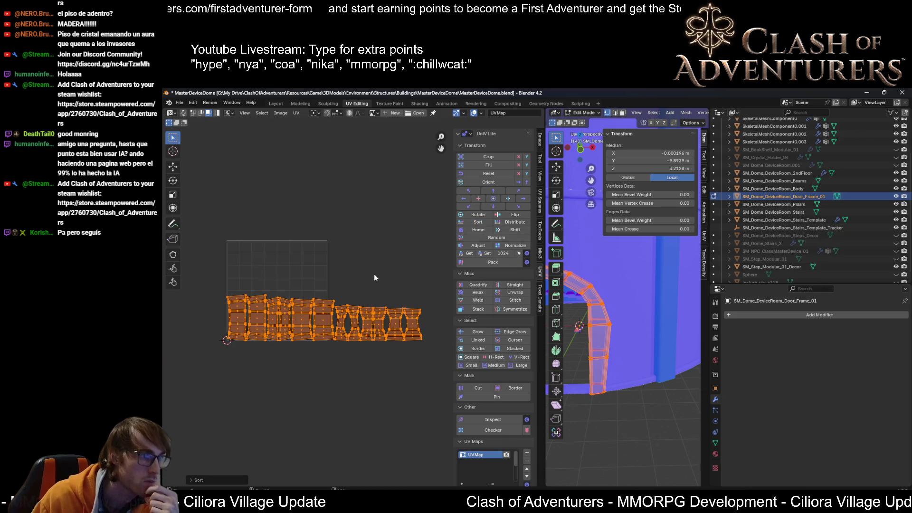
pyautogui.scroll(-2, 382, 269)
pyautogui.scroll(2, 382, 270)
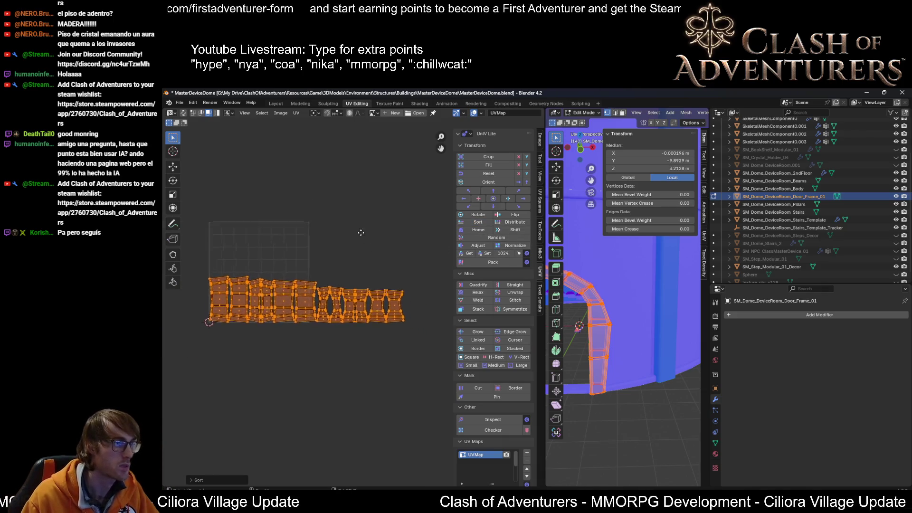
pyautogui.scroll(2, 373, 254)
pyautogui.scroll(1, 414, 259)
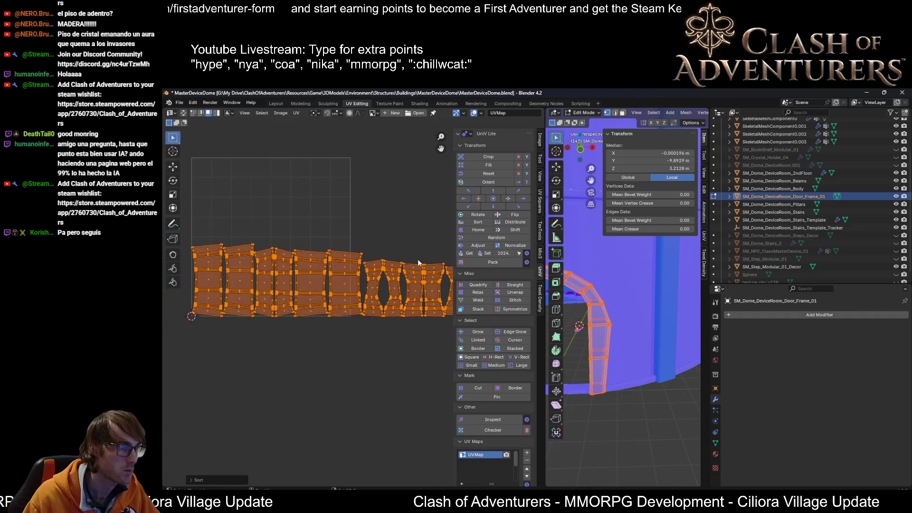
pyautogui.scroll(1, 354, 293)
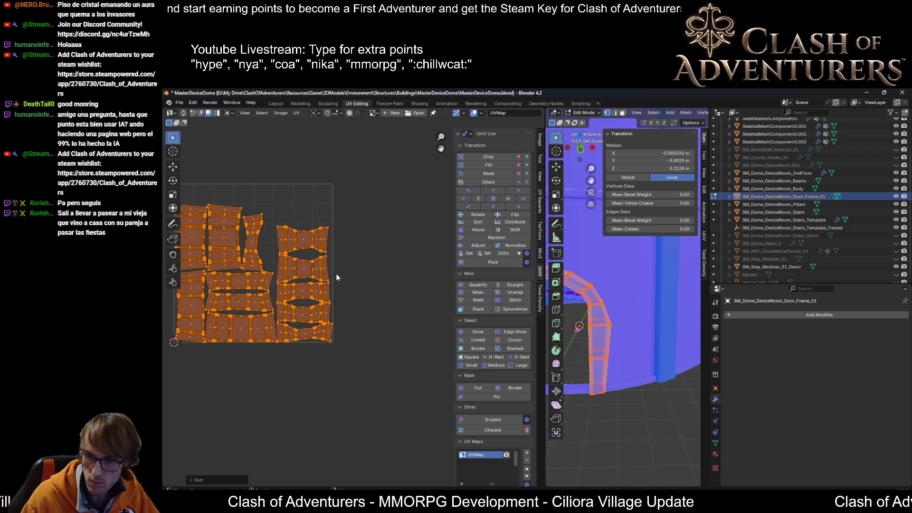
pyautogui.scroll(1, 325, 273)
pyautogui.scroll(1, 320, 269)
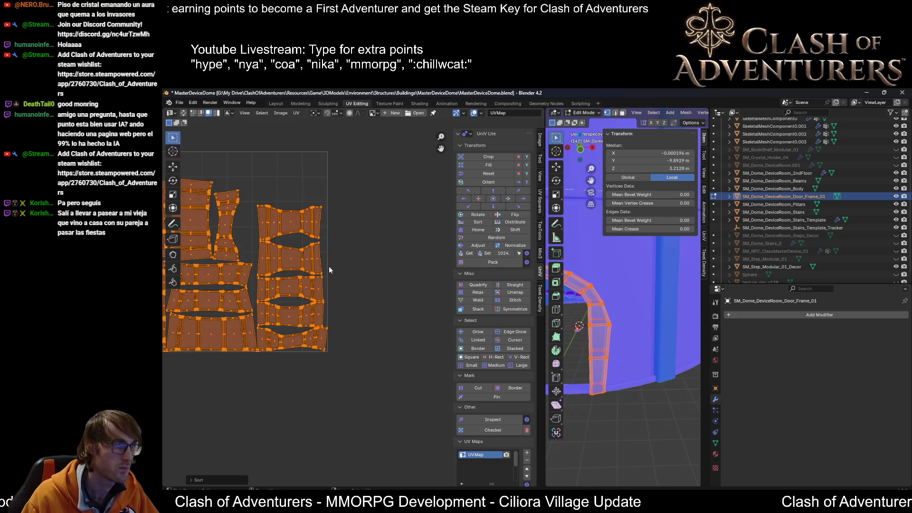
# Step: Undo the pack and move the right-hand islands over beside the grey ones
pyautogui.hotkey('ctrl', 'z')
pyautogui.scroll(-2, 422, 266)
pyautogui.scroll(1, 360, 276)
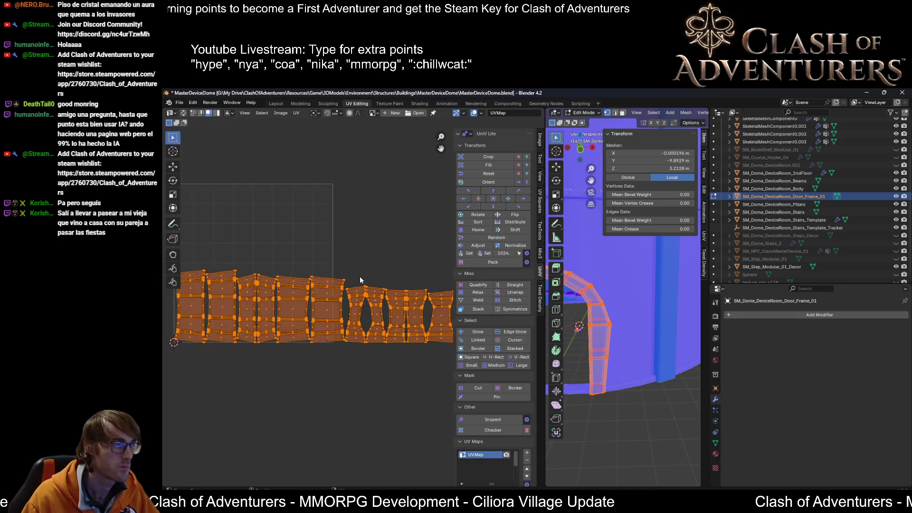
pyautogui.scroll(1, 362, 276)
pyautogui.scroll(-1, 389, 285)
pyautogui.scroll(1, 349, 288)
pyautogui.scroll(-1, 349, 288)
pyautogui.scroll(1, 352, 288)
pyautogui.scroll(-1, 366, 282)
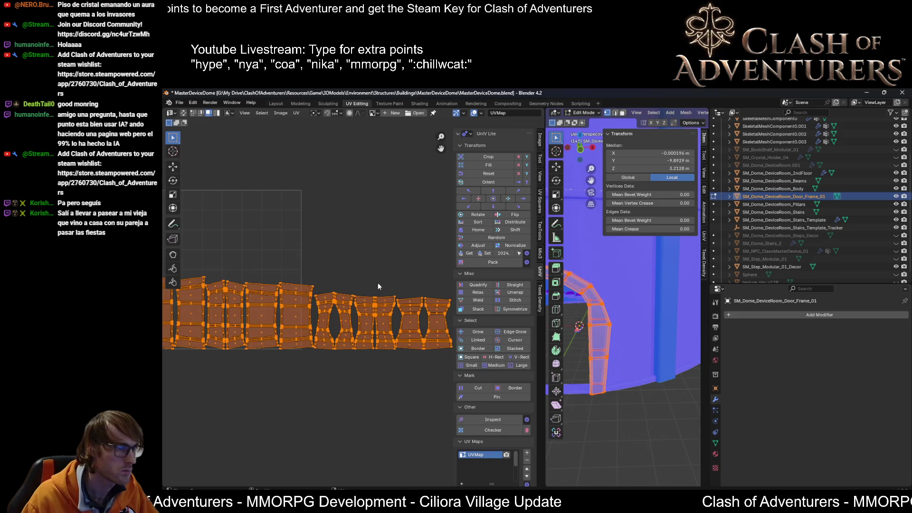
pyautogui.scroll(-1, 414, 288)
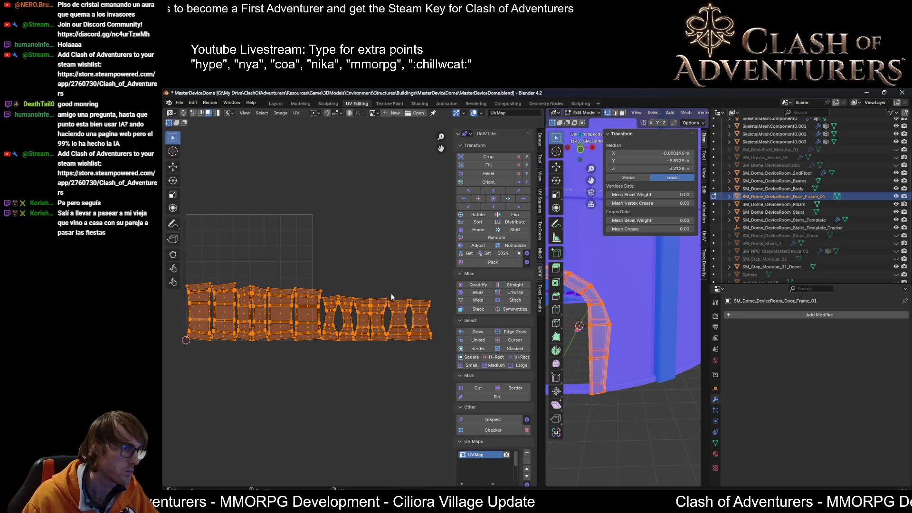
pyautogui.moveTo(437, 302); pyautogui.dragTo(305, 367)
pyautogui.press('g')
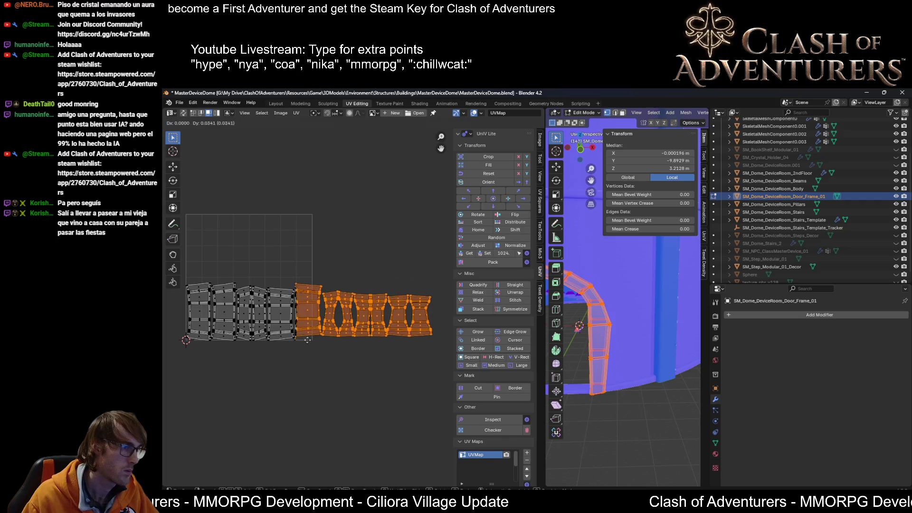
pyautogui.click(399, 285)
pyautogui.scroll(1, 400, 285)
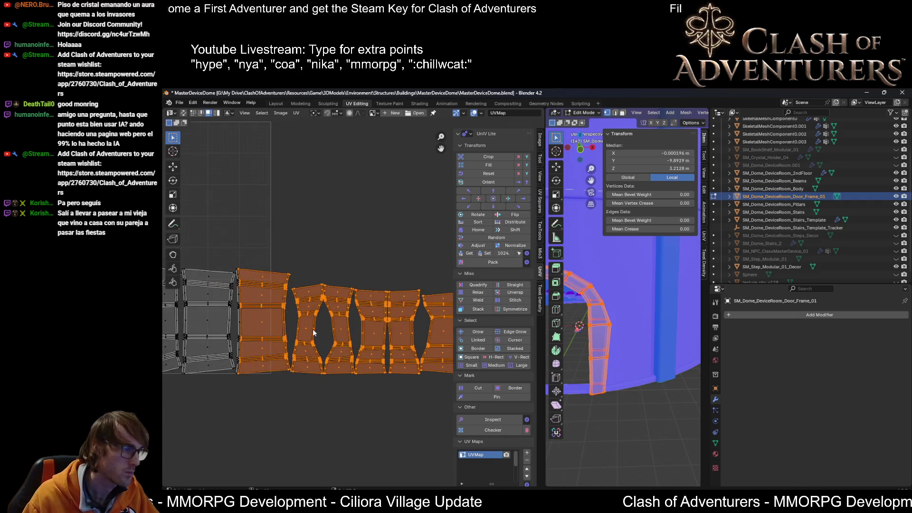
pyautogui.scroll(1, 401, 286)
pyautogui.scroll(2, 342, 283)
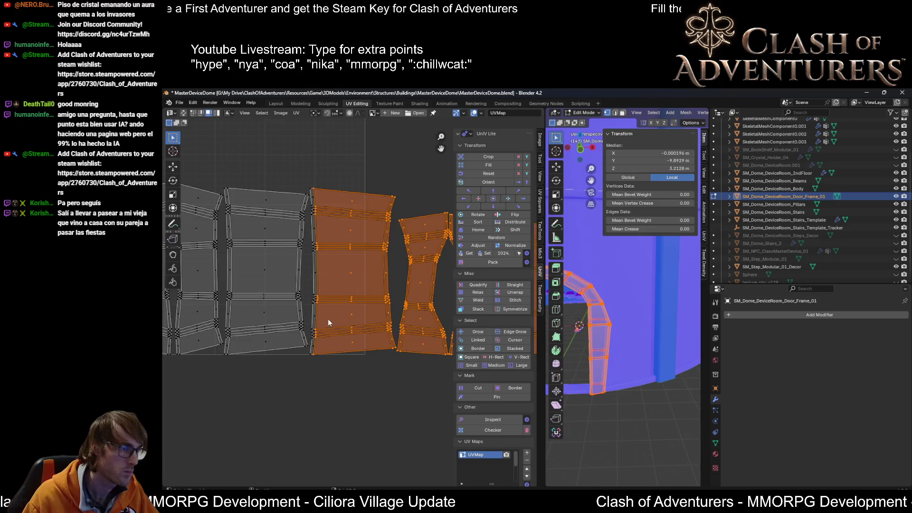
# Step: Select the orange islands by their left edges and start moving them
pyautogui.moveTo(313, 353); pyautogui.dragTo(311, 357)
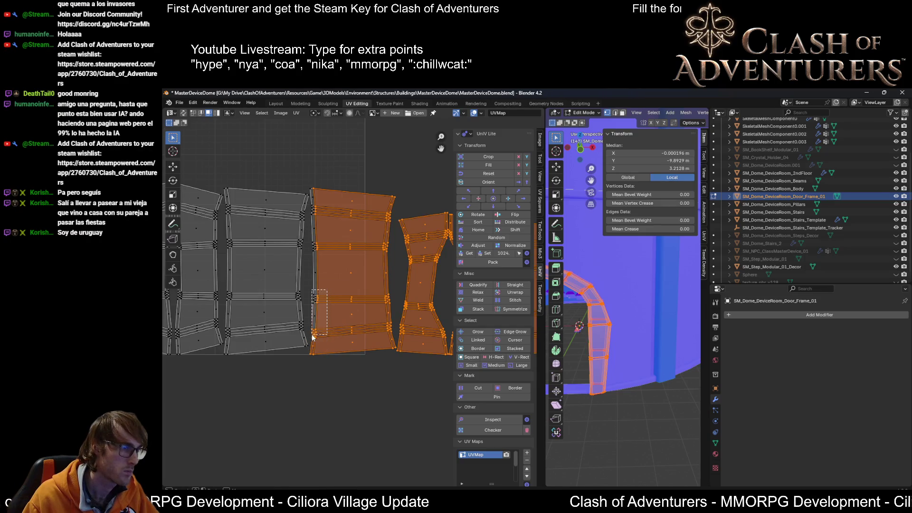
pyautogui.scroll(2, 336, 300)
pyautogui.scroll(1, 369, 332)
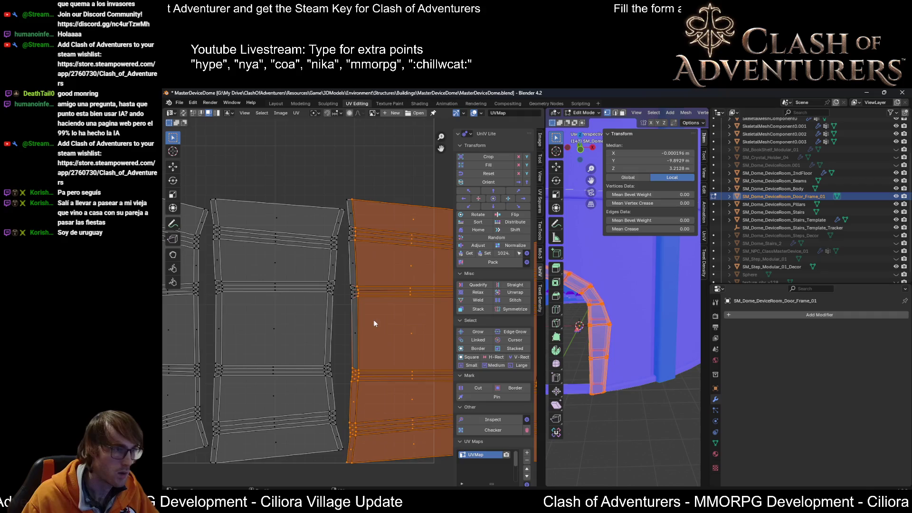
pyautogui.moveTo(370, 360); pyautogui.dragTo(350, 227)
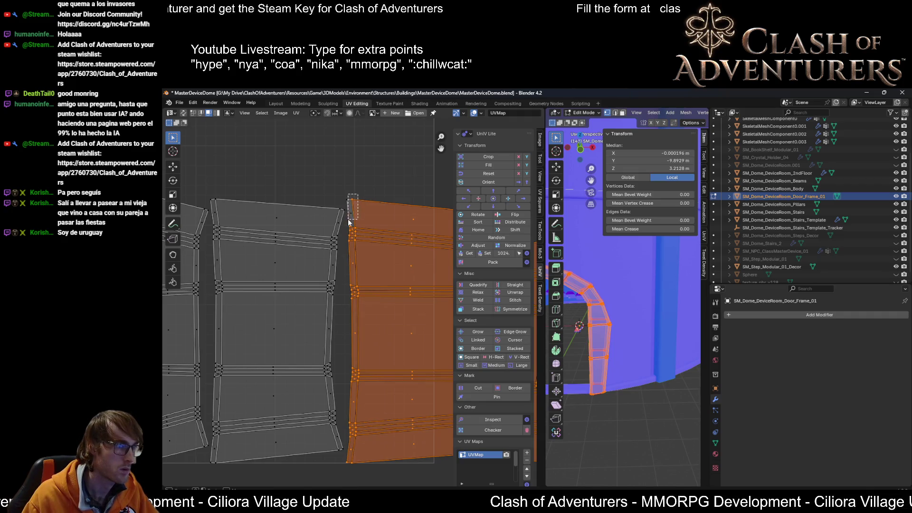
pyautogui.scroll(-2, 356, 227)
pyautogui.scroll(-2, 396, 265)
pyautogui.press('g')
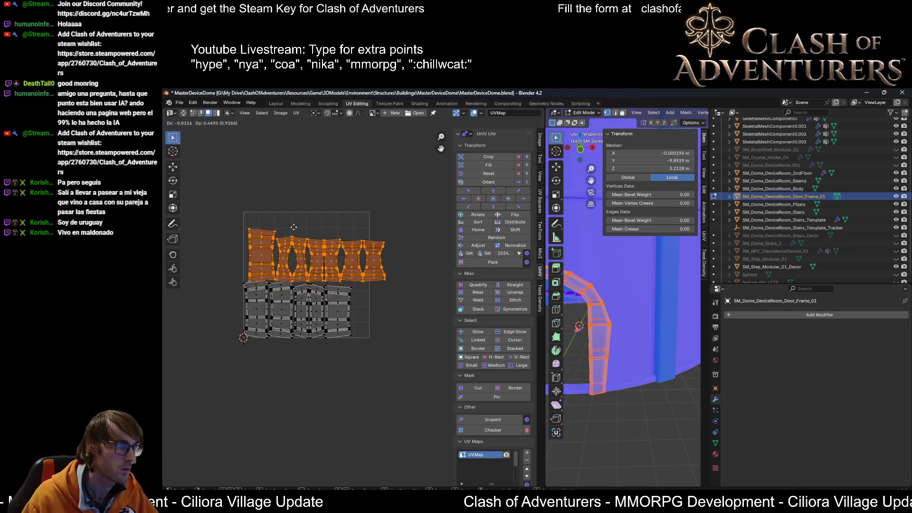
# Step: Drop the orange islands above the grey row, keeping their horizontal orientation
pyautogui.click(297, 224)
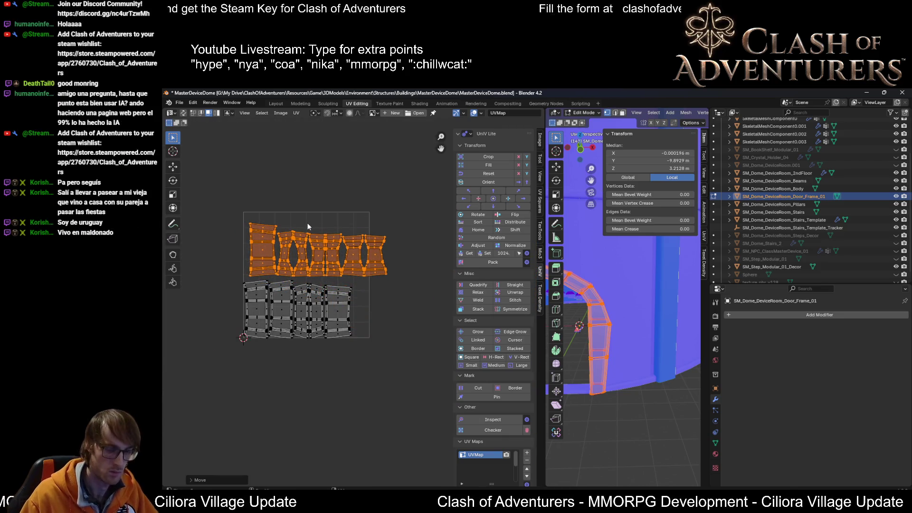
pyautogui.write('r90')
pyautogui.press('Return')
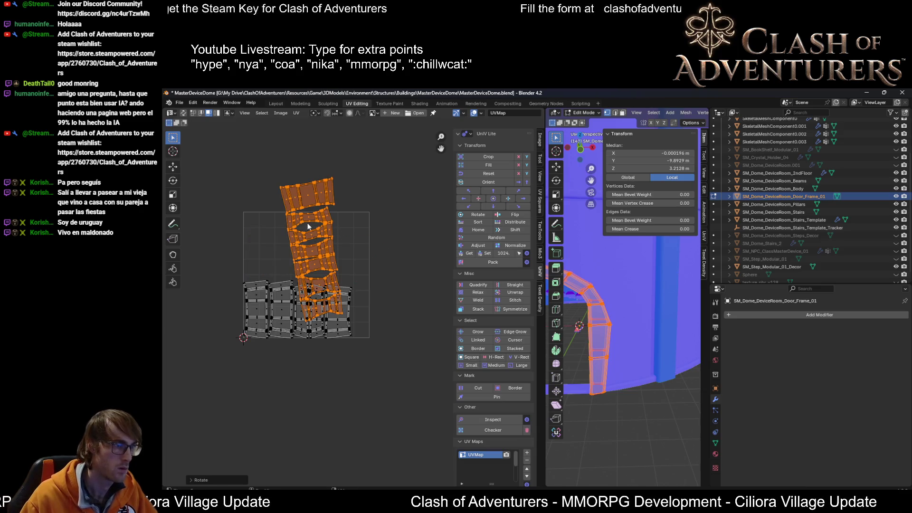
pyautogui.hotkey('ctrl', 'z')
pyautogui.press('r')
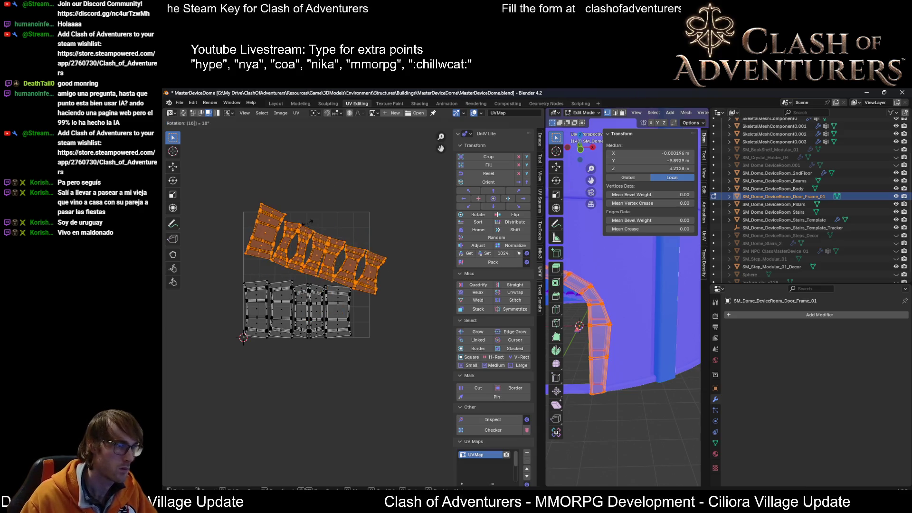
pyautogui.press('Escape')
pyautogui.press('g')
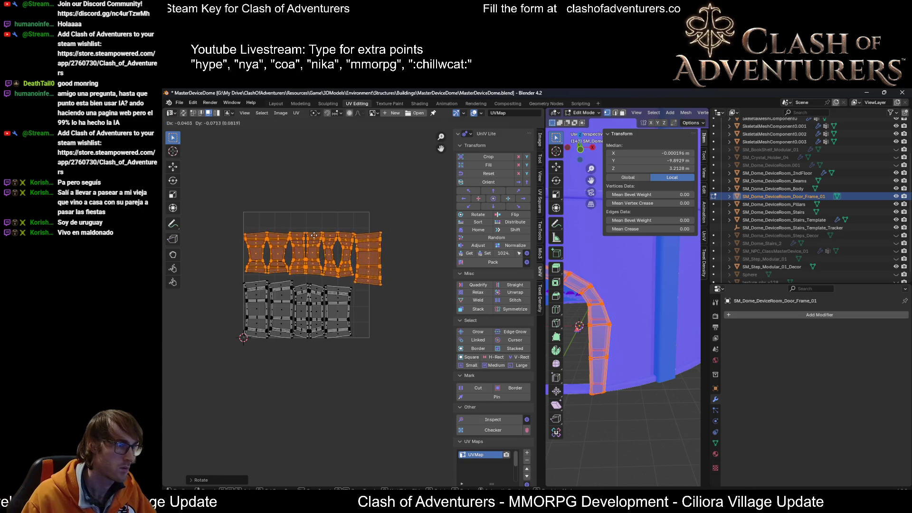
pyautogui.click(315, 239)
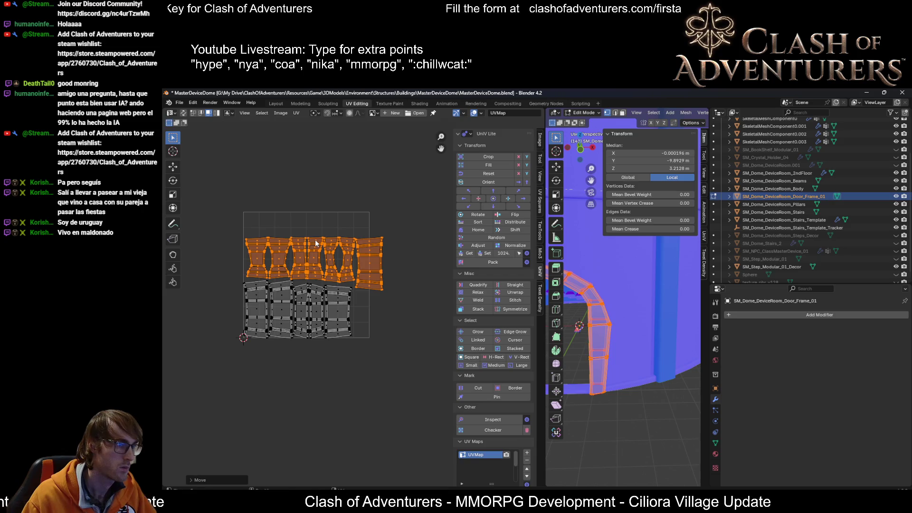
pyautogui.scroll(2, 342, 248)
# Step: Move the narrow hourglass-shaped island to the end of the bottom row
pyautogui.moveTo(361, 282); pyautogui.dragTo(346, 294, button='middle')
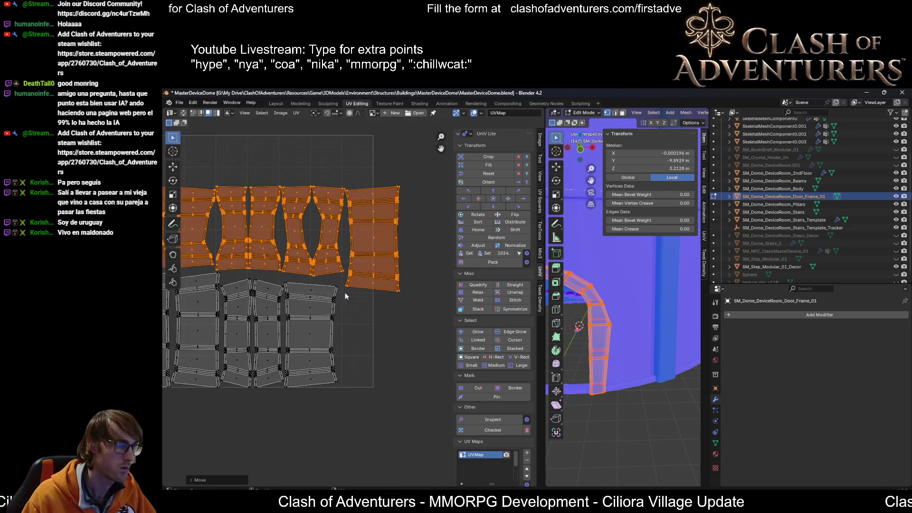
pyautogui.click(320, 278)
pyautogui.press('l')
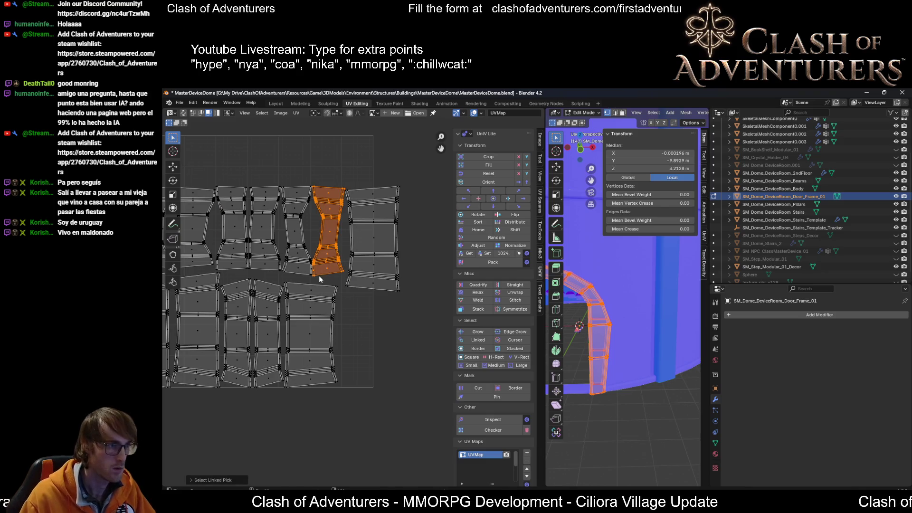
pyautogui.press('g')
pyautogui.click(348, 385)
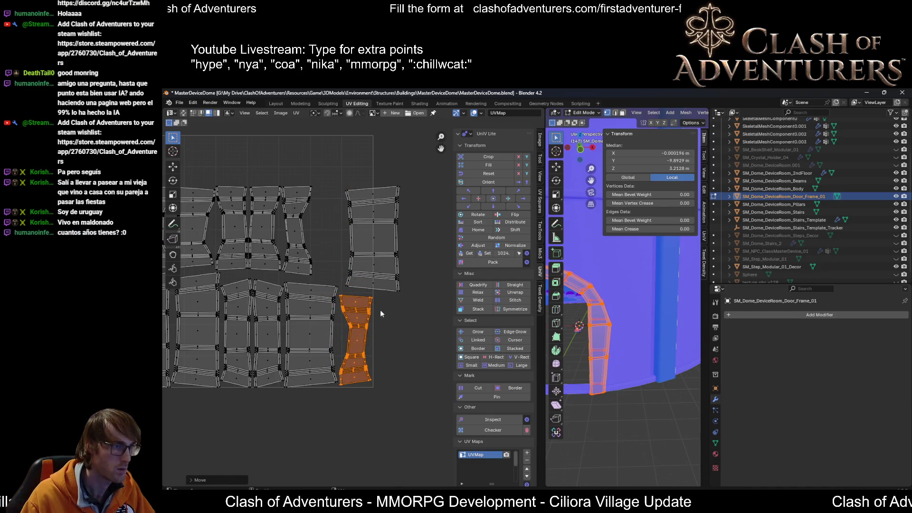
# Step: Move the top-right island to the end of the top row and select all islands
pyautogui.click(407, 285)
pyautogui.press('l')
pyautogui.press('g')
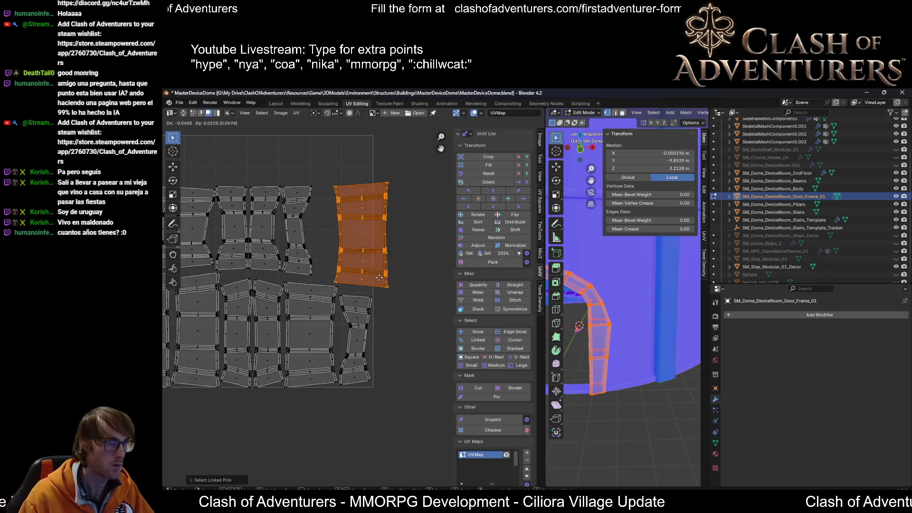
pyautogui.click(361, 276)
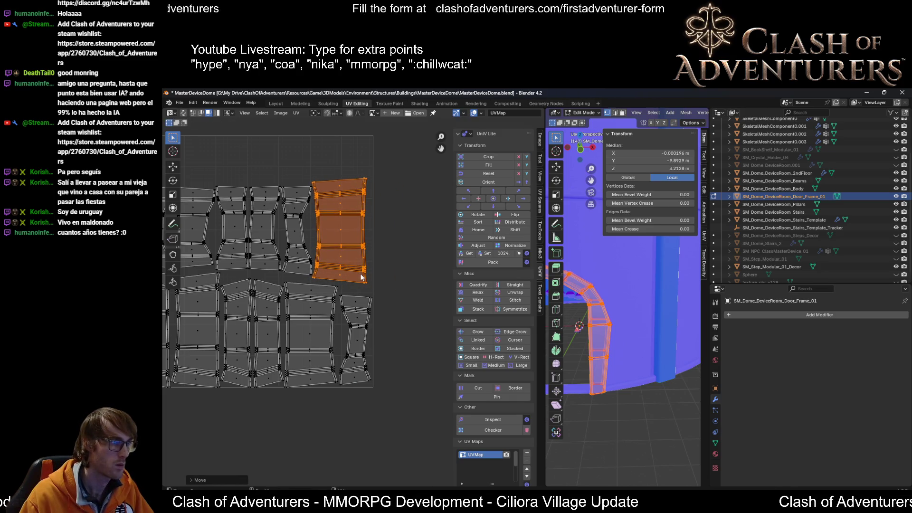
pyautogui.scroll(1, 339, 270)
pyautogui.press('a')
pyautogui.scroll(2, 348, 279)
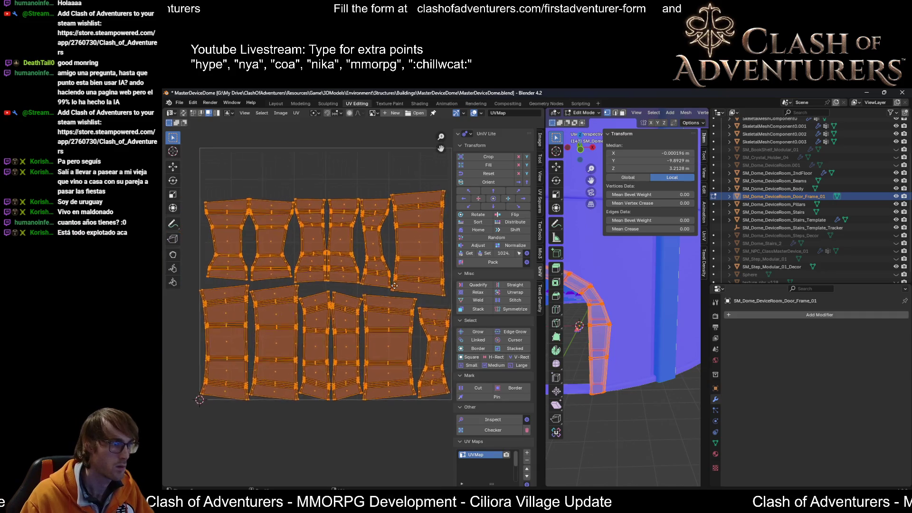
pyautogui.click(541, 202)
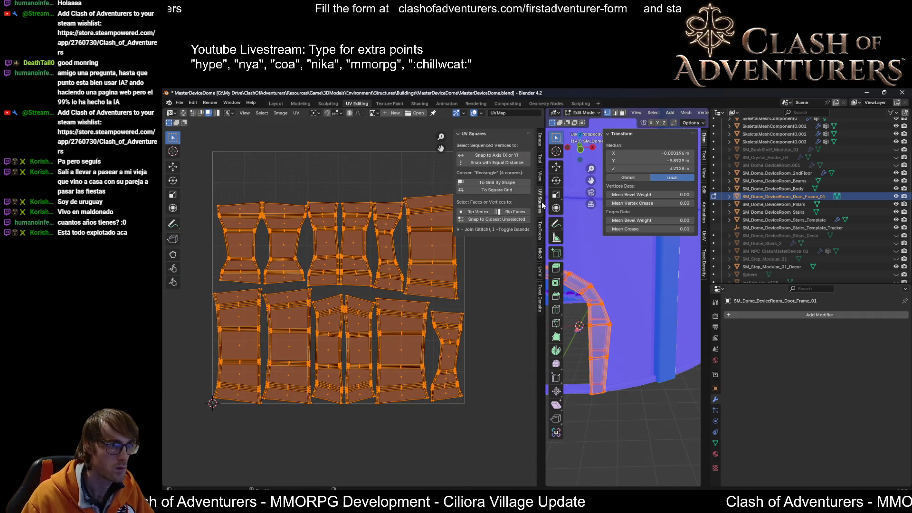
# Step: Crop the islands with TexTools so they fill the UV square, then return to object mode
pyautogui.click(542, 228)
pyautogui.click(487, 230)
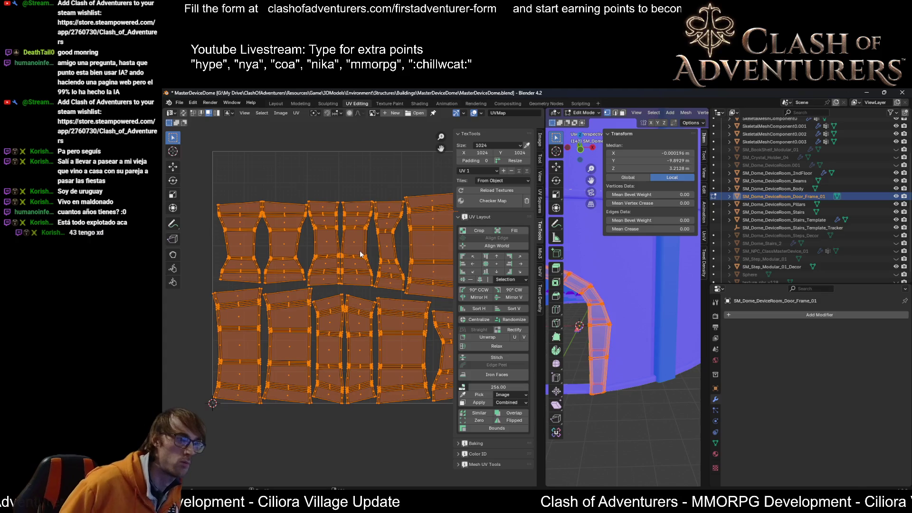
pyautogui.scroll(-1, 360, 248)
pyautogui.scroll(1, 367, 264)
pyautogui.scroll(1, 378, 285)
pyautogui.scroll(1, 392, 317)
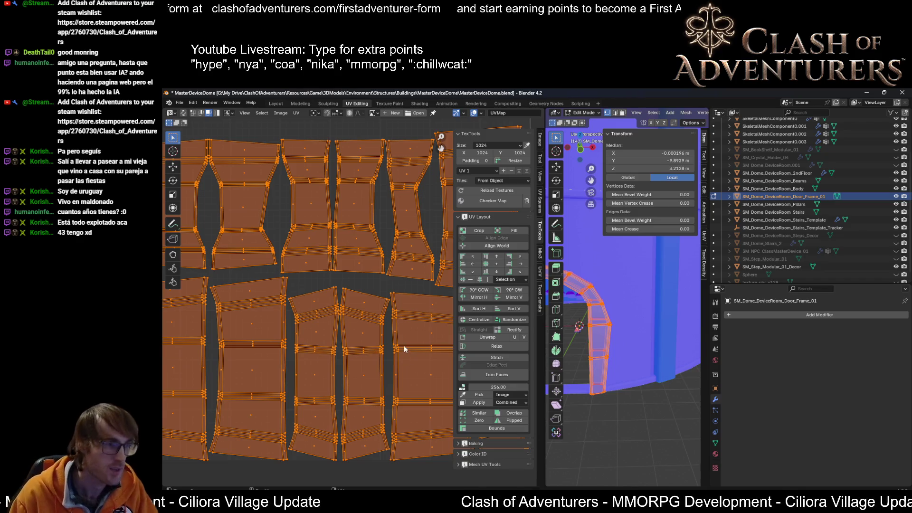
pyautogui.scroll(-2, 403, 352)
pyautogui.scroll(3, 396, 381)
pyautogui.scroll(-3, 411, 334)
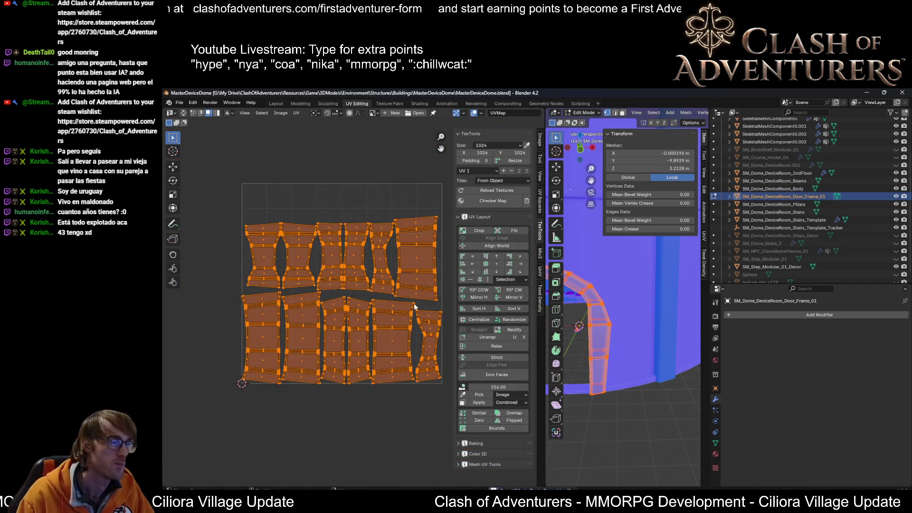
pyautogui.scroll(2, 415, 292)
pyautogui.scroll(1, 208, 286)
pyautogui.scroll(1, 207, 286)
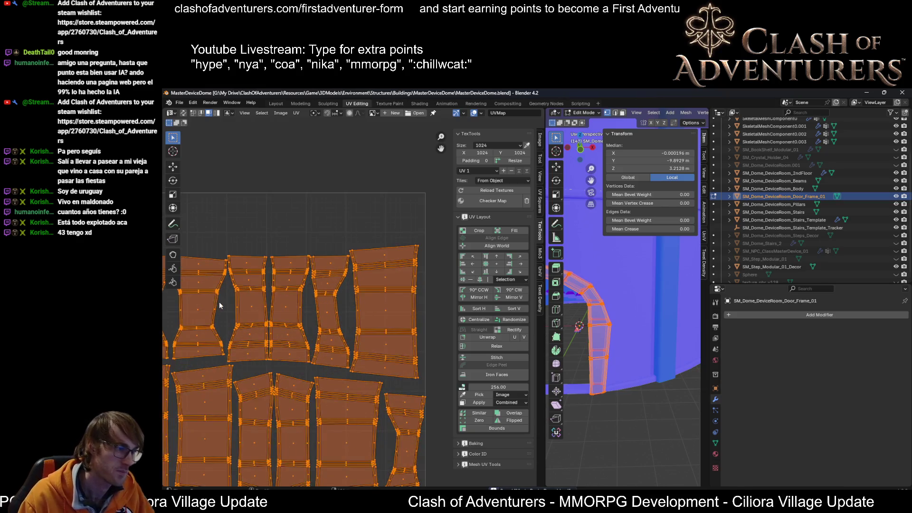
pyautogui.scroll(1, 271, 291)
pyautogui.moveTo(243, 308); pyautogui.dragTo(303, 300, button='middle')
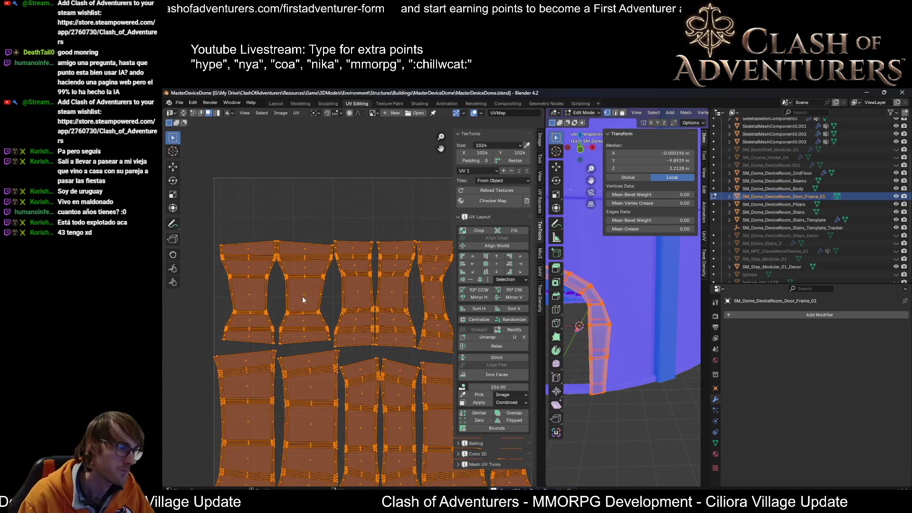
pyautogui.moveTo(353, 316); pyautogui.dragTo(212, 286, button='middle')
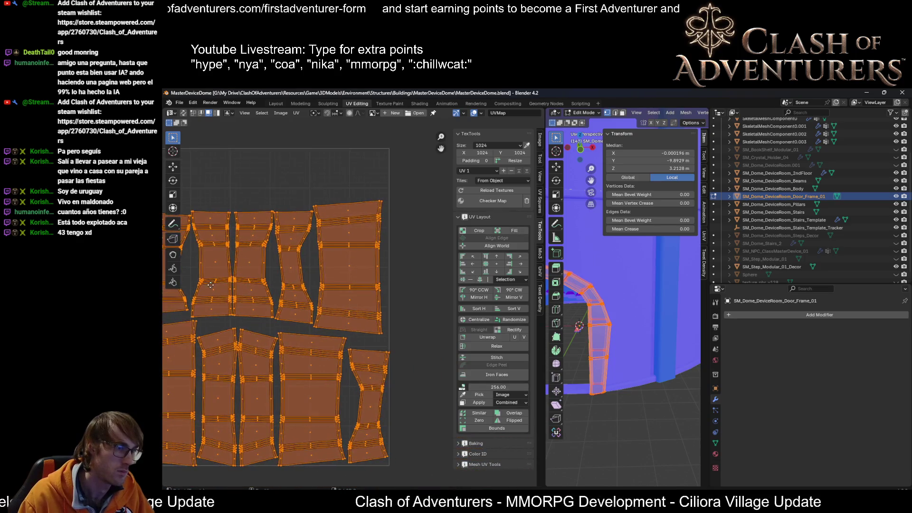
pyautogui.moveTo(269, 324); pyautogui.dragTo(370, 339, button='middle')
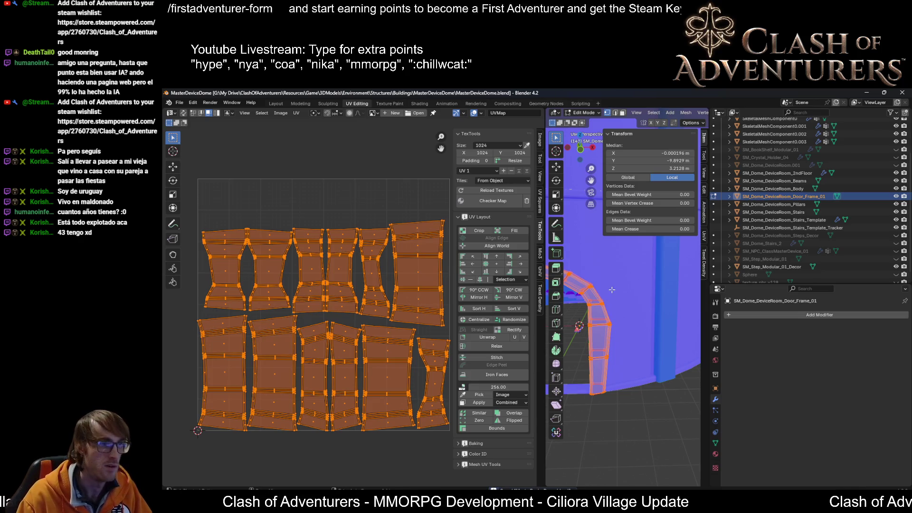
pyautogui.press('Tab')
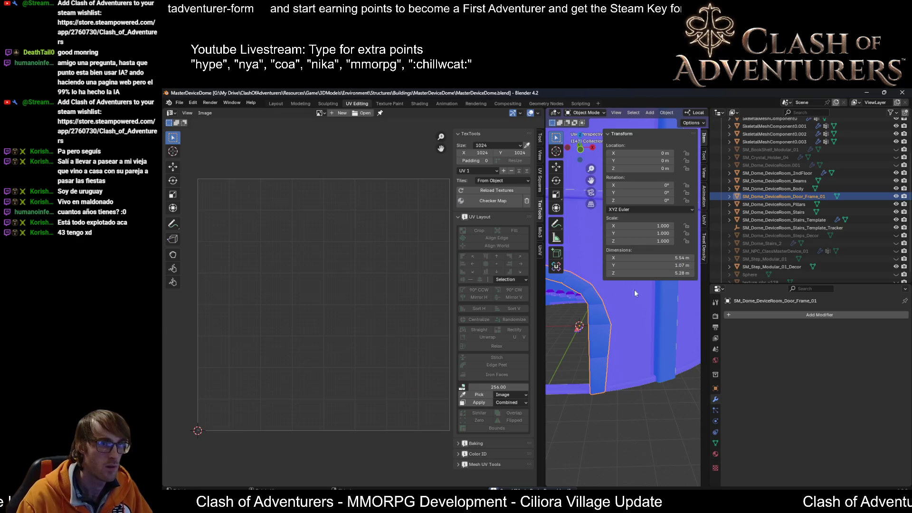
# Step: Save the blend file with the door frame back in object mode
pyautogui.press('Tab')
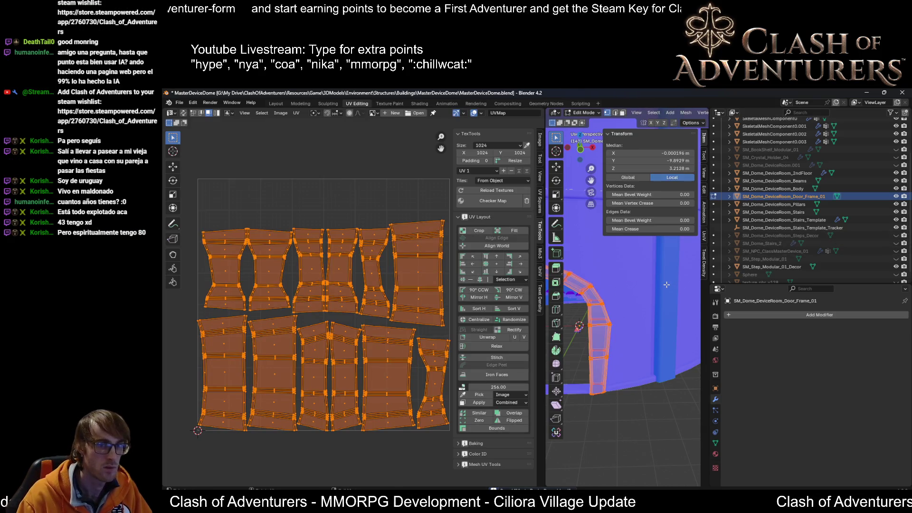
pyautogui.press('Tab')
pyautogui.hotkey('ctrl', 's')
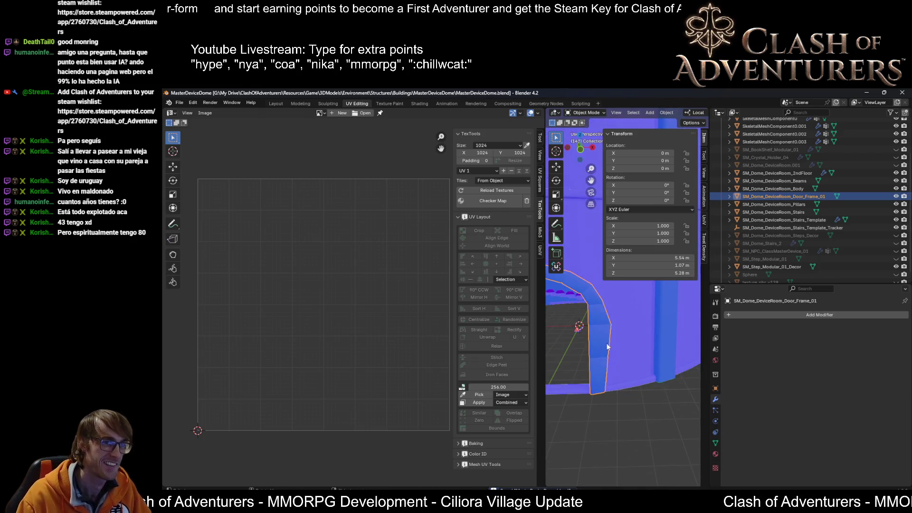
pyautogui.press('F2')
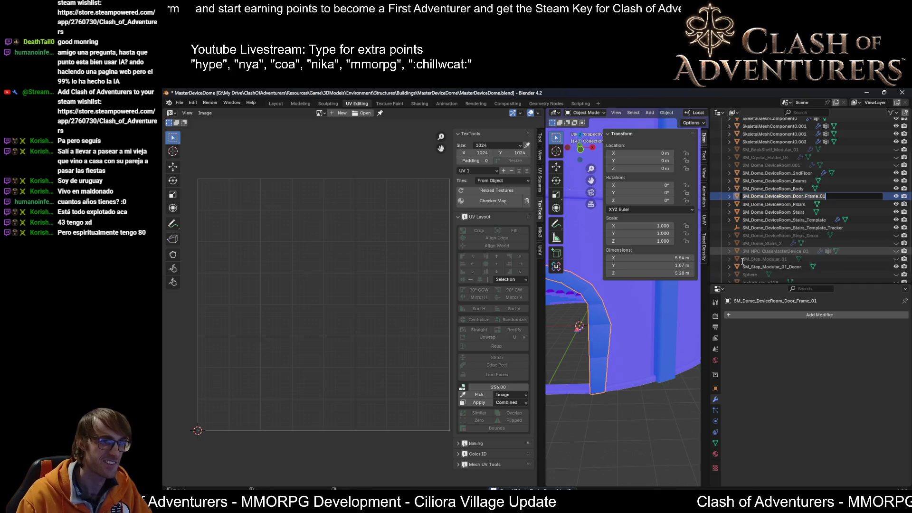
pyautogui.press('Escape')
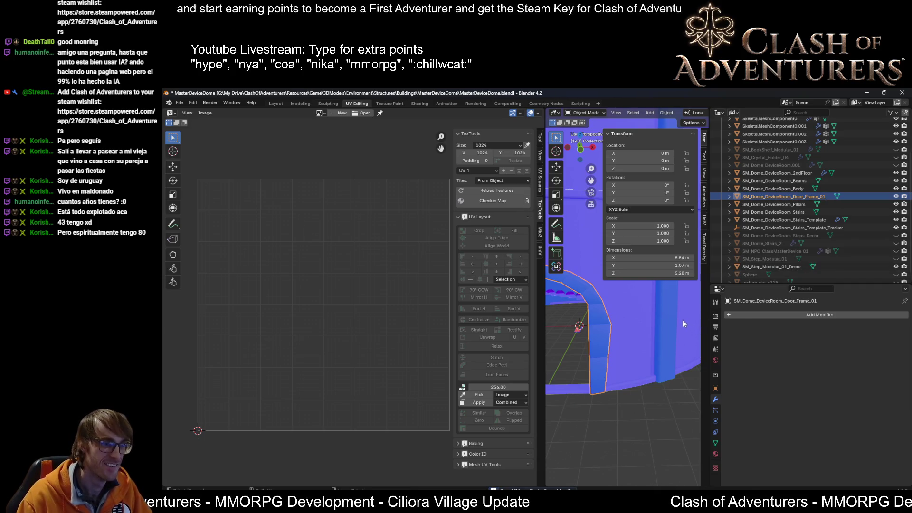
# Step: Start an FBX export named SM_Dome_DeviceRoom_Door_Frame_01
pyautogui.hotkey('shift', 'r')
pyautogui.click(507, 426)
pyautogui.write('SM_Dome_DeviceRoom_Door_Frame_01')
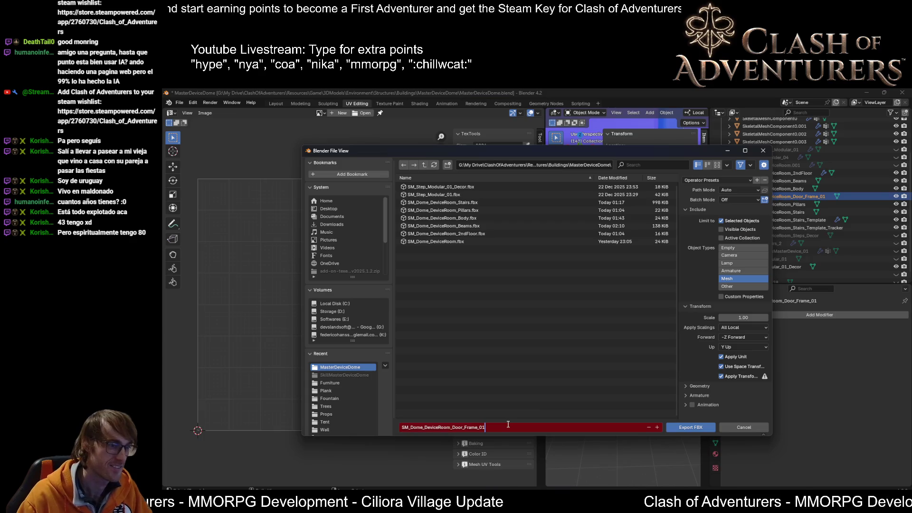
# Step: Export the door frame FBX and switch over to Unreal Engine
pyautogui.press('Return')
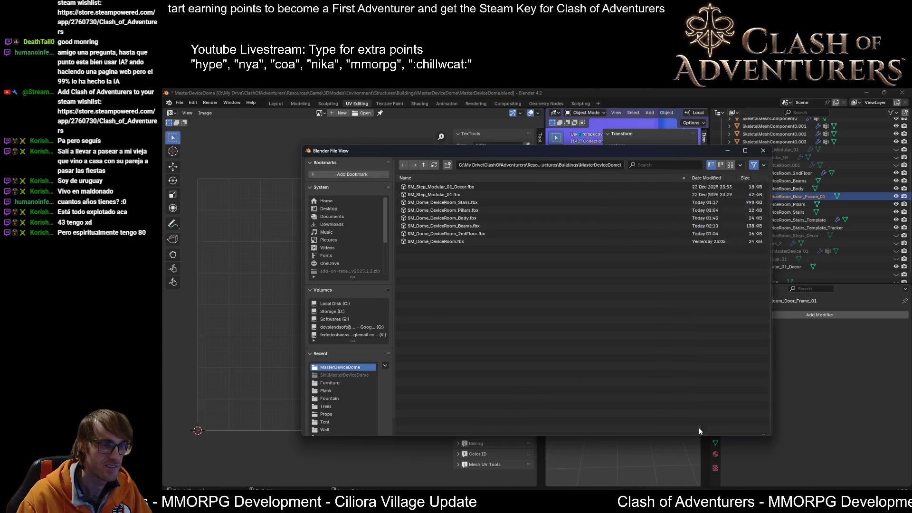
pyautogui.click(690, 427)
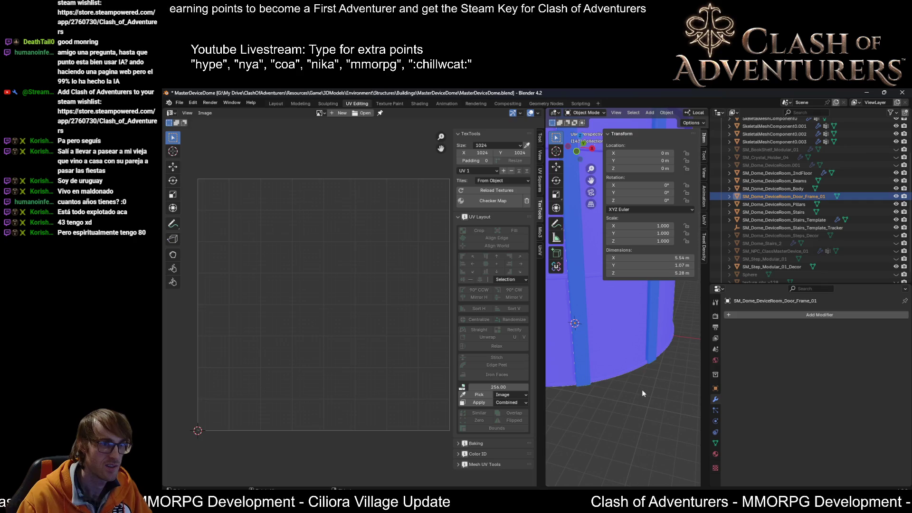
pyautogui.moveTo(642, 384); pyautogui.dragTo(656, 371, button='middle')
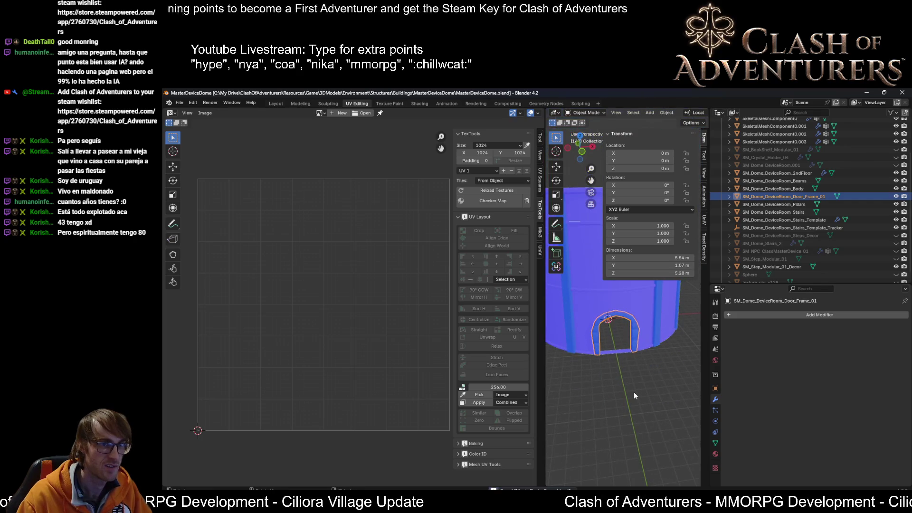
pyautogui.click(577, 460)
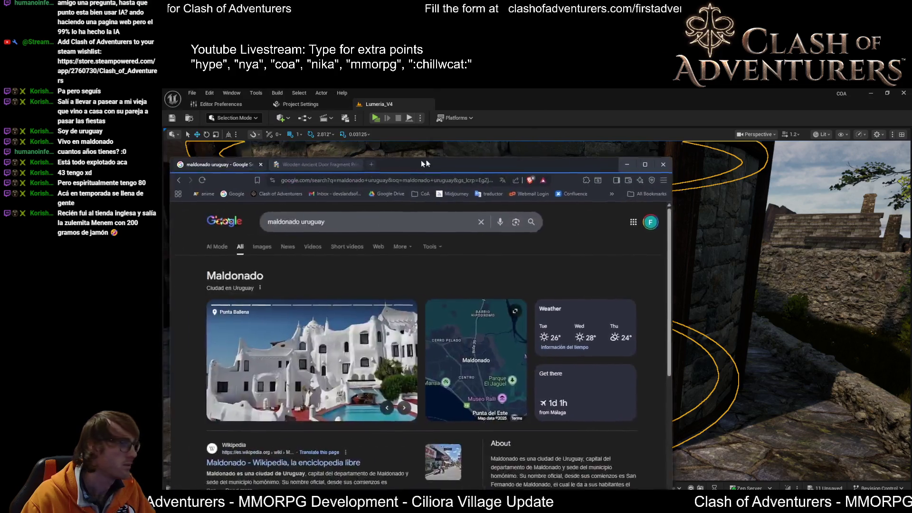
# Step: Maximize the browser and flip through the Maldonado and door reference tabs
pyautogui.moveTo(413, 161); pyautogui.dragTo(457, 165)
pyautogui.doubleClick(456, 165)
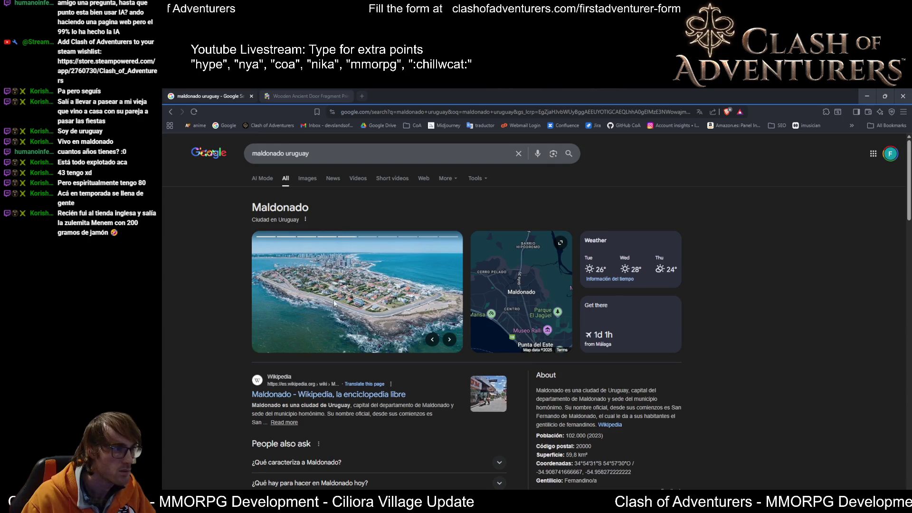
pyautogui.scroll(-2, 361, 303)
pyautogui.scroll(2, 413, 278)
pyautogui.scroll(-1, 526, 292)
pyautogui.scroll(-2, 526, 291)
pyautogui.scroll(2, 538, 255)
pyautogui.click(538, 254)
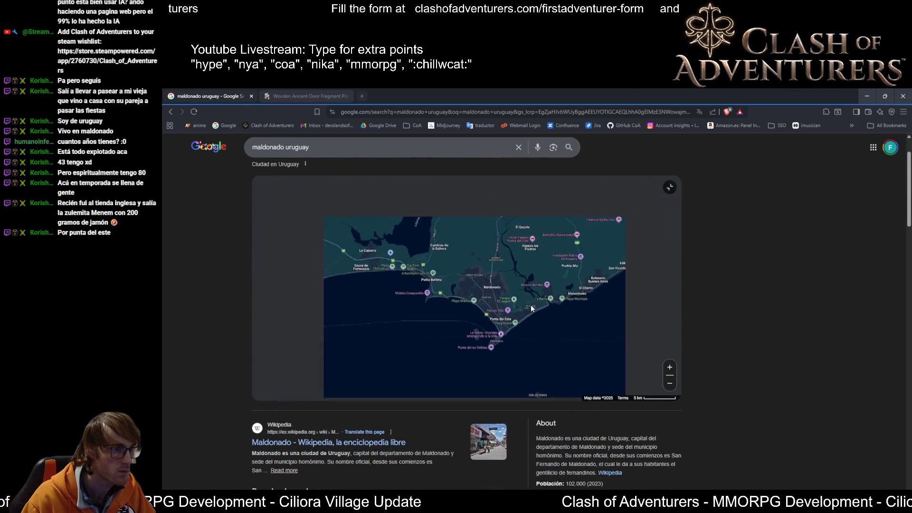
pyautogui.scroll(-2, 531, 304)
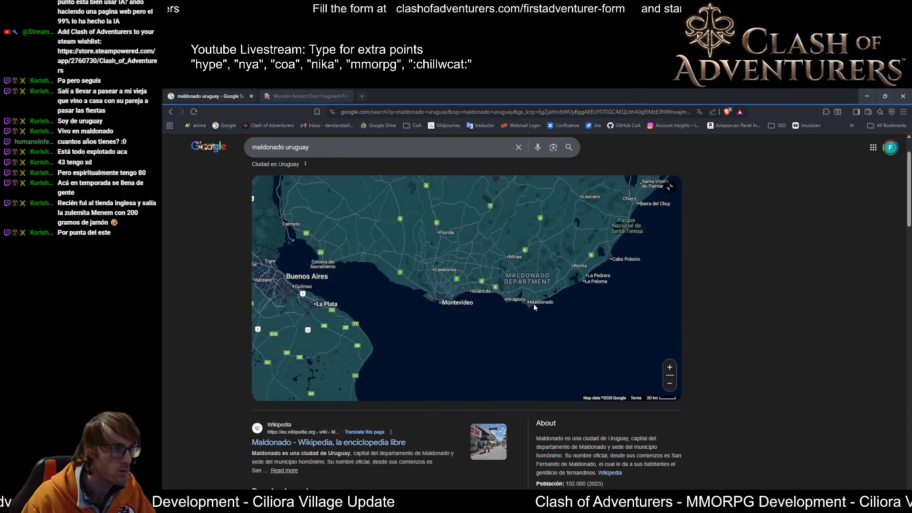
pyautogui.scroll(1, 534, 303)
pyautogui.scroll(1, 534, 304)
pyautogui.scroll(1, 534, 304)
pyautogui.click(310, 95)
pyautogui.click(207, 96)
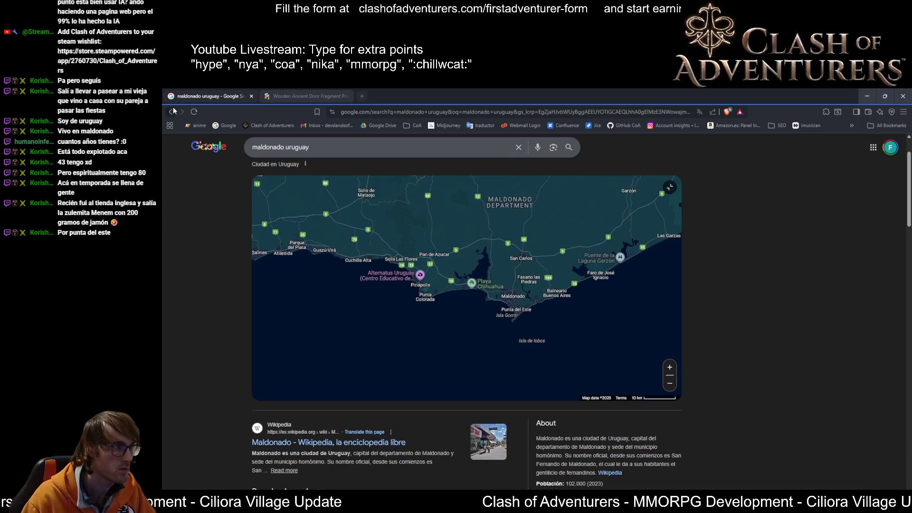
pyautogui.click(174, 111)
pyautogui.click(307, 96)
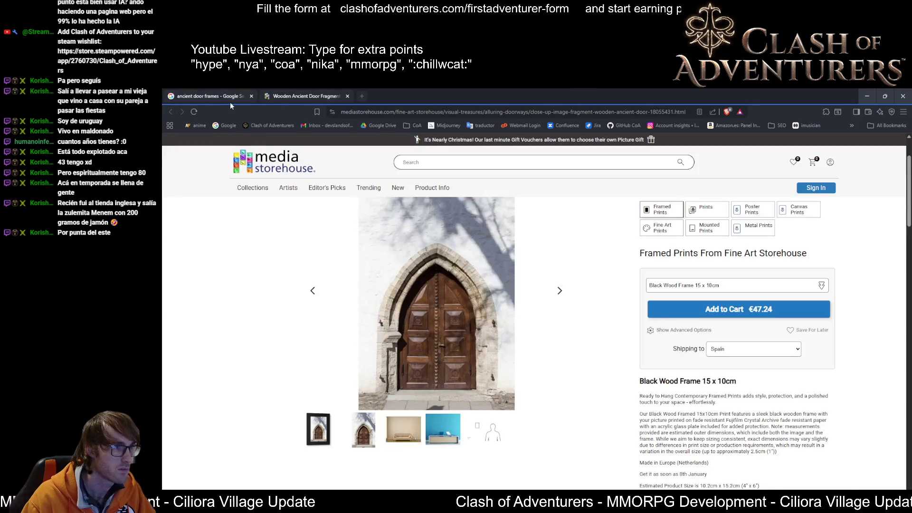
pyautogui.click(182, 98)
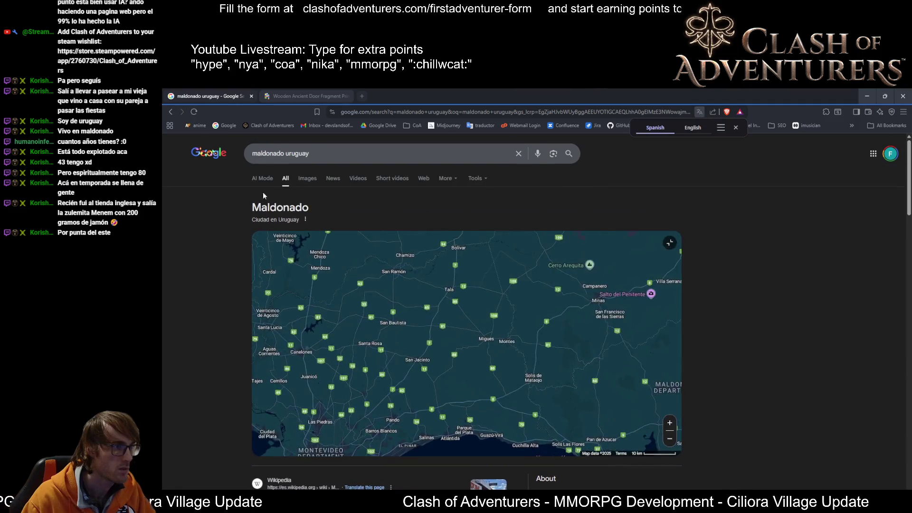
# Step: Leave AI Mode and show image results for 'maldonado uruguay'
pyautogui.click(268, 178)
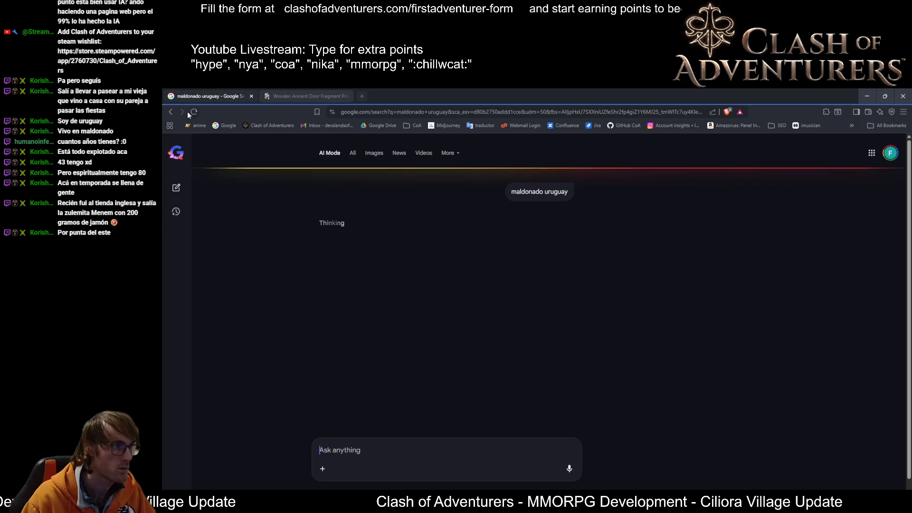
pyautogui.click(171, 112)
pyautogui.click(309, 180)
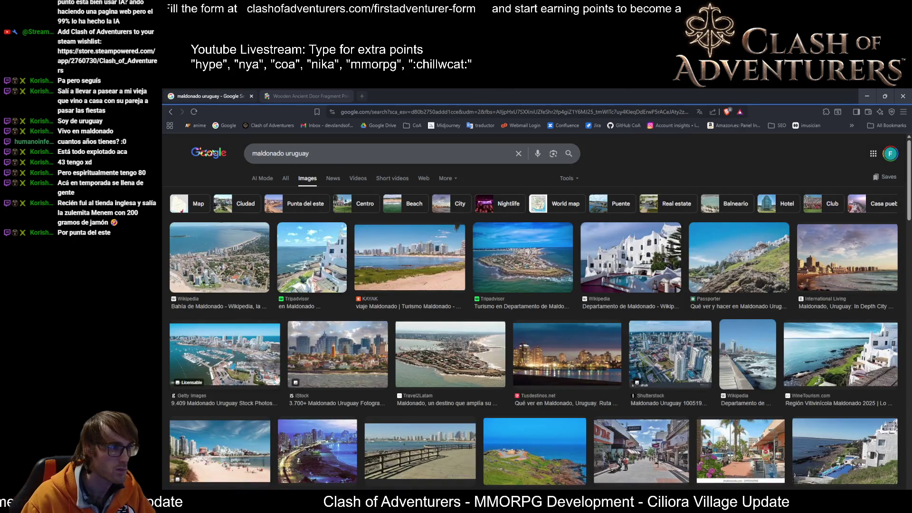
# Step: Preview the white-house Wikipedia and Playa Mansa Pinterest photos and visit the Pinterest source page
pyautogui.click(630, 242)
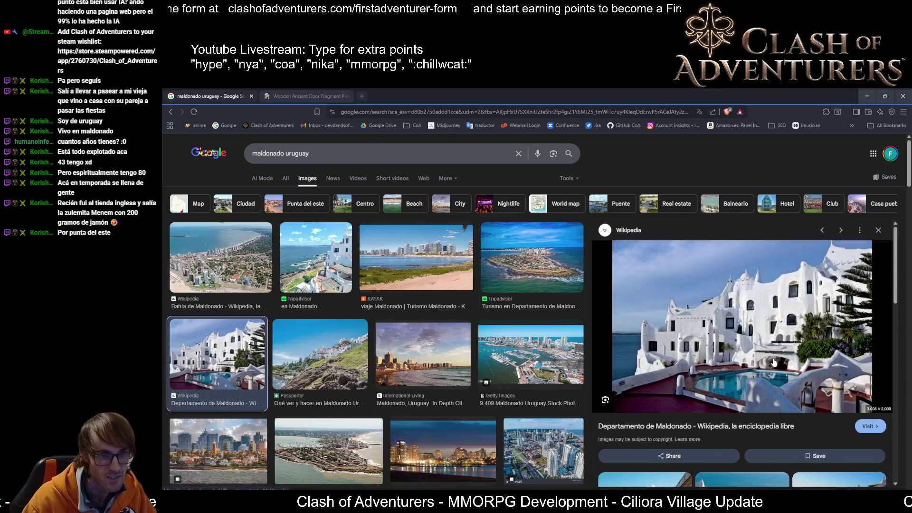
pyautogui.scroll(-2, 770, 365)
pyautogui.scroll(2, 773, 365)
pyautogui.scroll(-1, 778, 342)
pyautogui.scroll(-3, 777, 312)
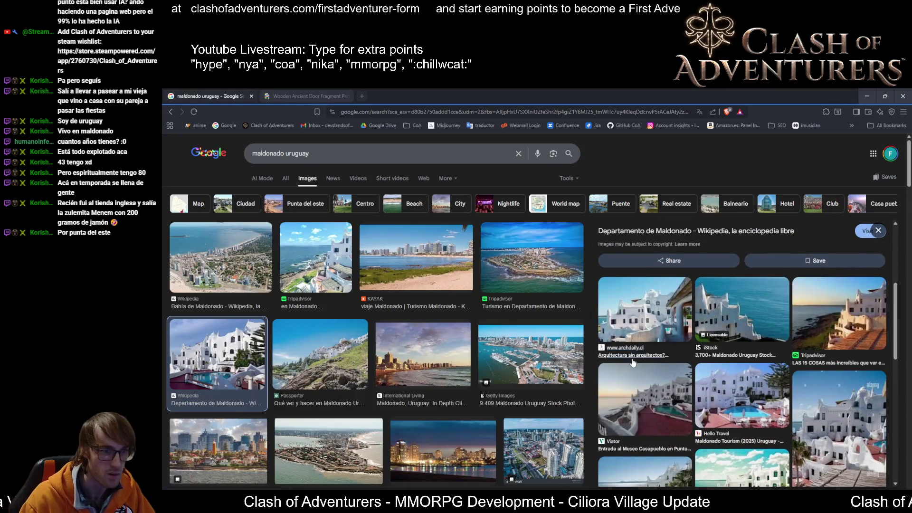
pyautogui.scroll(-2, 662, 334)
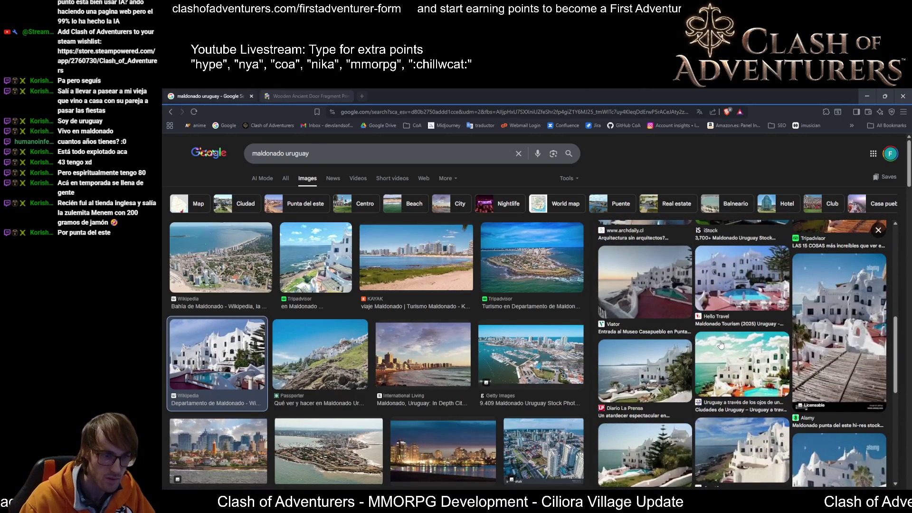
pyautogui.scroll(-1, 720, 345)
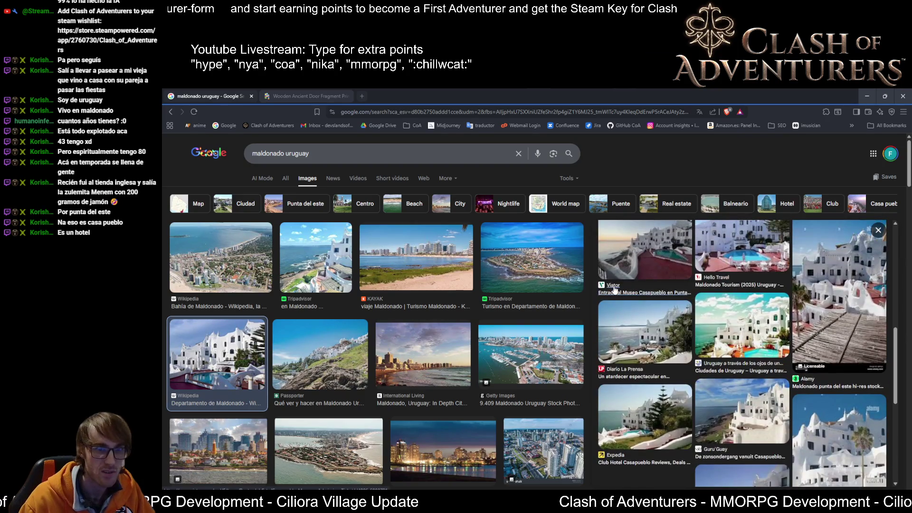
pyautogui.scroll(-1, 614, 291)
pyautogui.scroll(-3, 424, 351)
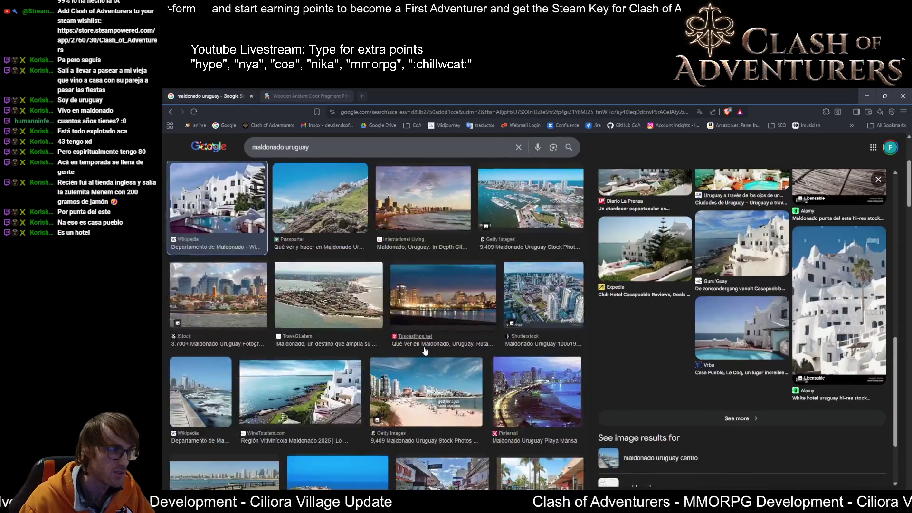
pyautogui.click(519, 396)
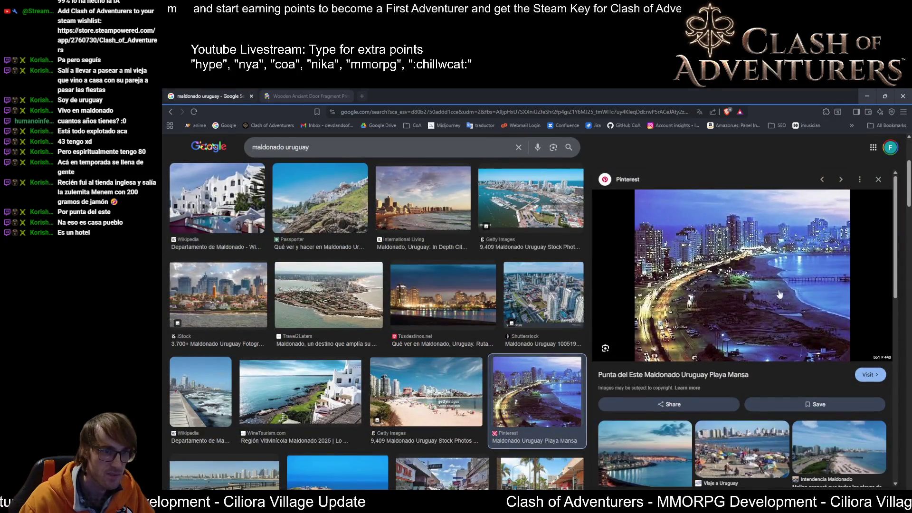
pyautogui.click(737, 285)
pyautogui.click(361, 95)
pyautogui.click(250, 92)
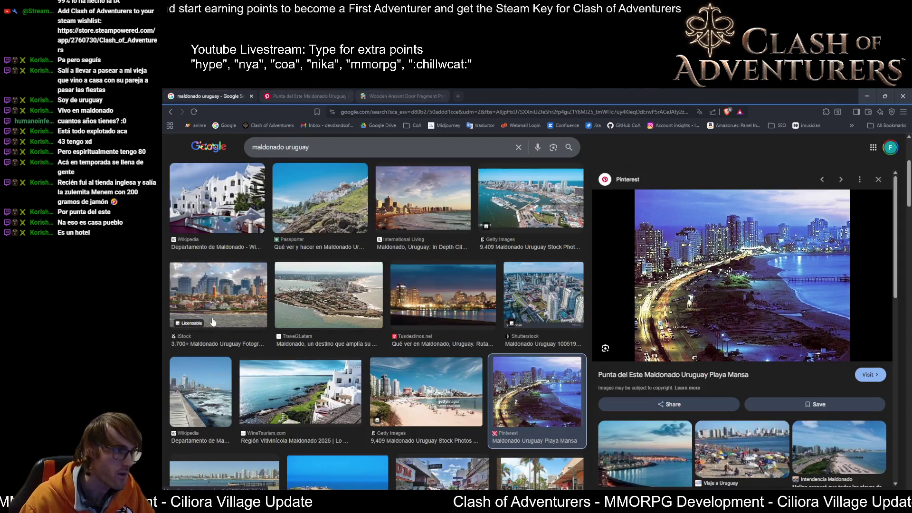
# Step: Preview the iStock skyline and Tripadvisor cliff photos, visit Tripadvisor, then close the browser with all tabs
pyautogui.click(227, 319)
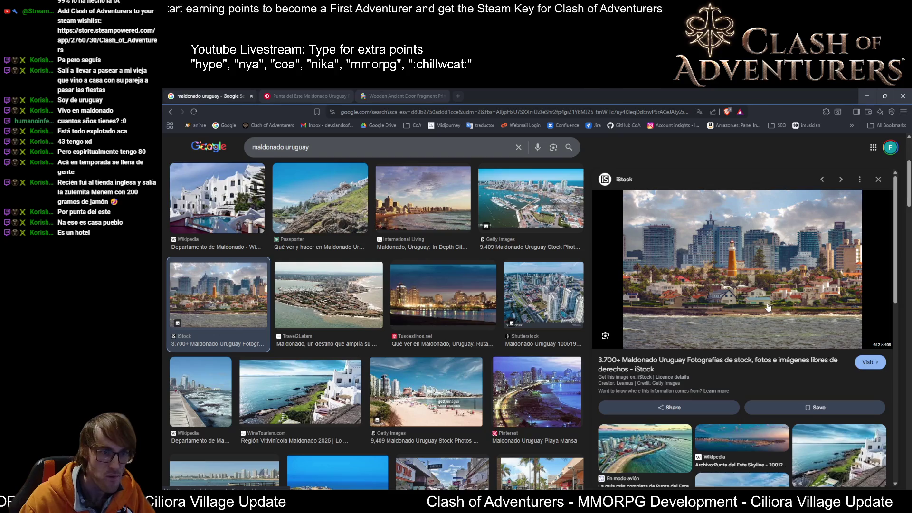
pyautogui.scroll(-5, 716, 299)
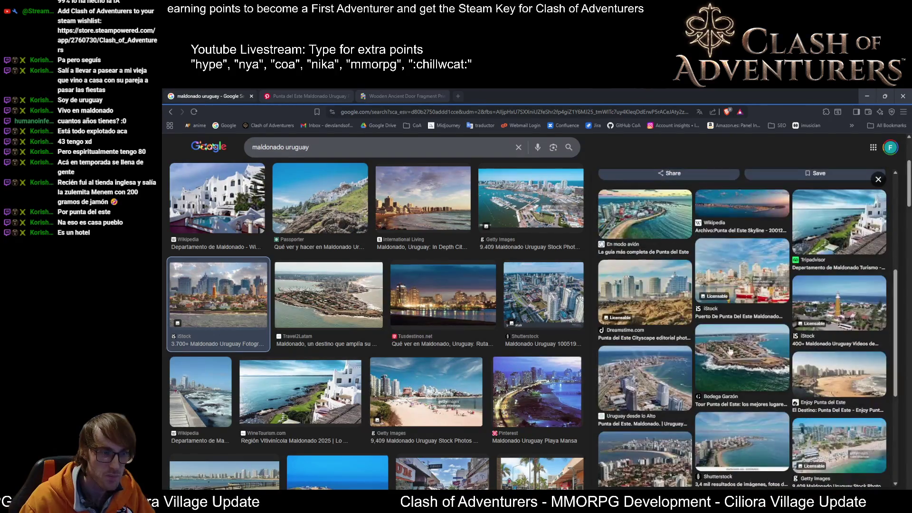
pyautogui.scroll(-2, 446, 331)
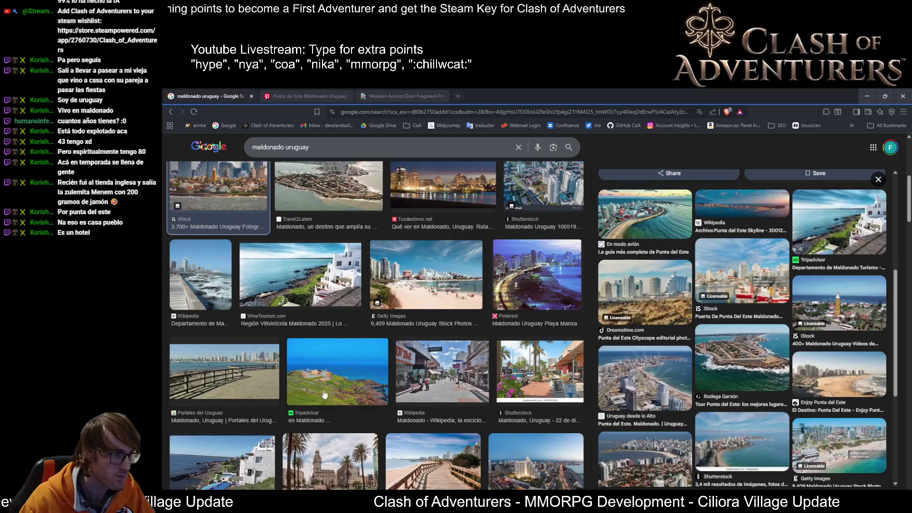
pyautogui.click(324, 394)
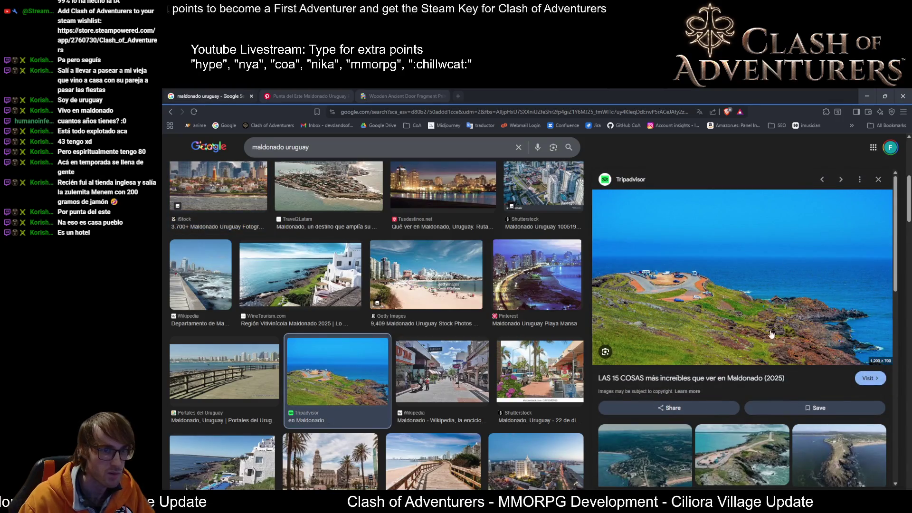
pyautogui.click(834, 325)
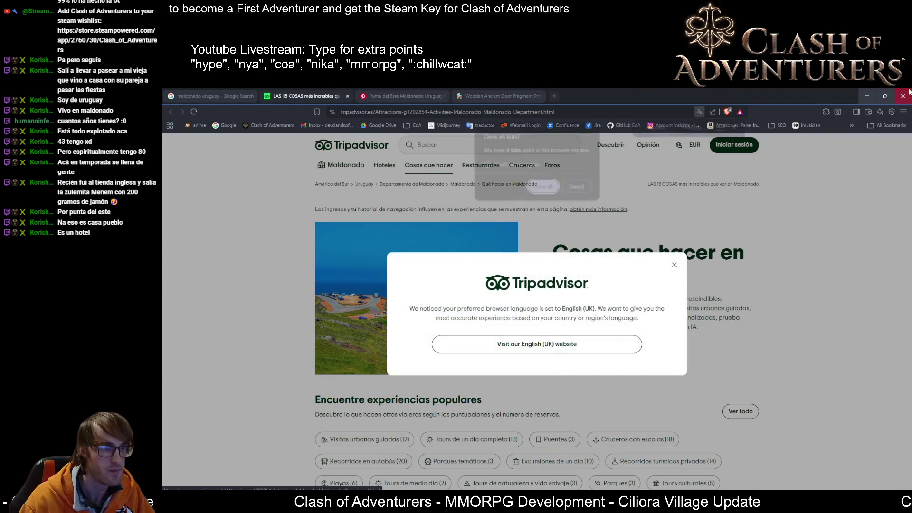
pyautogui.click(550, 187)
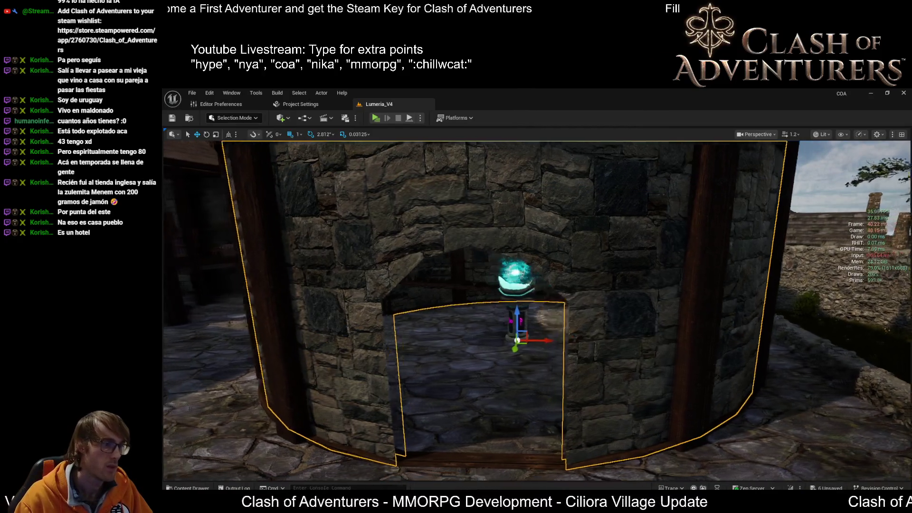
# Step: Fly through the doorway, frame the round wall, and undo to bring the stone arch back around the opening
pyautogui.moveTo(550, 316)
pyautogui.mouseDown(button='right')
pyautogui.moveTo(549, 335)
pyautogui.moveTo(542, 300)
pyautogui.moveTo(582, 375)
pyautogui.moveTo(459, 313)
pyautogui.mouseUp(button='right')
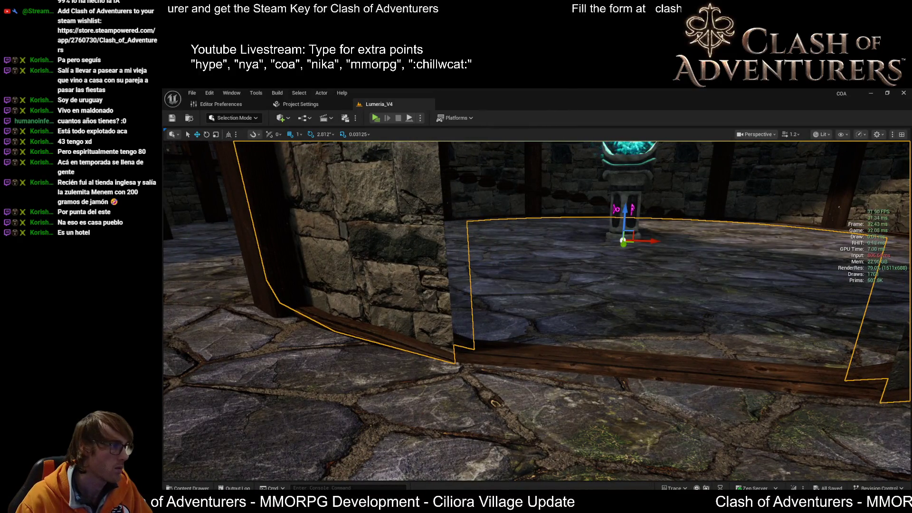
pyautogui.moveTo(327, 230)
pyautogui.mouseDown(button='right')
pyautogui.moveTo(649, 279)
pyautogui.moveTo(701, 262)
pyautogui.mouseUp(button='right')
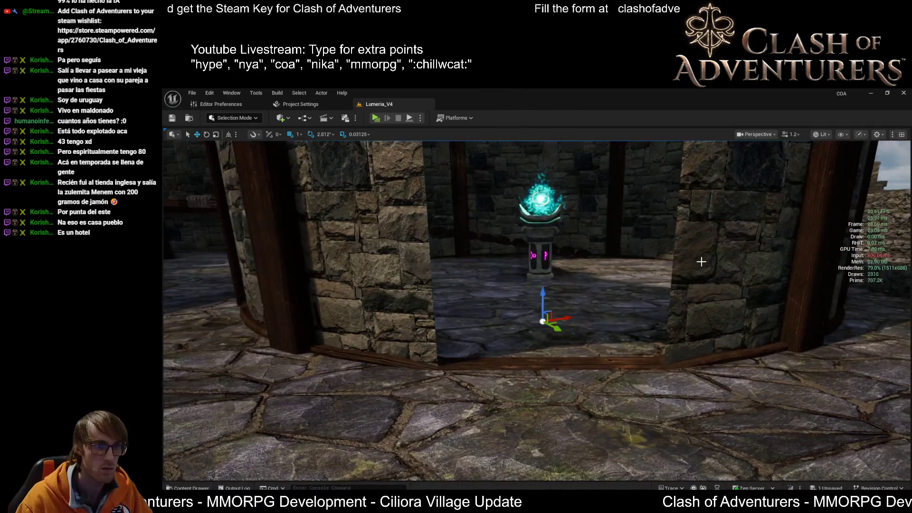
pyautogui.click(695, 268)
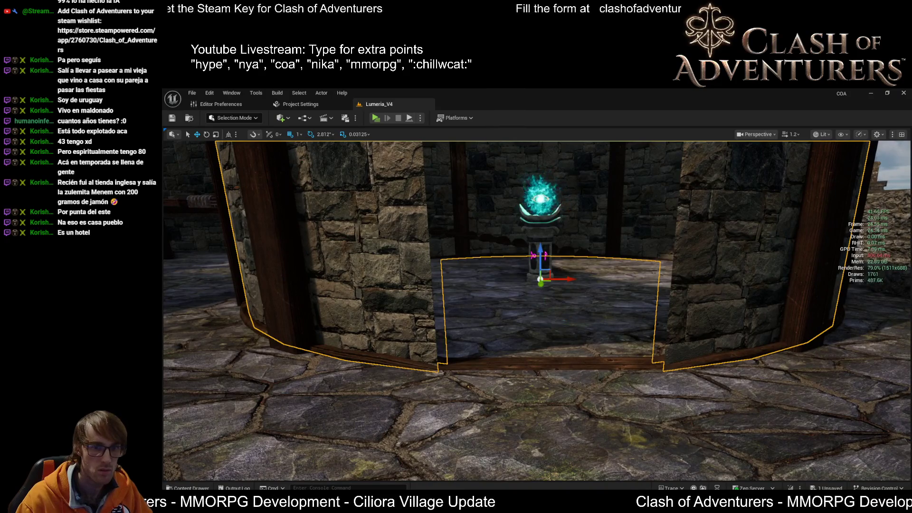
pyautogui.press('f')
pyautogui.moveTo(605, 365); pyautogui.dragTo(605, 335, button='right')
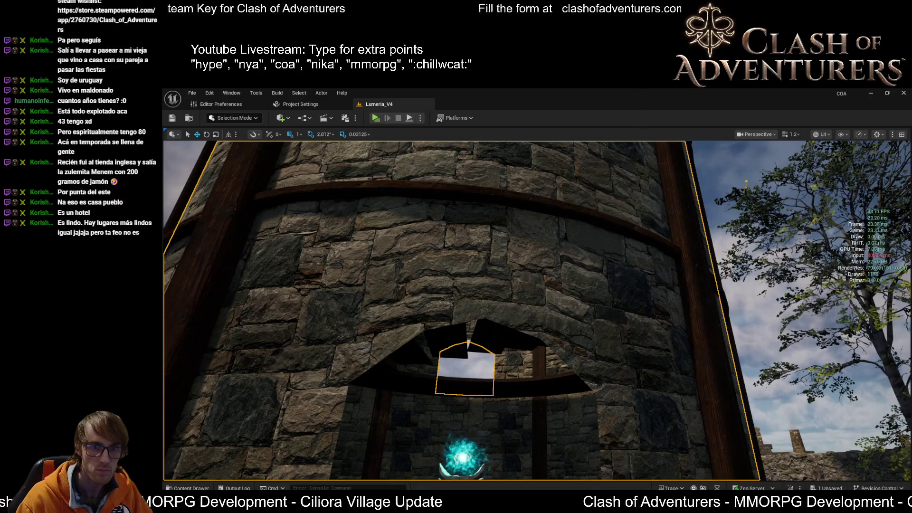
pyautogui.hotkey('ctrl', 'z')
pyautogui.hotkey('ctrl', 'z')
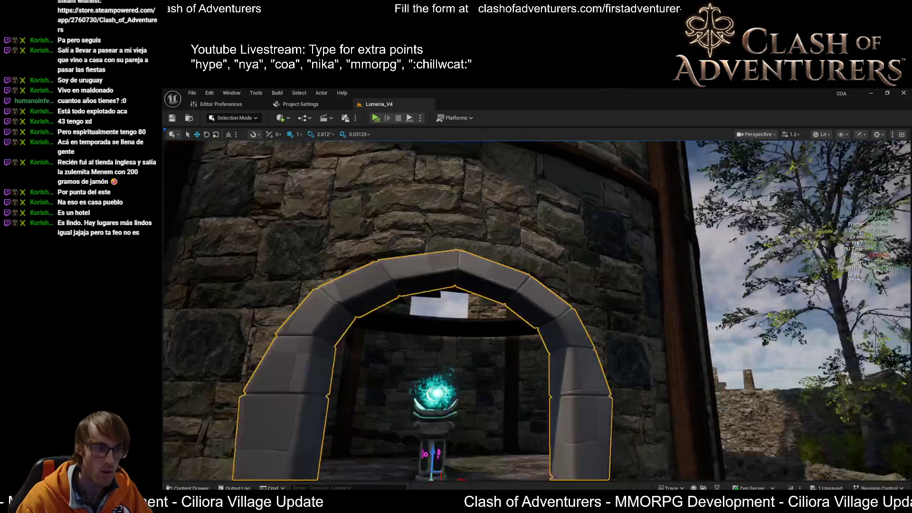
pyautogui.moveTo(534, 307); pyautogui.dragTo(541, 299, button='right')
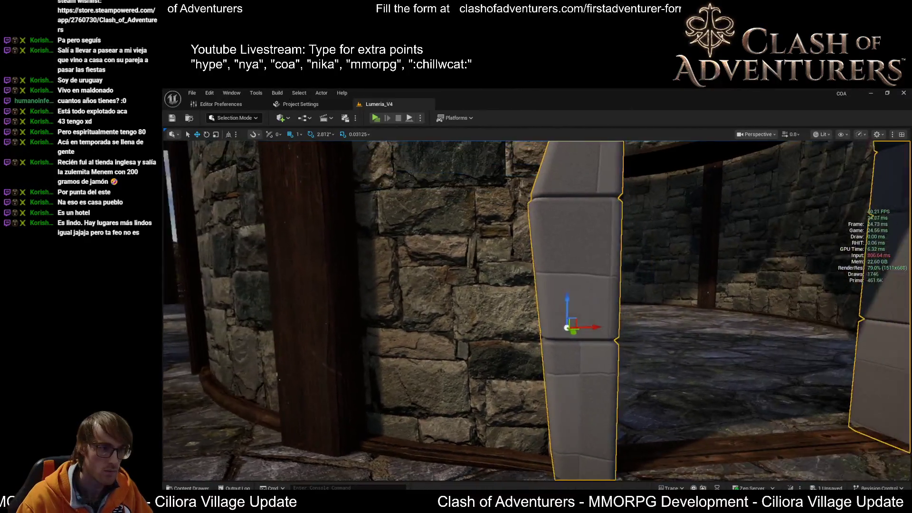
pyautogui.moveTo(520, 364); pyautogui.dragTo(520, 364, button='right')
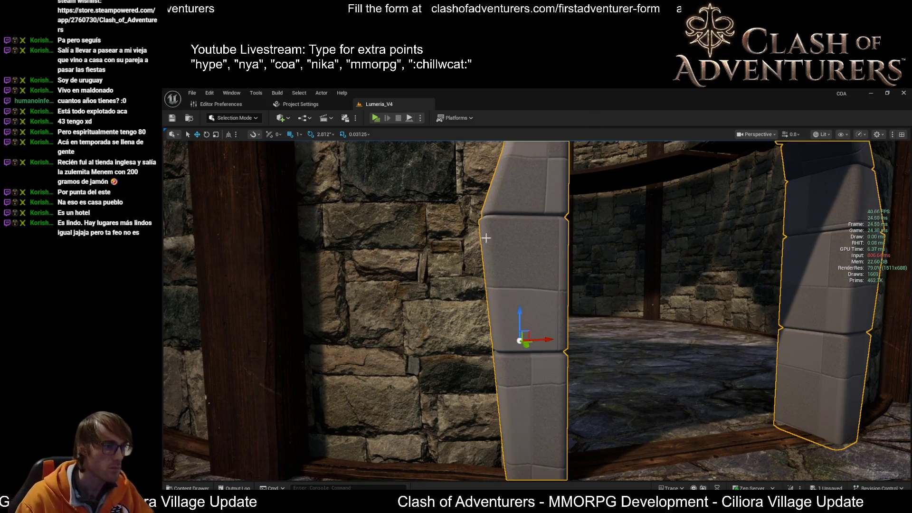
pyautogui.moveTo(547, 357); pyautogui.dragTo(548, 357, button='right')
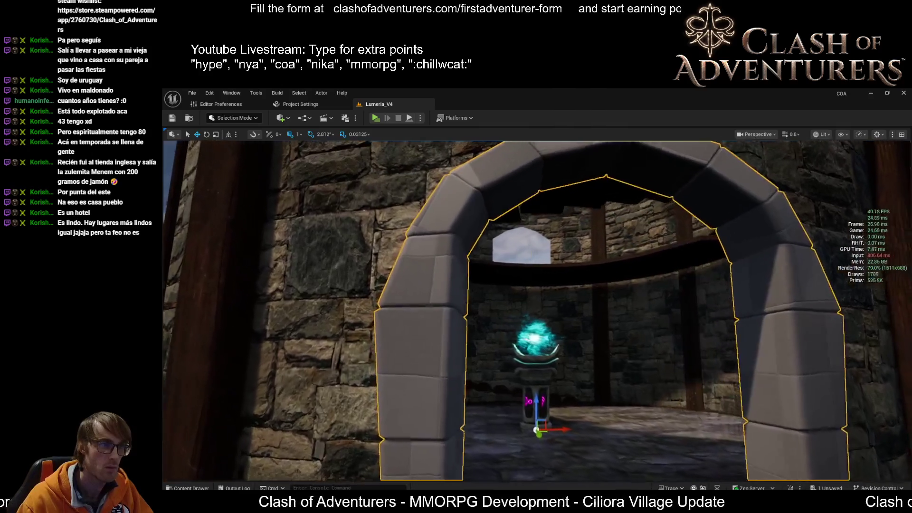
pyautogui.moveTo(547, 358); pyautogui.dragTo(579, 365, button='right')
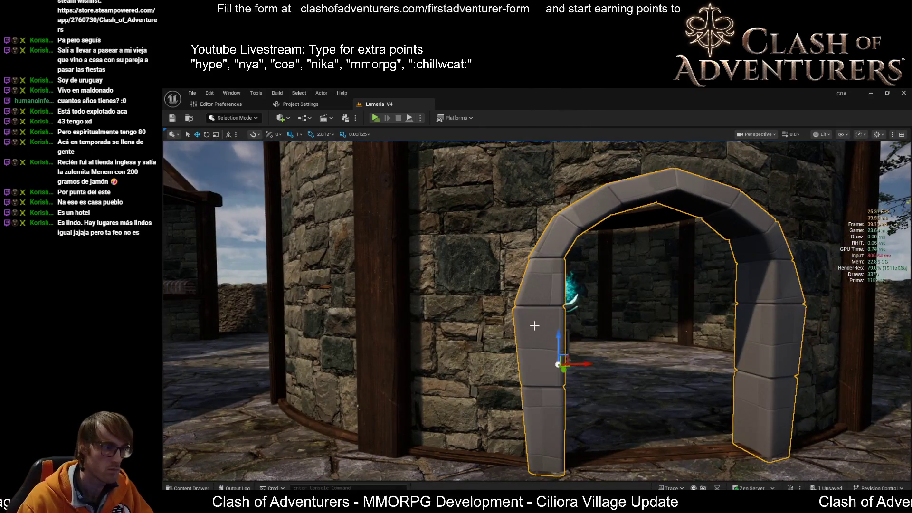
pyautogui.moveTo(535, 326); pyautogui.dragTo(535, 325, button='right')
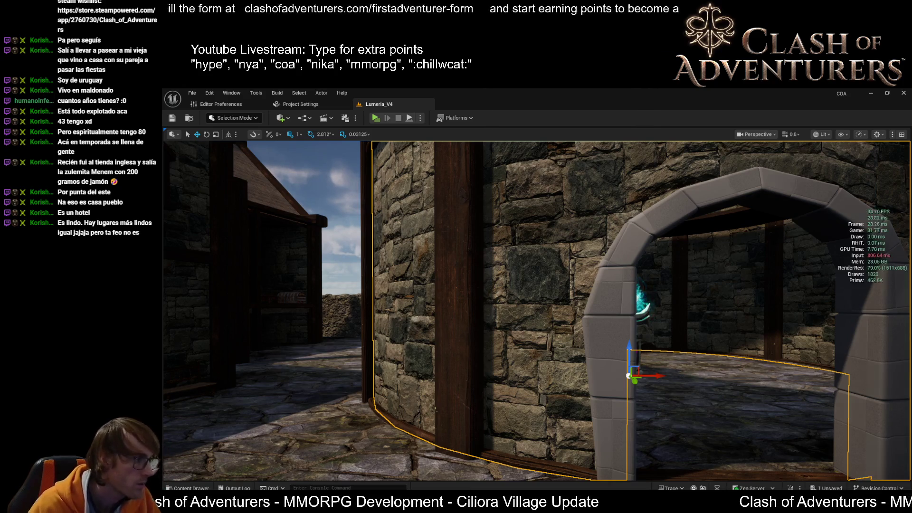
pyautogui.click(619, 337)
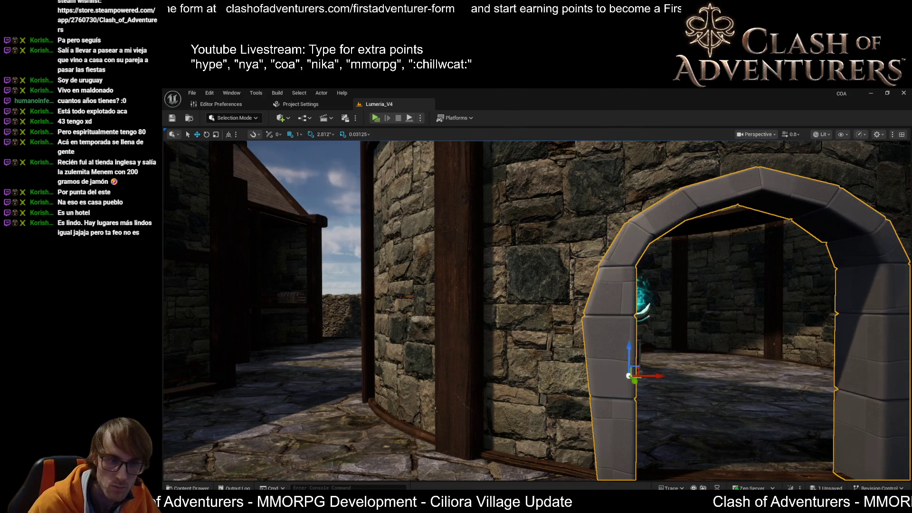
pyautogui.moveTo(693, 428); pyautogui.dragTo(693, 428, button='right')
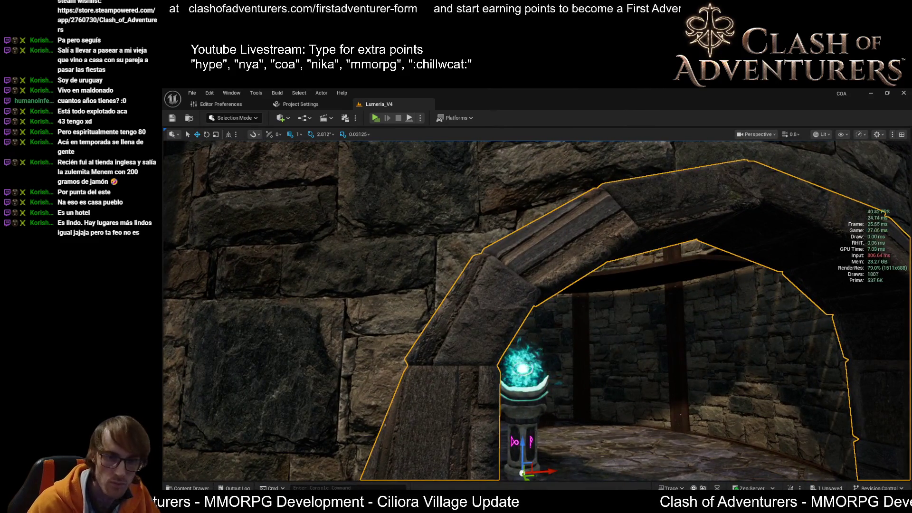
pyautogui.moveTo(692, 428); pyautogui.dragTo(691, 428, button='right')
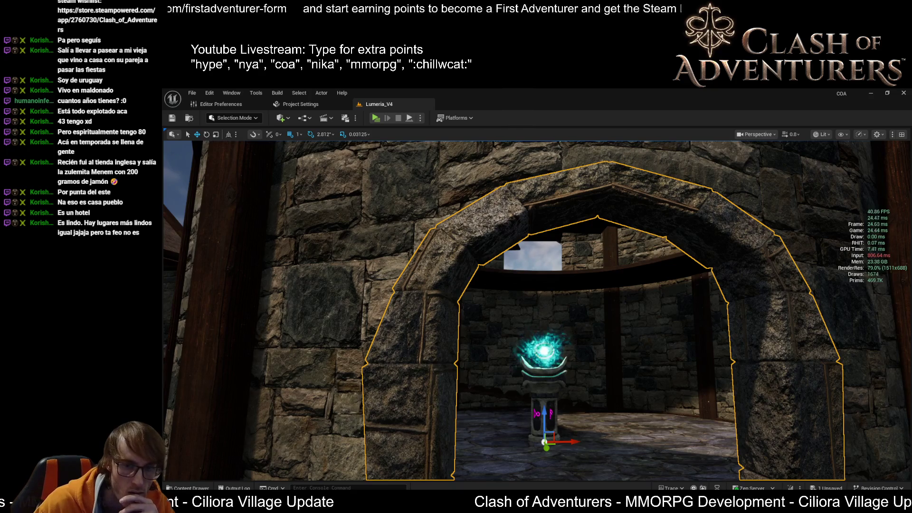
pyautogui.scroll(-5, 638, 450)
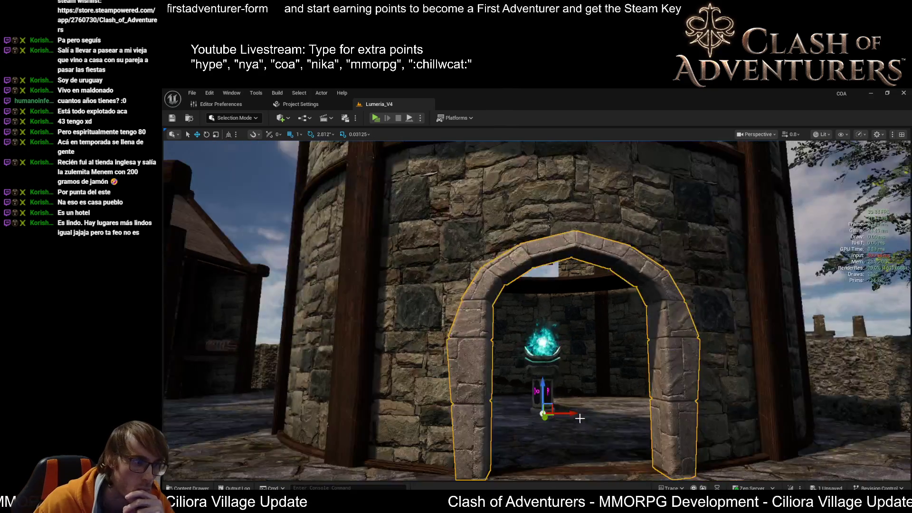
pyautogui.moveTo(622, 382); pyautogui.dragTo(623, 383, button='right')
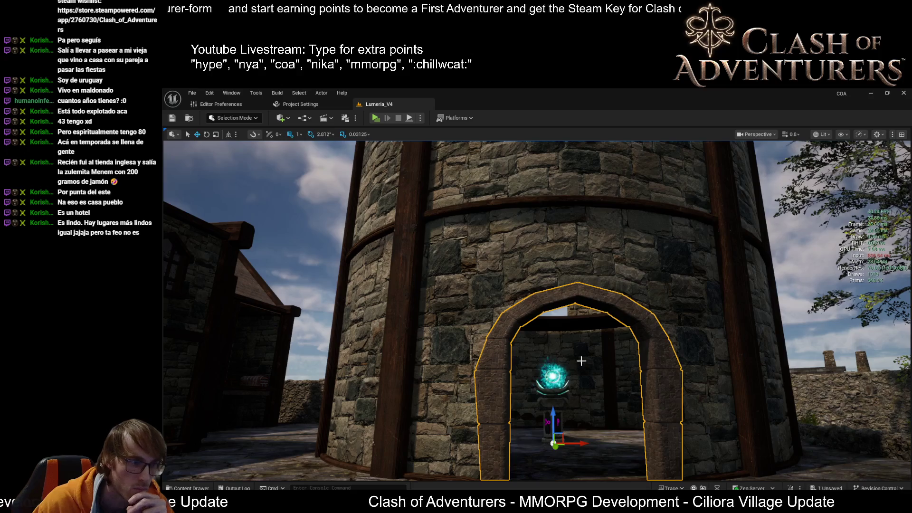
pyautogui.scroll(1, 581, 362)
pyautogui.scroll(1, 515, 404)
pyautogui.scroll(1, 515, 404)
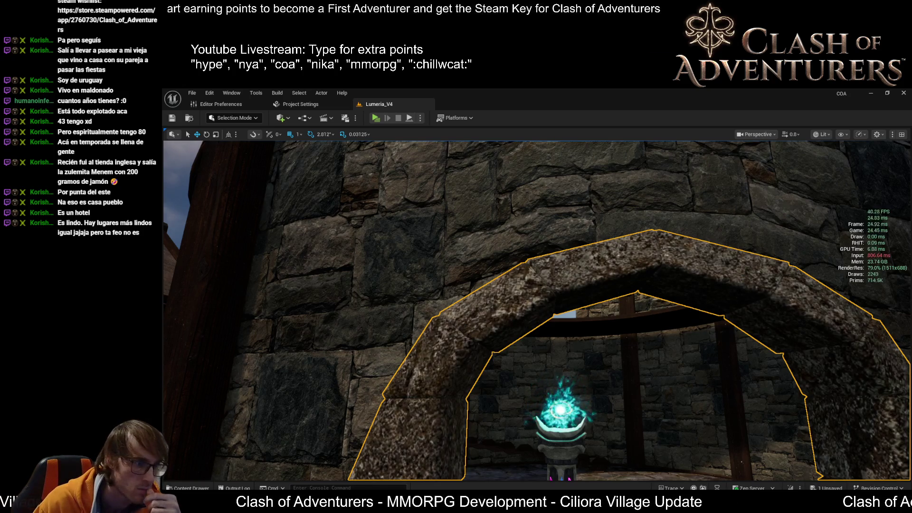
pyautogui.scroll(-5, 547, 376)
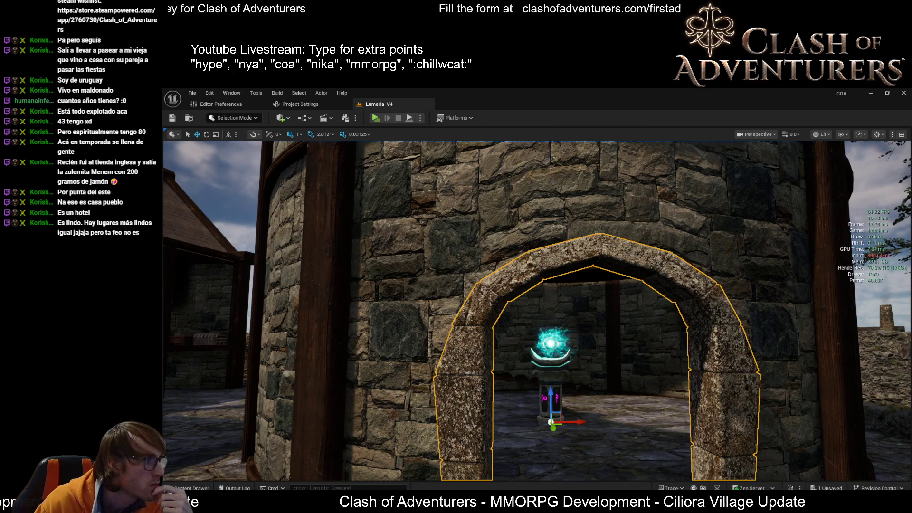
# Step: Frame the newly stone-textured arch and fly through it to inspect the pillars
pyautogui.press('f')
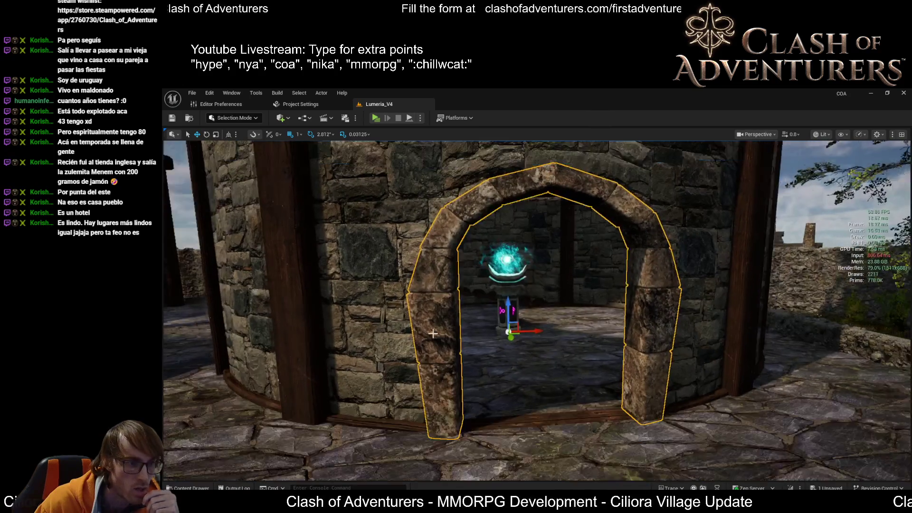
pyautogui.scroll(3, 535, 307)
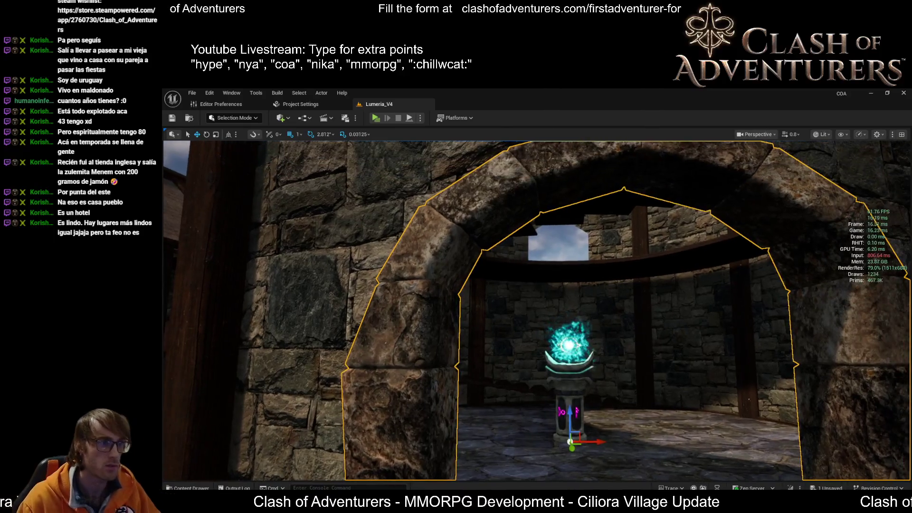
pyautogui.moveTo(535, 306)
pyautogui.mouseDown(button='right')
pyautogui.moveTo(500, 299)
pyautogui.moveTo(431, 328)
pyautogui.mouseUp(button='right')
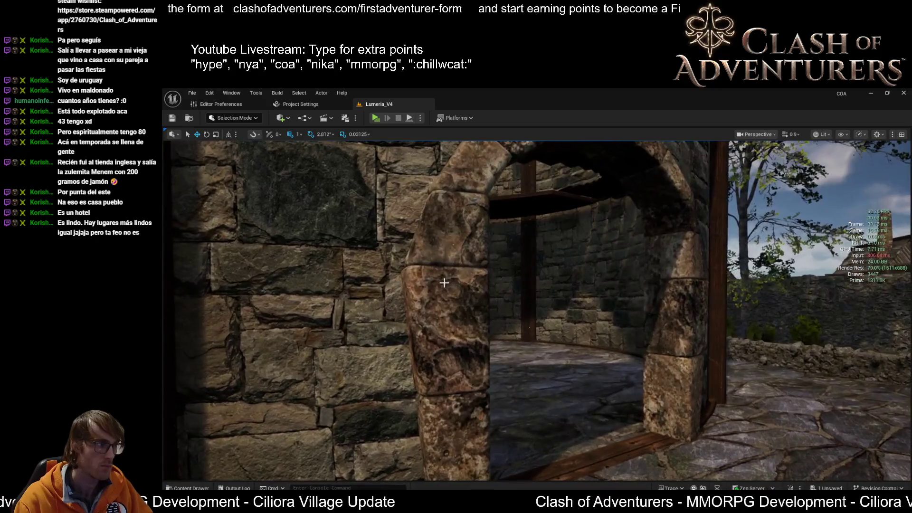
# Step: Select and frame the stone arch, then undo its material replacement back to the lighter stone
pyautogui.moveTo(444, 283); pyautogui.dragTo(414, 282, button='right')
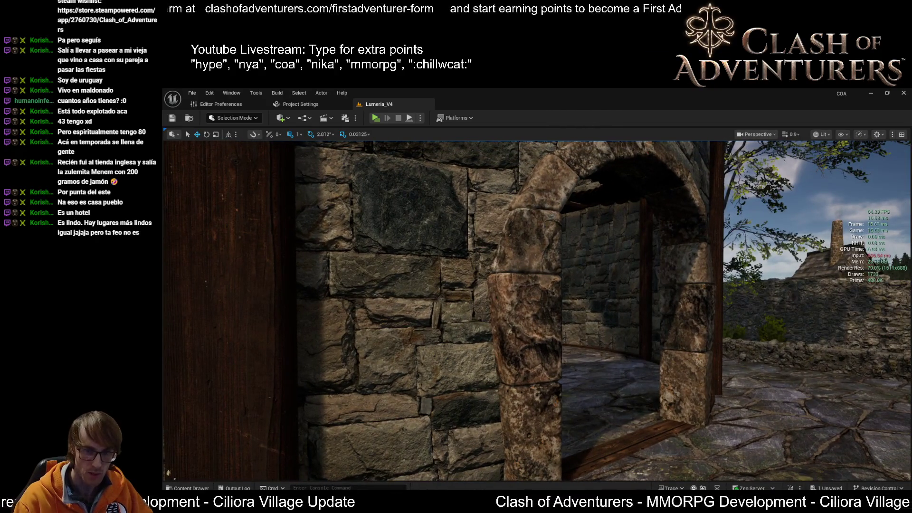
pyautogui.click(527, 300)
pyautogui.press('f')
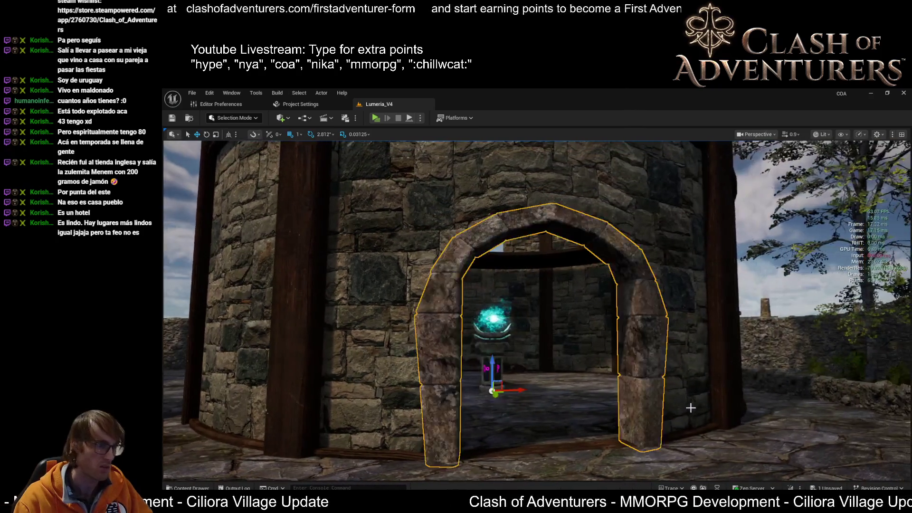
pyautogui.hotkey('ctrl', 'z')
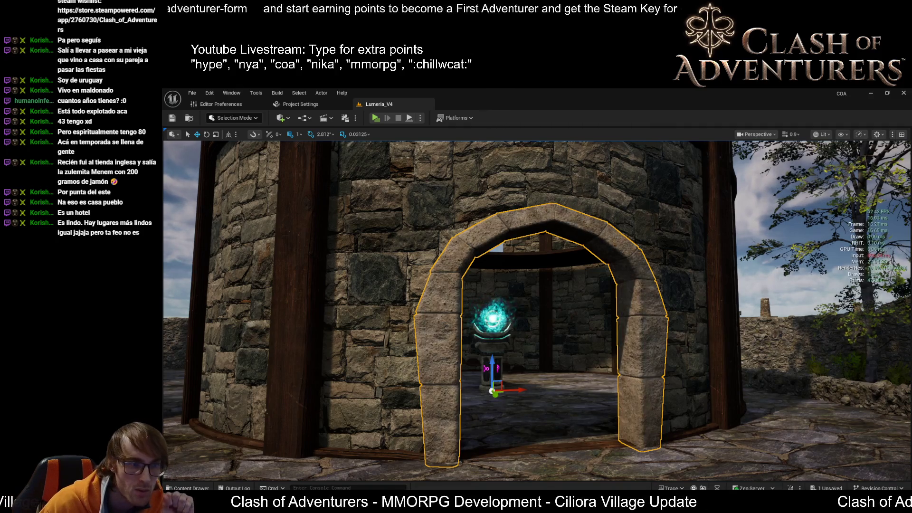
# Step: Fly up close and through the arch to inspect the restored material from inside and the side
pyautogui.moveTo(534, 320); pyautogui.dragTo(535, 271, button='right')
pyautogui.moveTo(534, 306); pyautogui.dragTo(463, 307, button='right')
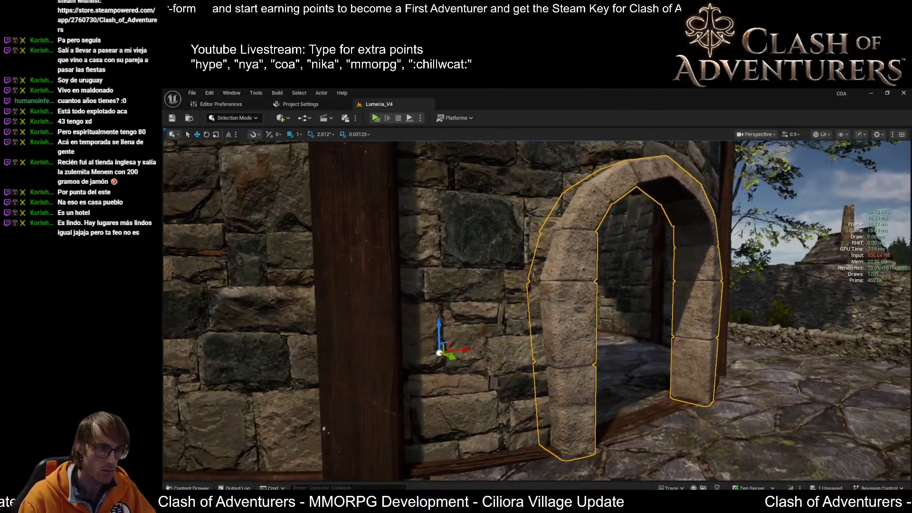
pyautogui.moveTo(534, 307); pyautogui.dragTo(513, 306, button='right')
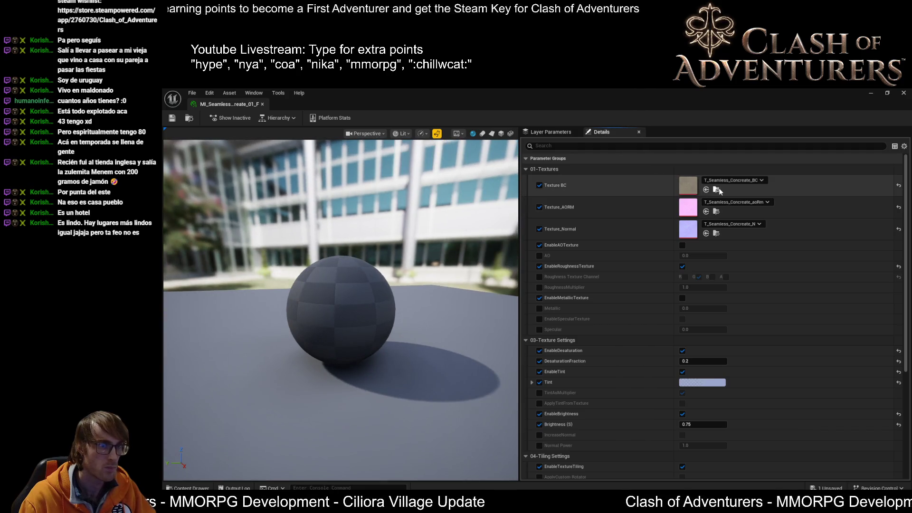
# Step: Preview the T_Seamless_Concrete_BC texture and the second base-colour texture, then return to the level
pyautogui.keyDown('alt'); pyautogui.click(718, 191); pyautogui.keyUp('alt')
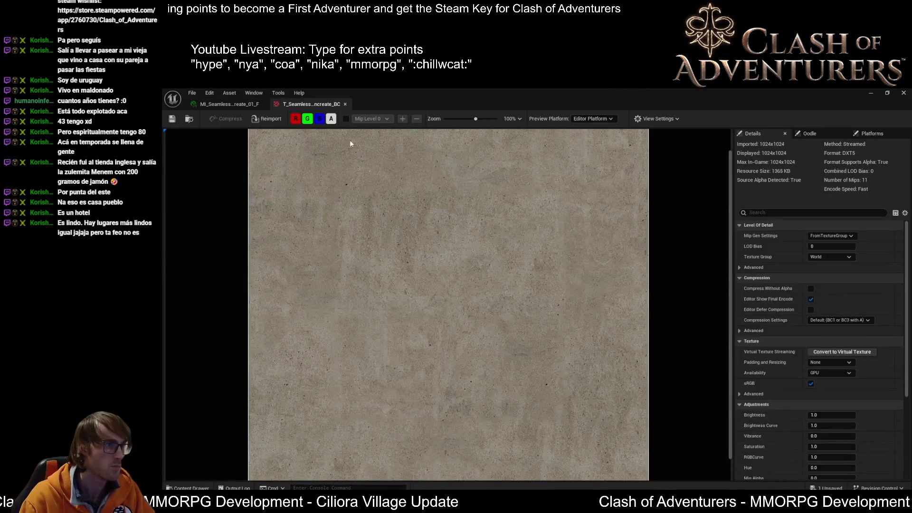
pyautogui.click(345, 104)
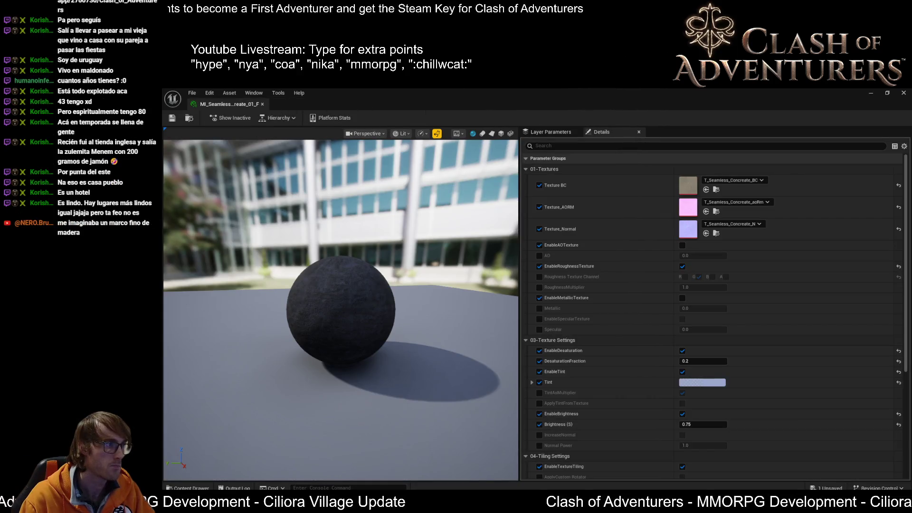
pyautogui.doubleClick(688, 185)
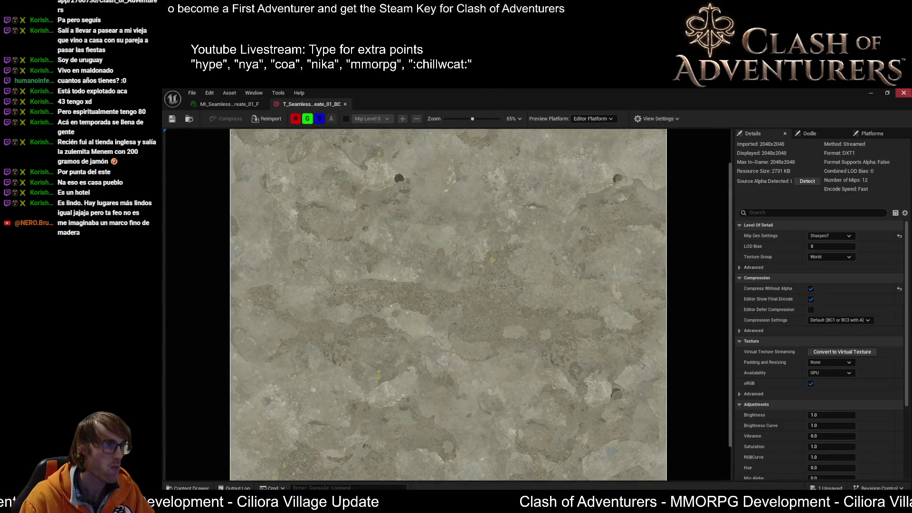
pyautogui.click(901, 94)
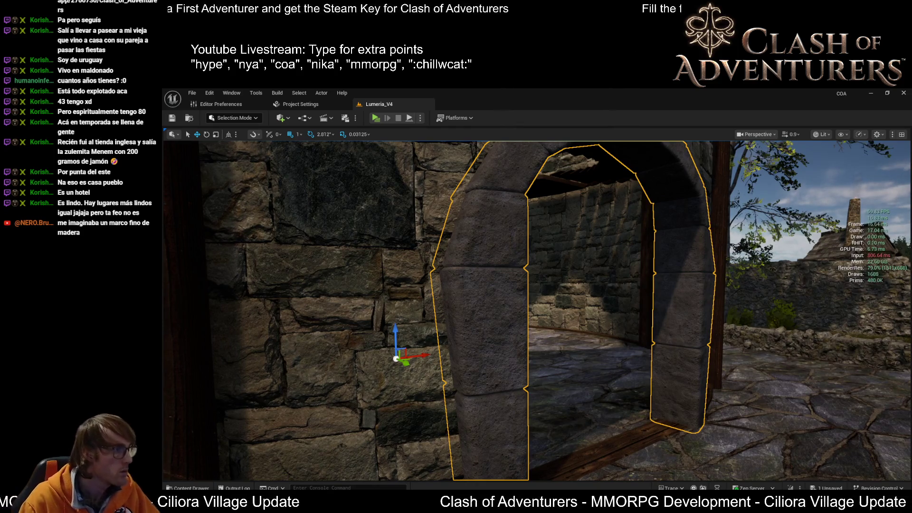
# Step: Frame the arch, deselect it, fly to its pillar, duplicate the asset with Ctrl+D, and look around the room
pyautogui.press('f')
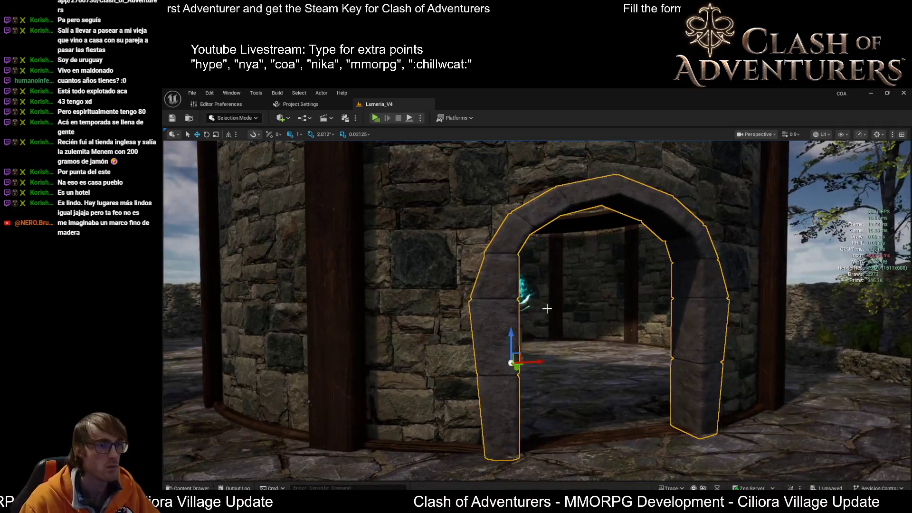
pyautogui.moveTo(623, 300); pyautogui.dragTo(622, 300, button='right')
pyautogui.press('Escape')
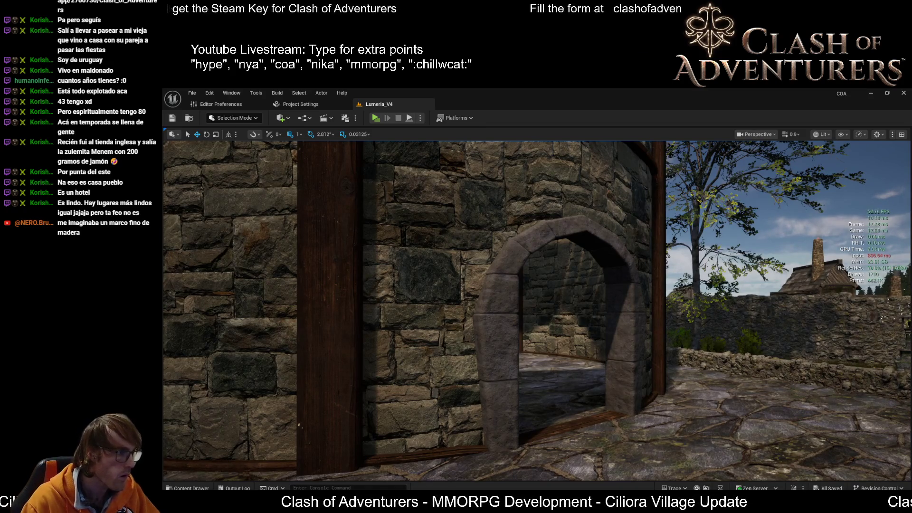
pyautogui.moveTo(623, 300); pyautogui.dragTo(622, 300, button='right')
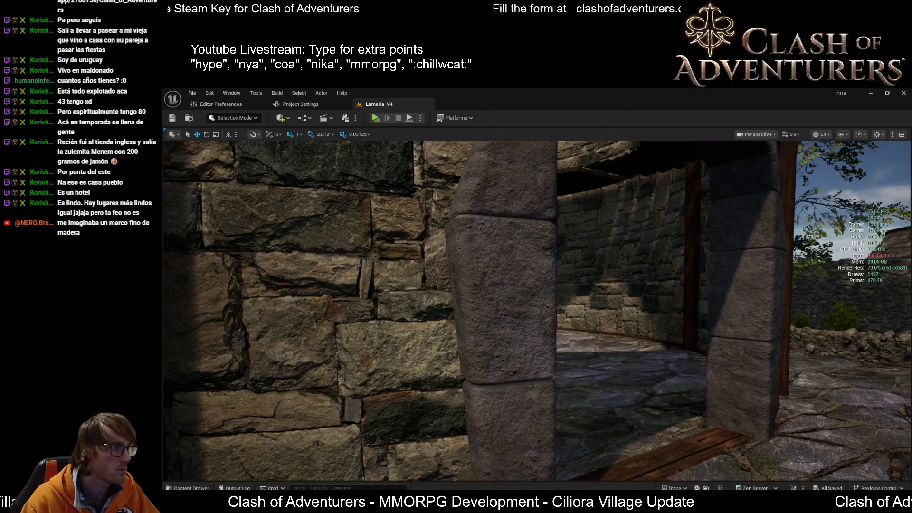
pyautogui.hotkey('ctrl', 'd')
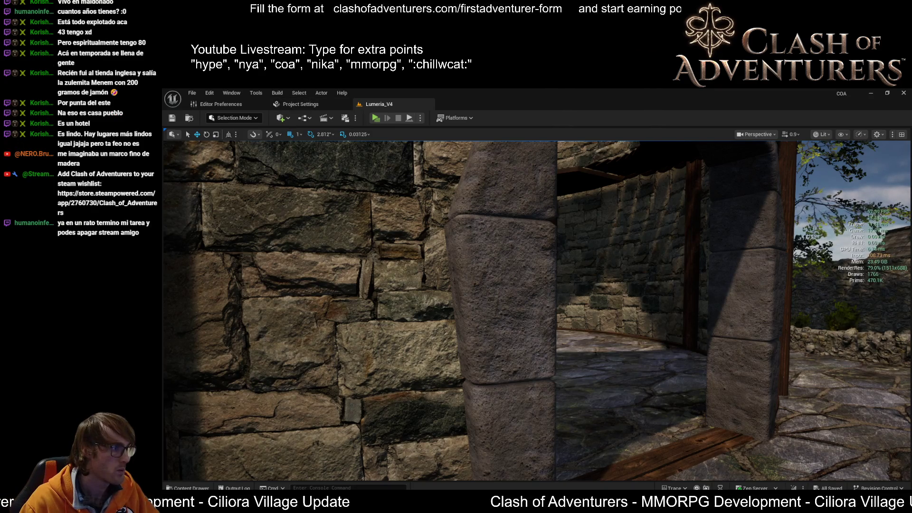
pyautogui.moveTo(535, 307); pyautogui.dragTo(499, 307, button='right')
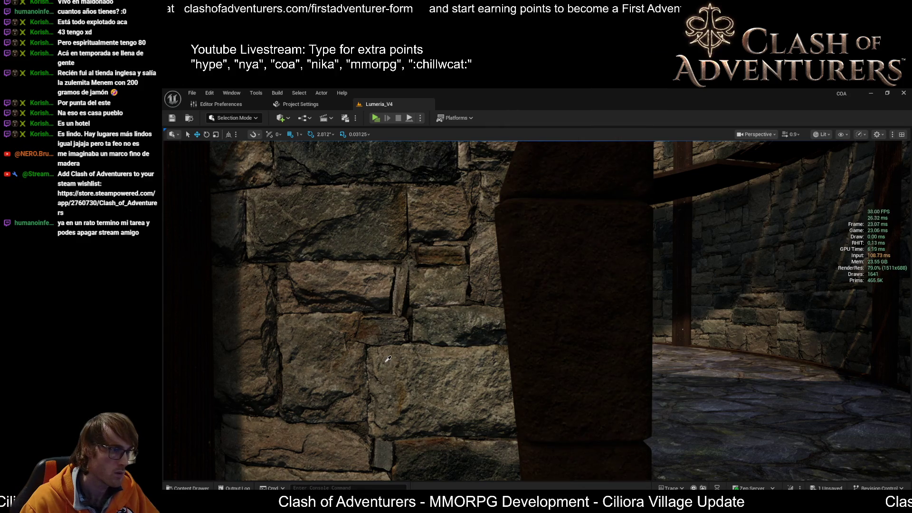
# Step: Select the floor piece inside the doorway and pull back to view the whole tower and archway
pyautogui.click(748, 427)
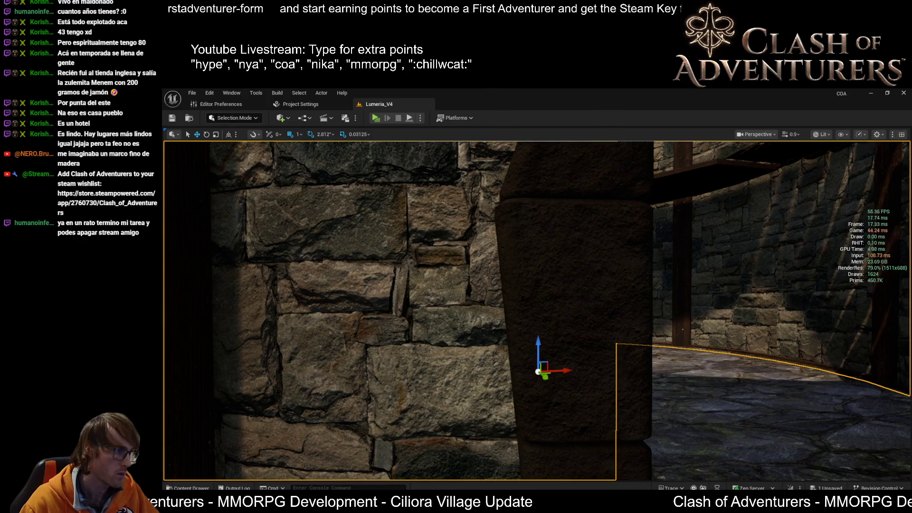
pyautogui.moveTo(366, 354); pyautogui.dragTo(366, 353, button='right')
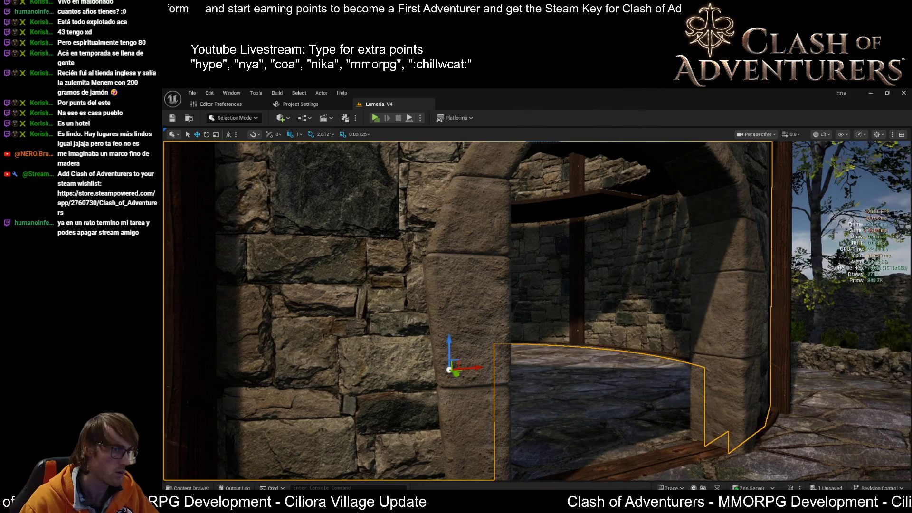
pyautogui.moveTo(469, 309); pyautogui.dragTo(469, 310, button='right')
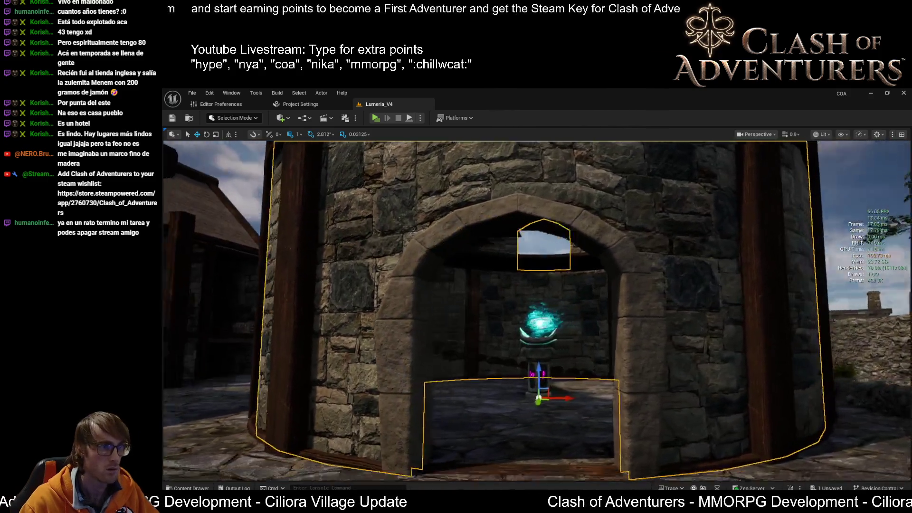
pyautogui.moveTo(537, 310); pyautogui.dragTo(537, 310, button='right')
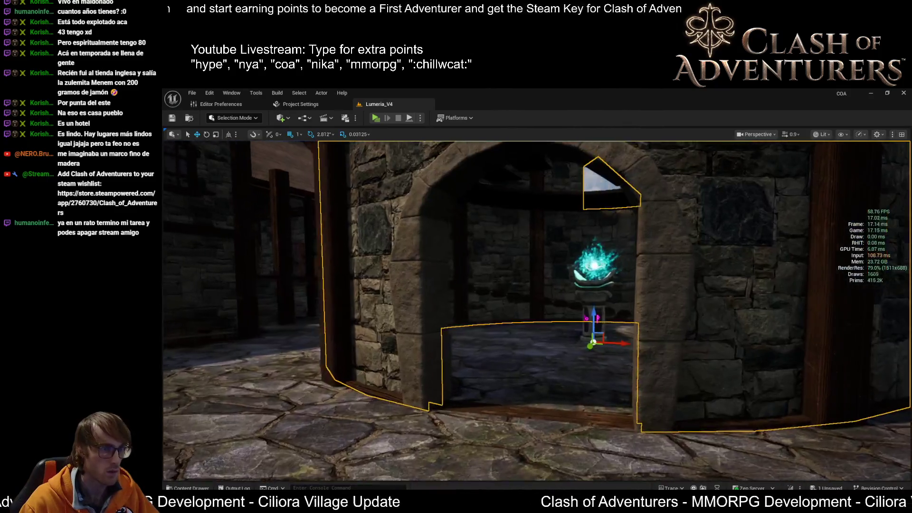
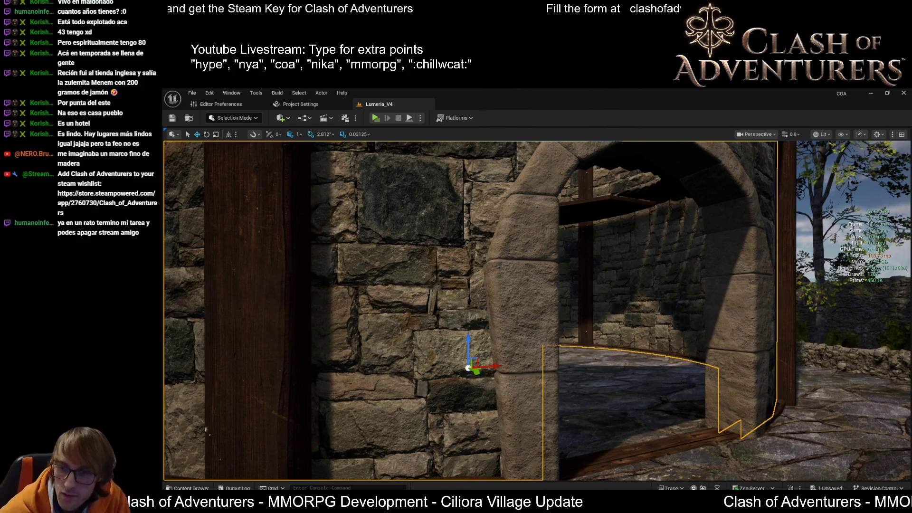
# Step: Fly to the stone pillar base and check the floor piece and wooden threshold beam beside it
pyautogui.moveTo(413, 352); pyautogui.dragTo(413, 352, button='right')
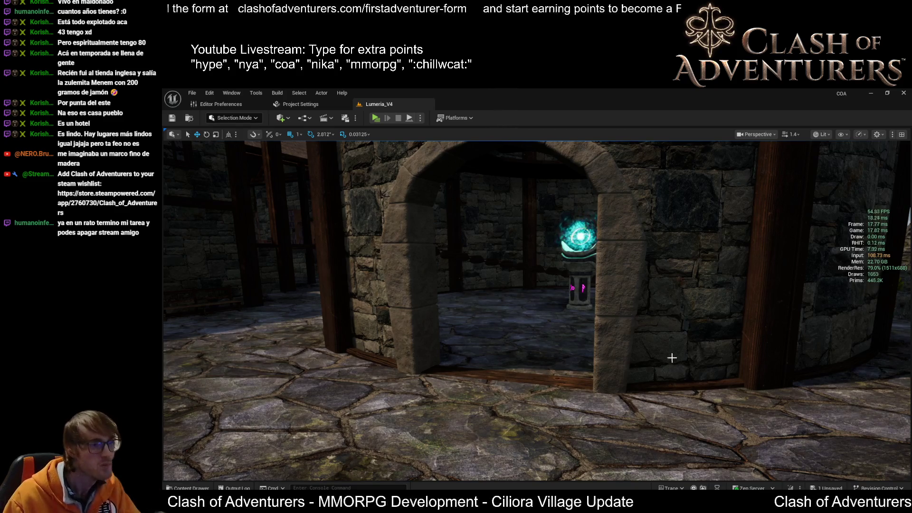
pyautogui.moveTo(680, 365); pyautogui.dragTo(681, 428, button='right')
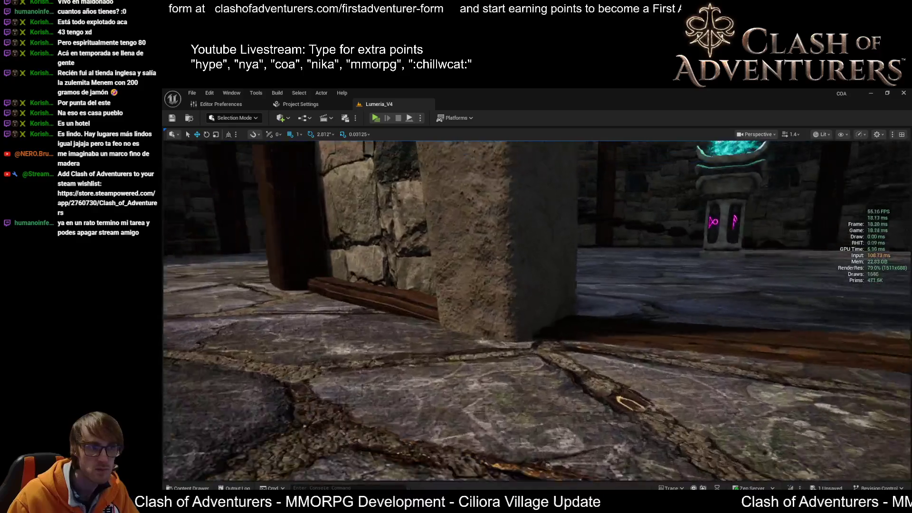
pyautogui.moveTo(681, 365); pyautogui.dragTo(662, 376, button='right')
pyautogui.click(616, 368)
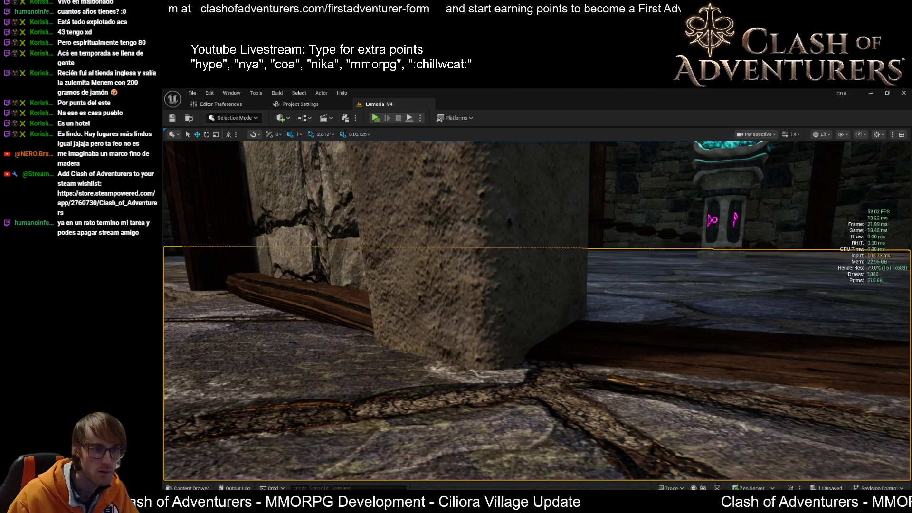
pyautogui.click(629, 353)
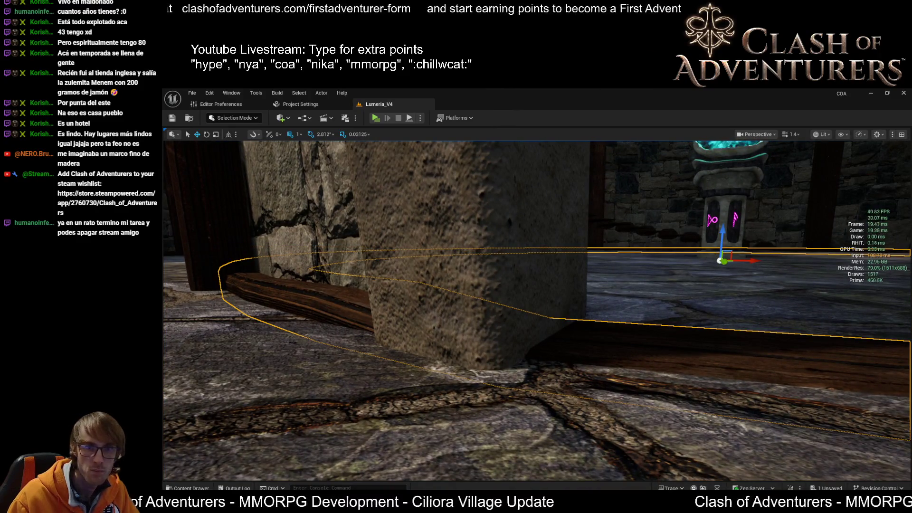
pyautogui.press('Escape')
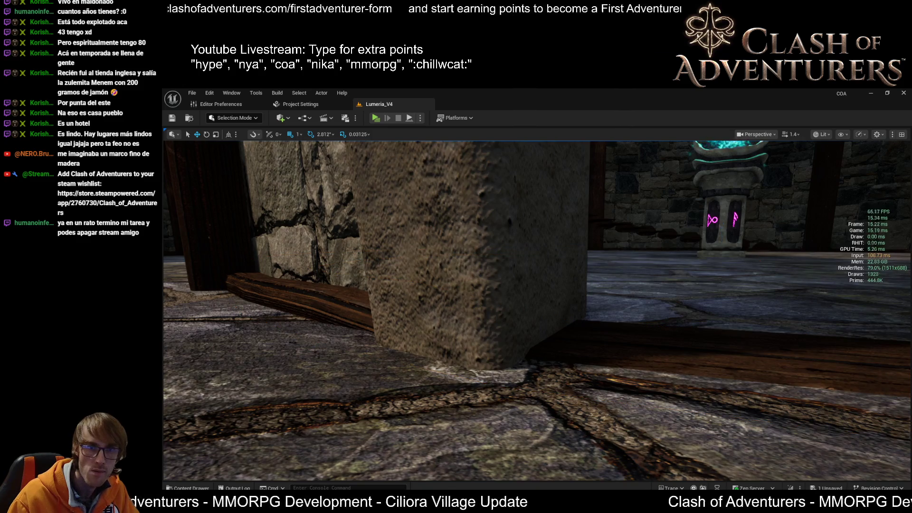
# Step: Undo Snap Elements To Floor so the pillar rests on the threshold beam again
pyautogui.click(589, 340)
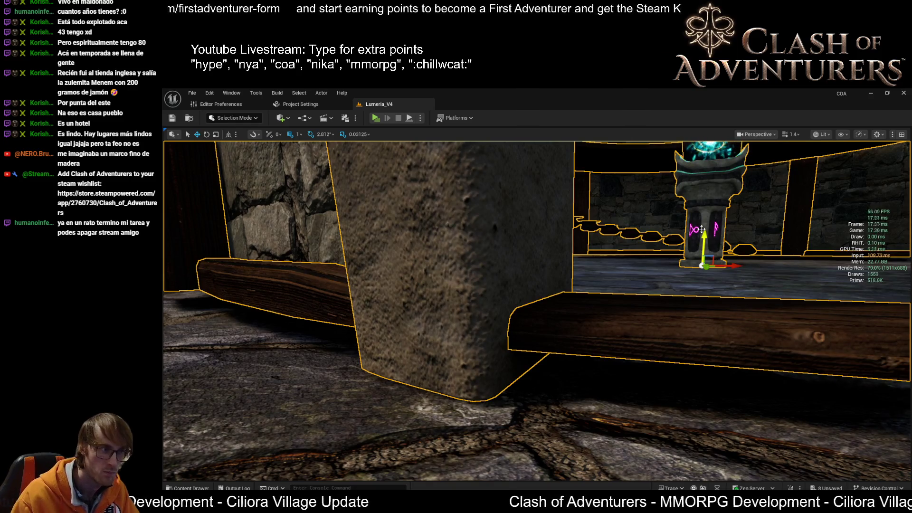
pyautogui.hotkey('ctrl', 'z')
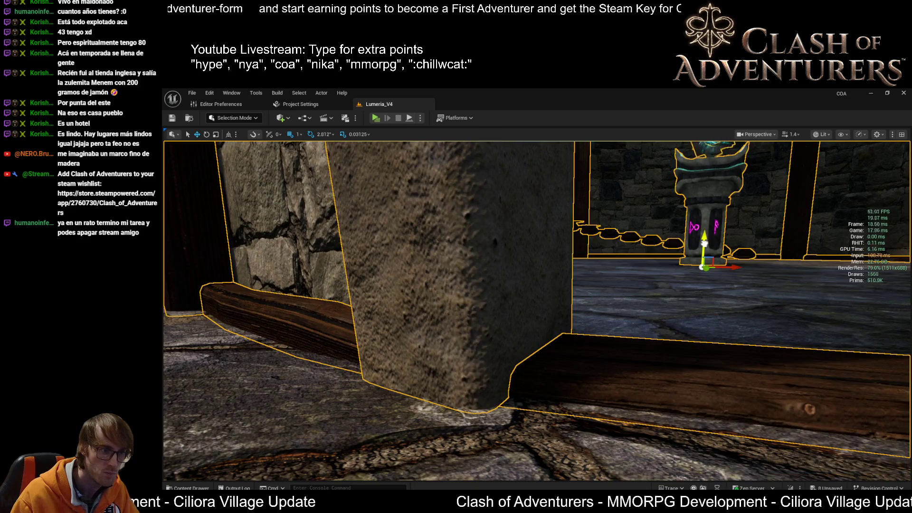
pyautogui.moveTo(700, 250); pyautogui.dragTo(700, 249, button='right')
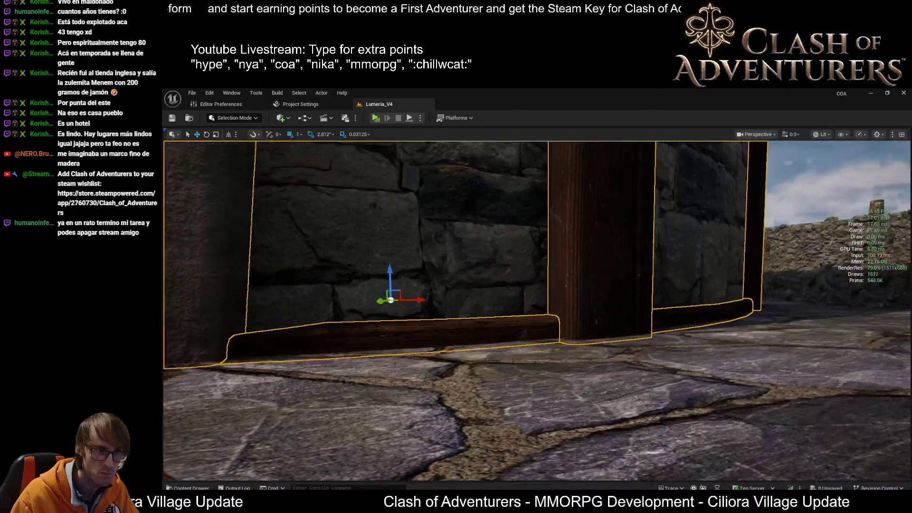
# Step: Save all pending level changes and inspect the tower archway up close with Unlit shading toggled
pyautogui.moveTo(606, 325); pyautogui.dragTo(606, 325, button='right')
pyautogui.hotkey('ctrl', 's')
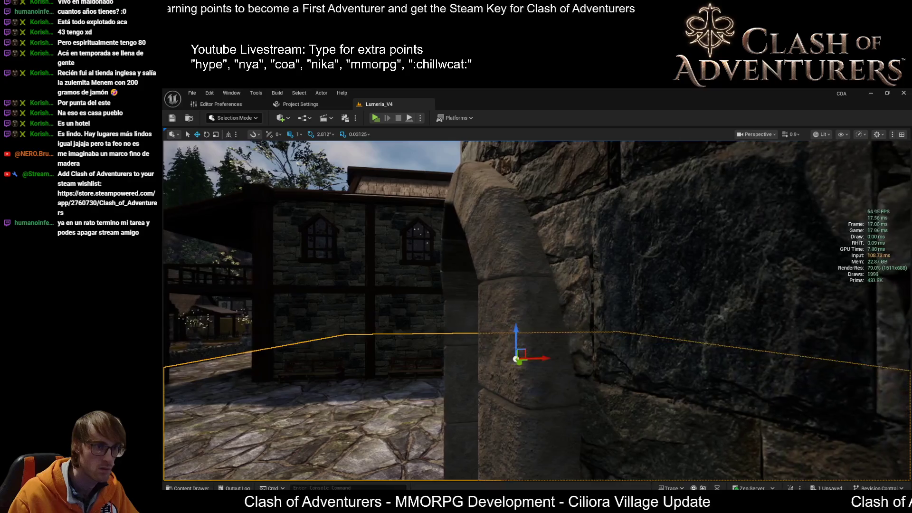
pyautogui.moveTo(512, 381); pyautogui.dragTo(530, 386, button='right')
pyautogui.hotkey('alt', '3')
pyautogui.hotkey('alt', '4')
pyautogui.hotkey('alt', '3')
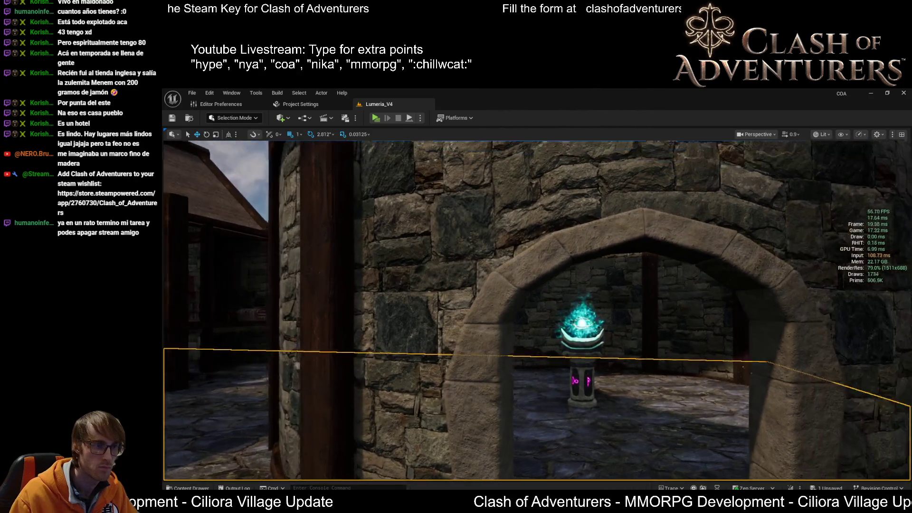
# Step: Check the round tower and its arch from outside and below, then switch over to Blender
pyautogui.moveTo(616, 337); pyautogui.dragTo(616, 337, button='right')
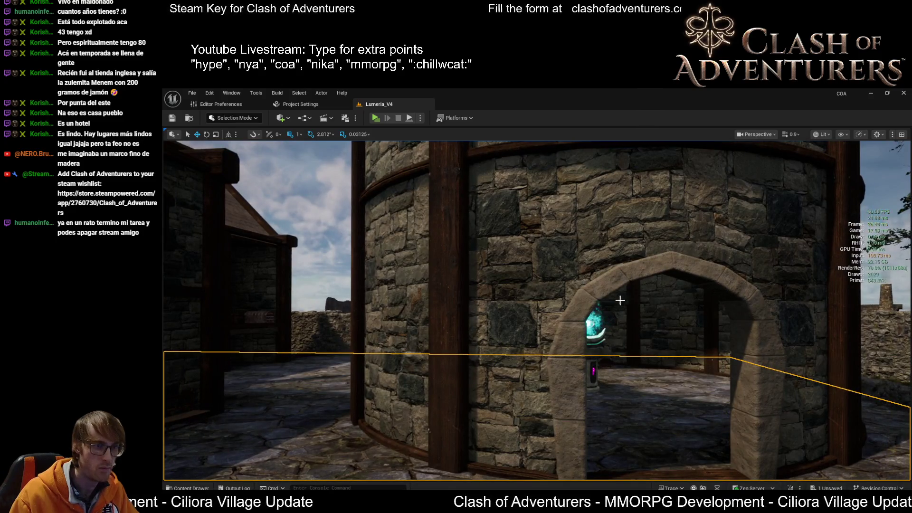
pyautogui.moveTo(623, 301); pyautogui.dragTo(637, 331, button='right')
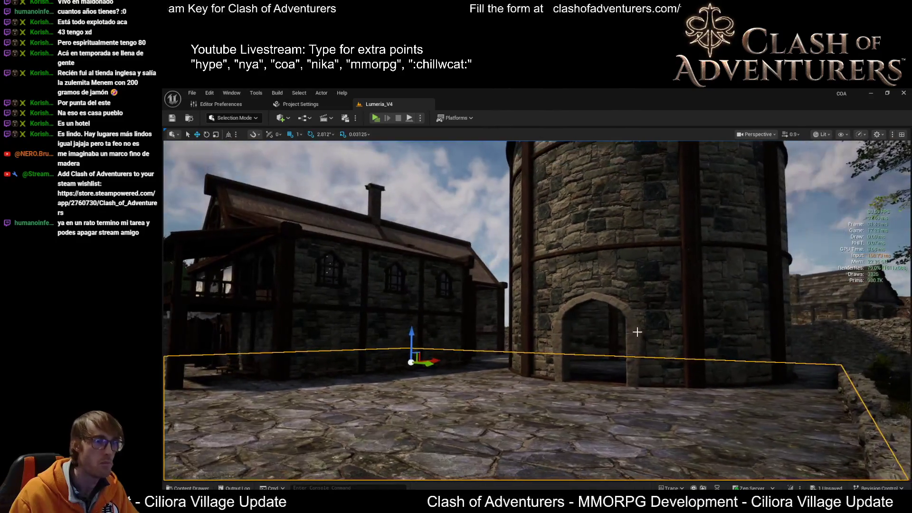
pyautogui.moveTo(631, 293); pyautogui.dragTo(631, 399, button='right')
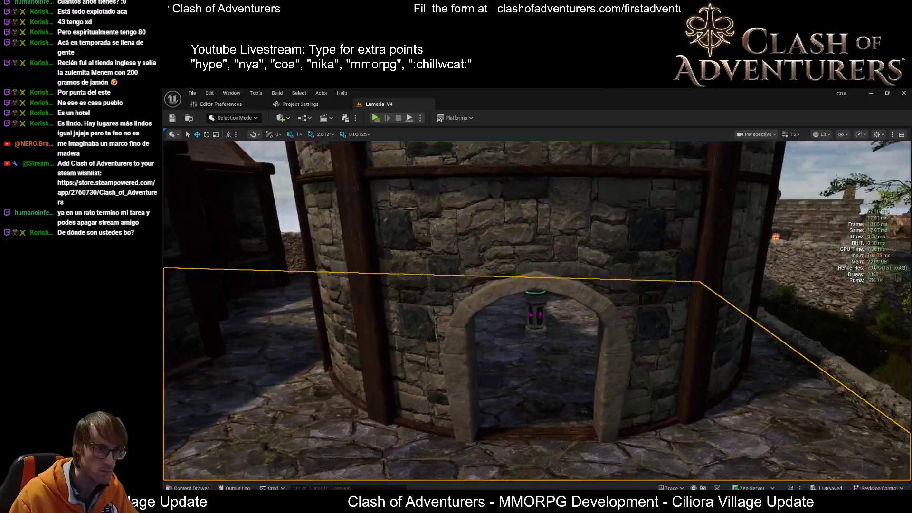
pyautogui.moveTo(631, 400); pyautogui.dragTo(696, 382, button='right')
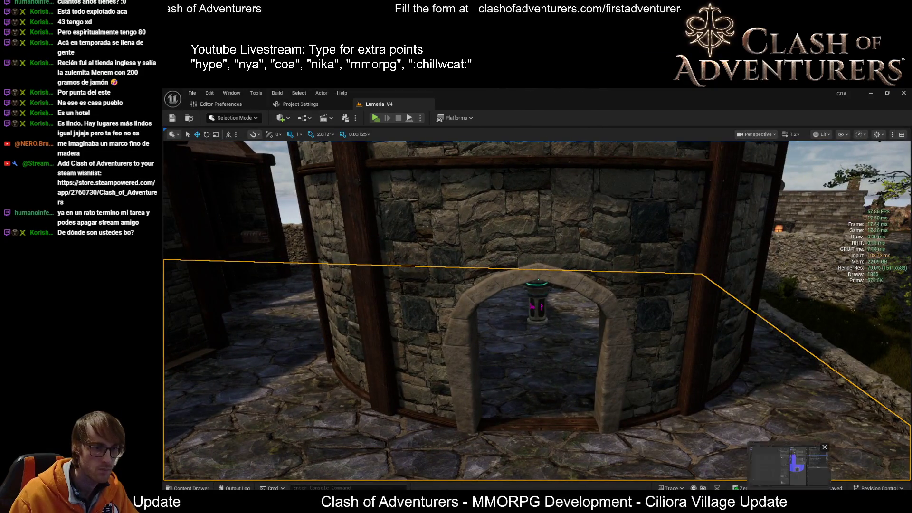
pyautogui.hotkey('alt', 'Tab')
pyautogui.scroll(5, 644, 316)
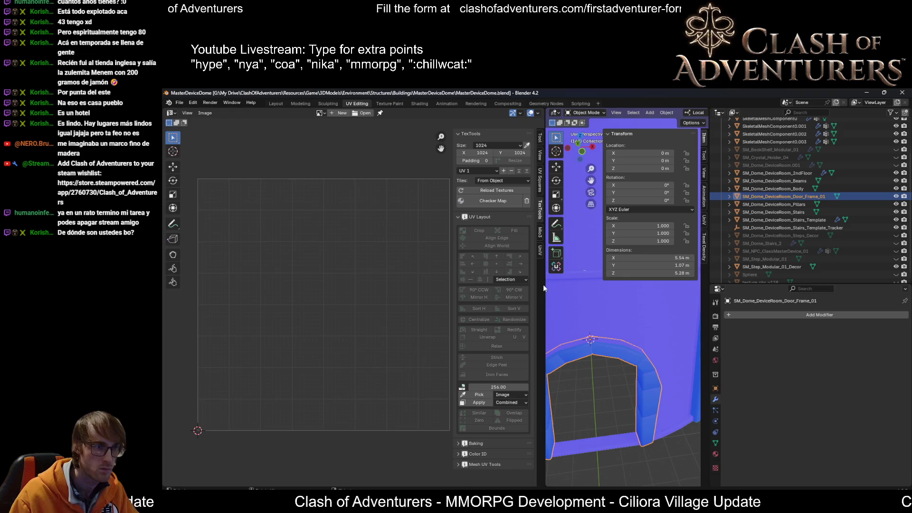
# Step: Select the device-room door frame on the dome wall and duplicate it
pyautogui.moveTo(544, 286); pyautogui.dragTo(326, 285)
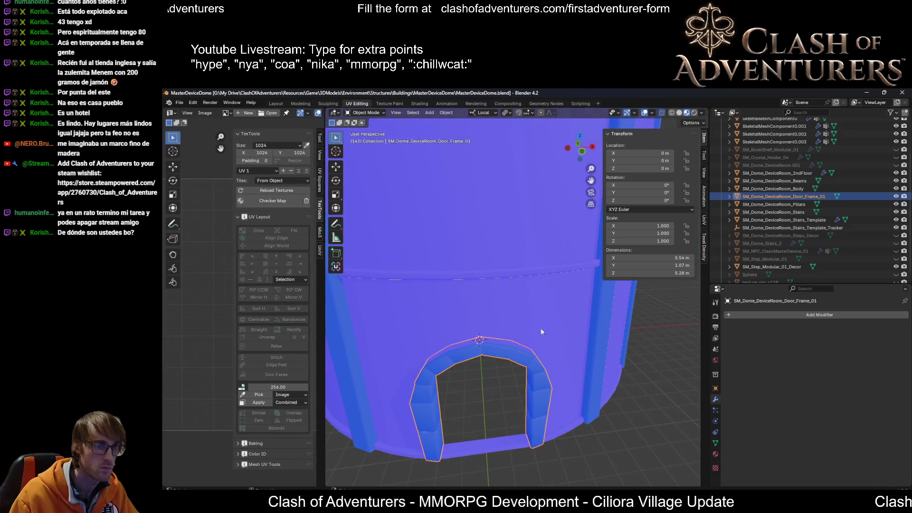
pyautogui.scroll(-5, 516, 327)
pyautogui.moveTo(608, 294)
pyautogui.mouseDown(button='middle')
pyautogui.moveTo(591, 298)
pyautogui.moveTo(581, 317)
pyautogui.moveTo(593, 346)
pyautogui.moveTo(578, 334)
pyautogui.moveTo(563, 292)
pyautogui.mouseUp(button='middle')
pyautogui.scroll(4, 591, 298)
pyautogui.scroll(3, 562, 302)
pyautogui.scroll(-4, 578, 334)
pyautogui.click(781, 190)
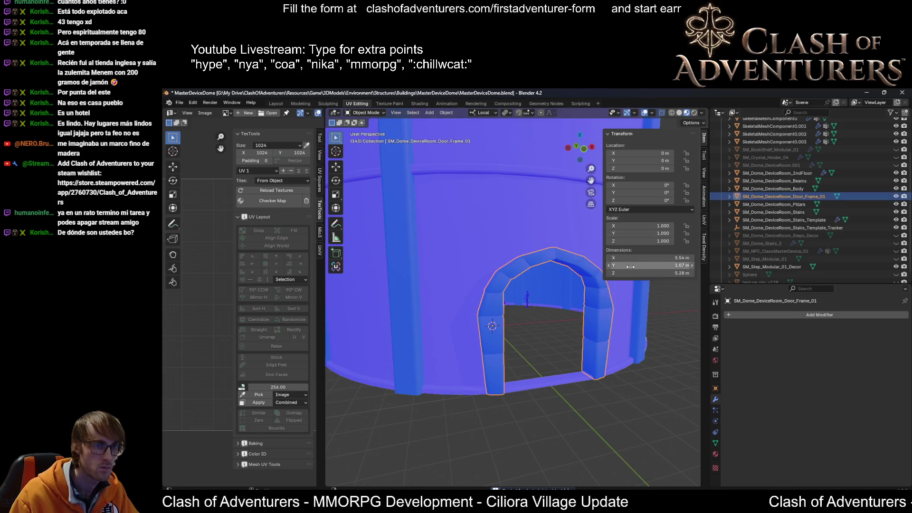
pyautogui.moveTo(534, 273); pyautogui.dragTo(548, 275, button='middle')
pyautogui.hotkey('shift', 'd')
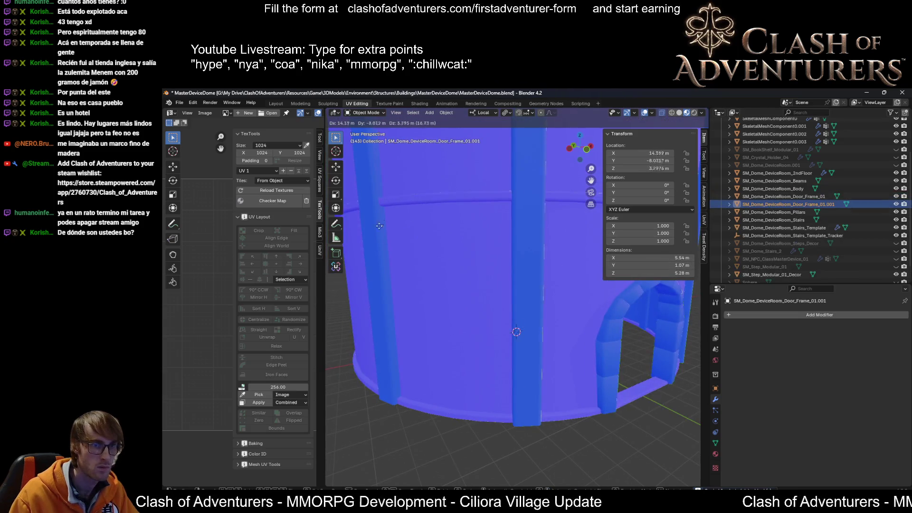
# Step: Rename the duplicate SM_Dome_DeviceRoom_Door_Frame_02 and start moving its mesh in Edit Mode
pyautogui.doubleClick(820, 204)
pyautogui.scroll(-1, 820, 206)
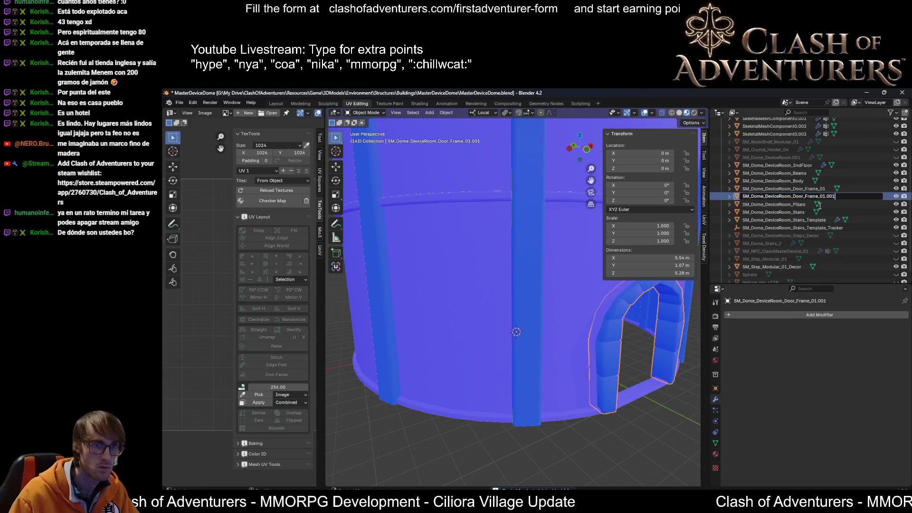
pyautogui.press('BackSpace')
pyautogui.press('BackSpace')
pyautogui.write('2')
pyautogui.press('Return')
pyautogui.moveTo(627, 314)
pyautogui.mouseDown(button='middle')
pyautogui.moveTo(659, 320)
pyautogui.moveTo(685, 366)
pyautogui.mouseUp(button='middle')
pyautogui.press('Tab')
pyautogui.scroll(-5, 649, 323)
pyautogui.press('g')
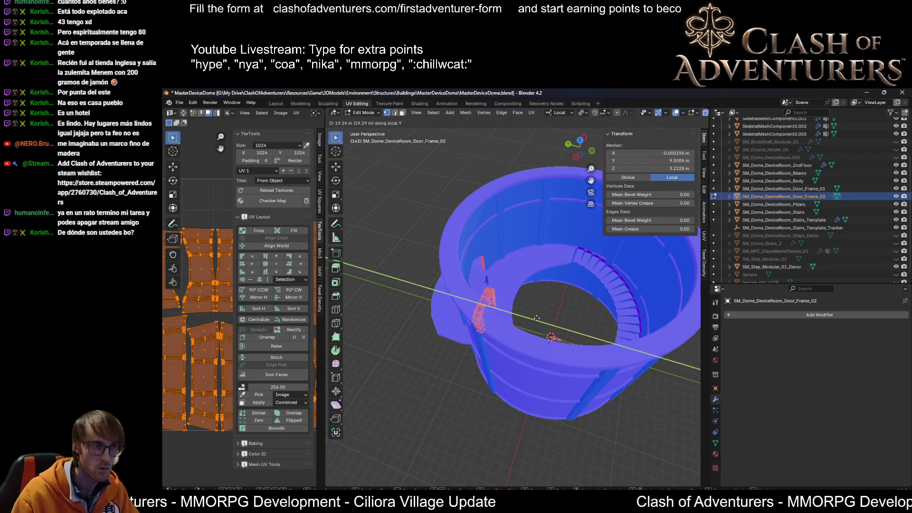
# Step: Drop the frame at its new spot on the dome ring and adjust the arch height along local Z
pyautogui.click(495, 294)
pyautogui.moveTo(495, 293); pyautogui.dragTo(495, 293, button='middle')
pyautogui.scroll(5, 494, 293)
pyautogui.press('g')
pyautogui.press('z')
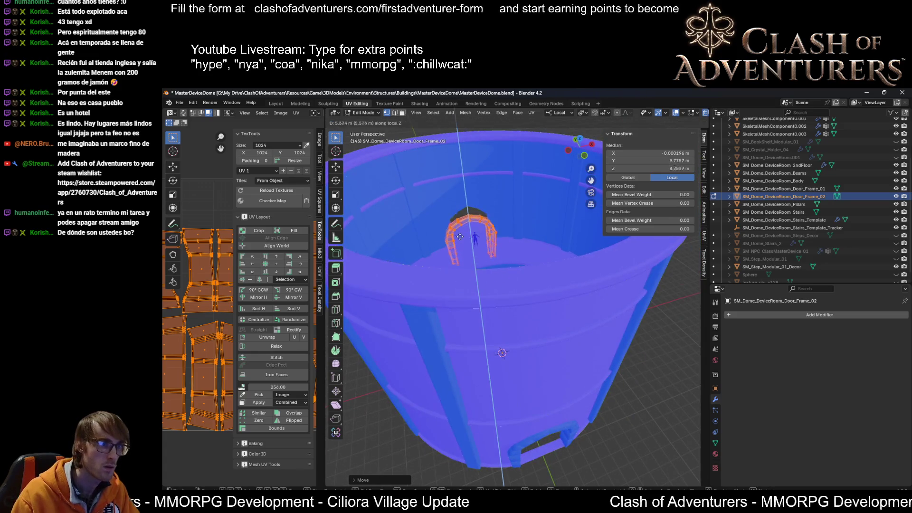
pyautogui.click(461, 219)
pyautogui.press('KP_Decimal')
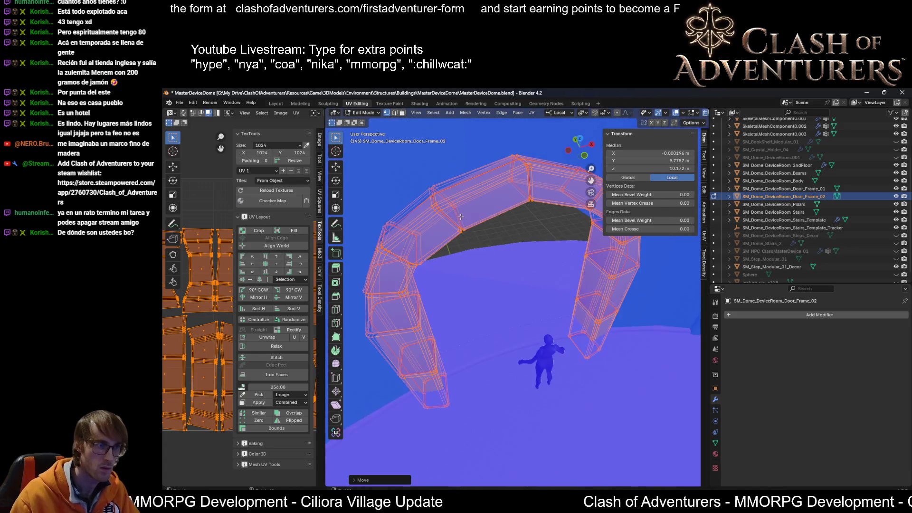
pyautogui.moveTo(464, 216)
pyautogui.mouseDown(button='middle')
pyautogui.moveTo(584, 214)
pyautogui.moveTo(548, 201)
pyautogui.mouseUp(button='middle')
pyautogui.press('g')
pyautogui.press('z')
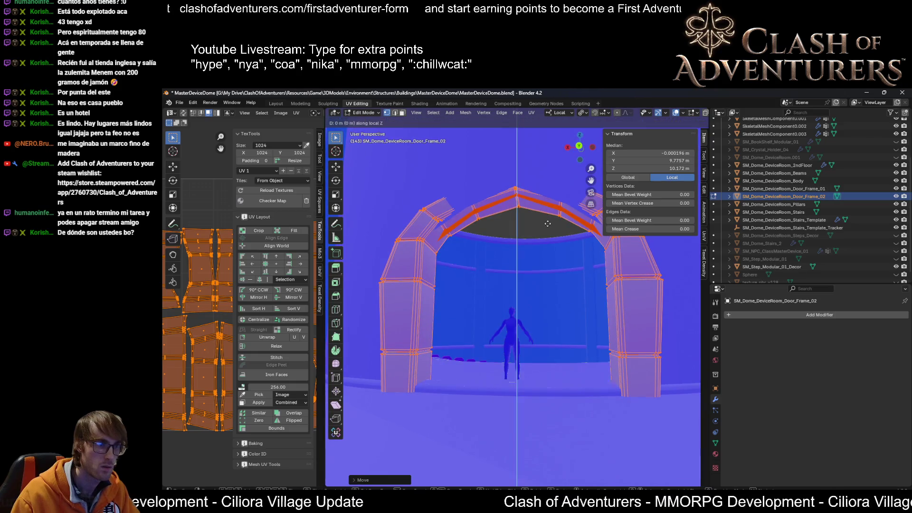
pyautogui.click(548, 184)
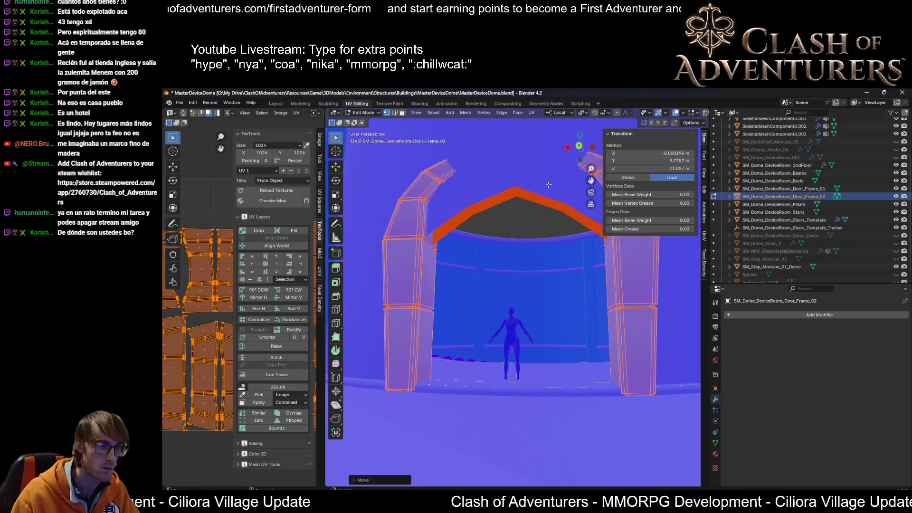
# Step: Shift the pillars along local Y in two moves so they sit against the curved wall
pyautogui.moveTo(548, 183); pyautogui.dragTo(467, 263, button='middle')
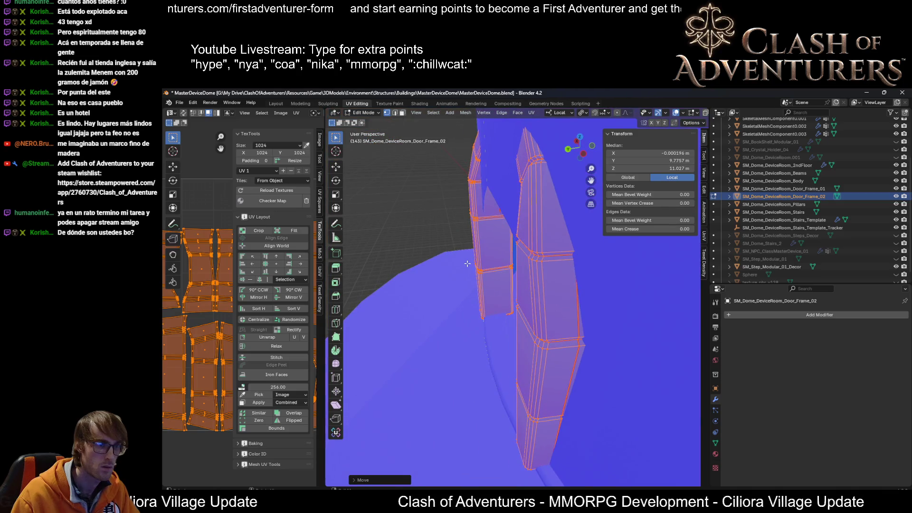
pyautogui.press('g')
pyautogui.press('y')
pyautogui.press('y')
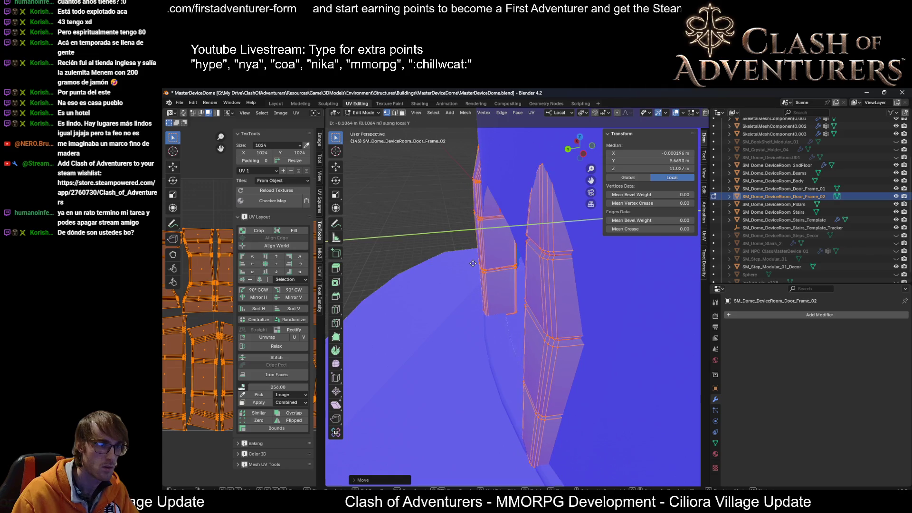
pyautogui.click(472, 264)
pyautogui.moveTo(473, 263); pyautogui.dragTo(433, 261, button='middle')
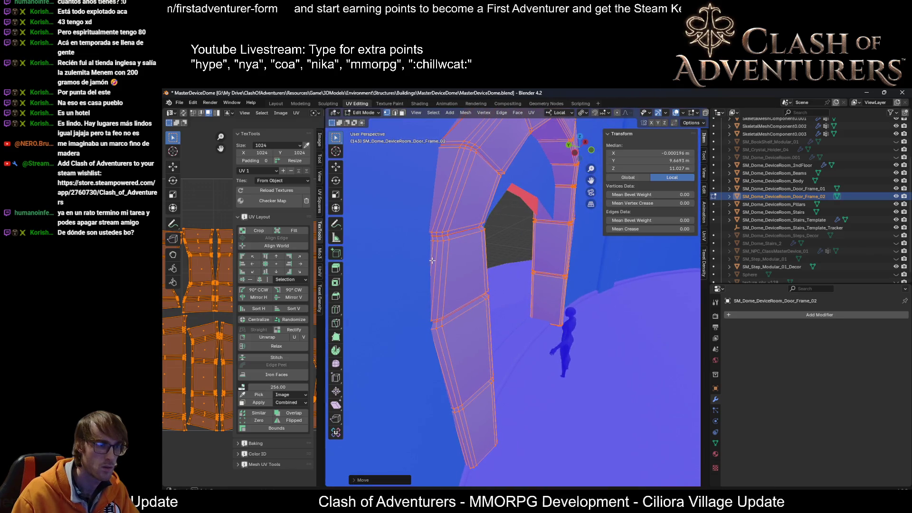
pyautogui.press('g')
pyautogui.press('y')
pyautogui.press('y')
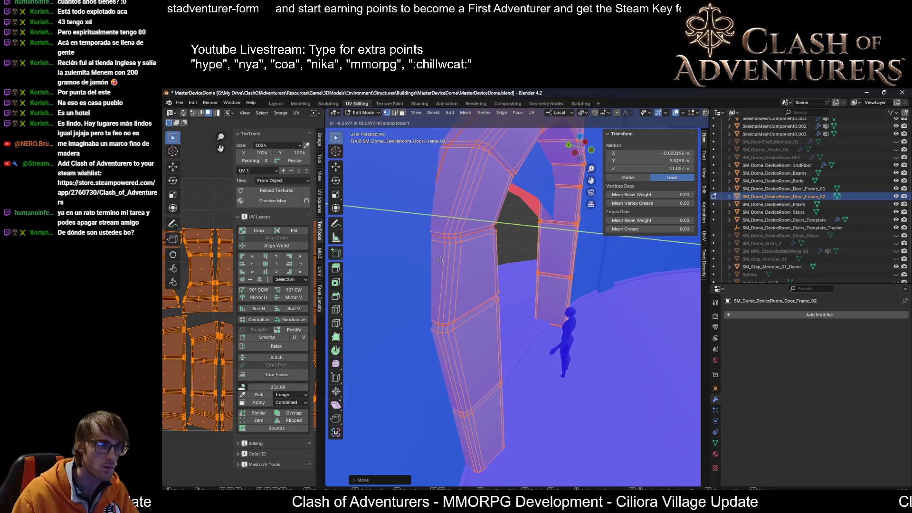
pyautogui.click(440, 259)
pyautogui.moveTo(441, 260)
pyautogui.mouseDown(button='middle')
pyautogui.moveTo(700, 257)
pyautogui.moveTo(507, 239)
pyautogui.moveTo(525, 229)
pyautogui.mouseUp(button='middle')
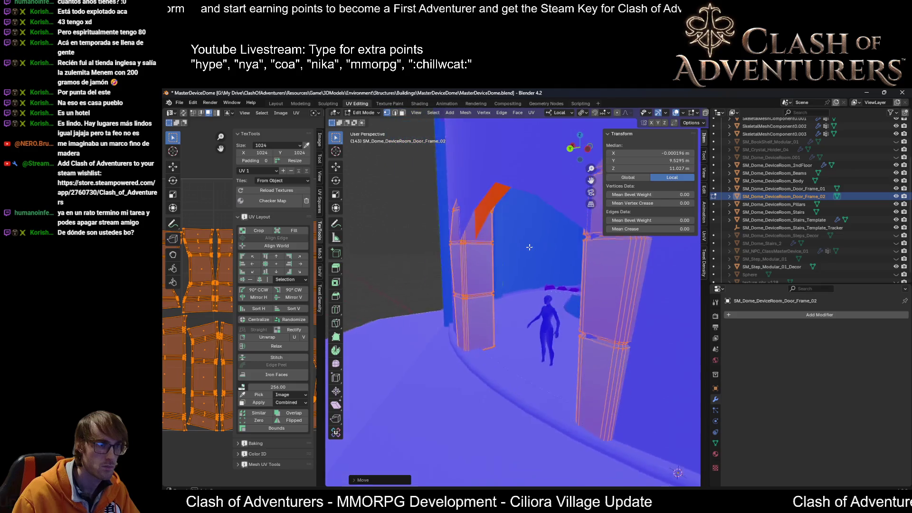
pyautogui.scroll(-3, 526, 228)
# Step: Lower the arch along local Z from a front view so its legs sit nearer the floor
pyautogui.moveTo(533, 235)
pyautogui.mouseDown(button='middle')
pyautogui.moveTo(545, 238)
pyautogui.moveTo(519, 217)
pyautogui.mouseUp(button='middle')
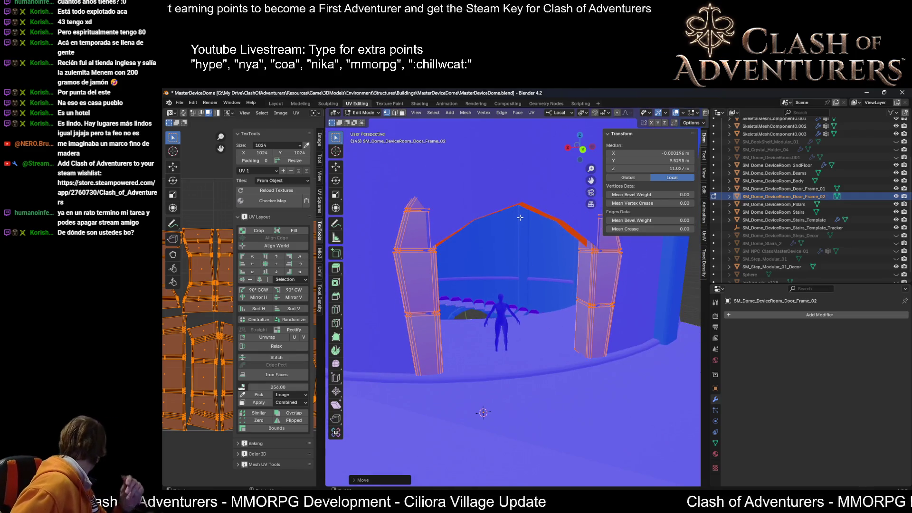
pyautogui.moveTo(520, 217)
pyautogui.mouseDown(button='middle')
pyautogui.moveTo(568, 245)
pyautogui.moveTo(484, 315)
pyautogui.mouseUp(button='middle')
pyautogui.scroll(-3, 529, 285)
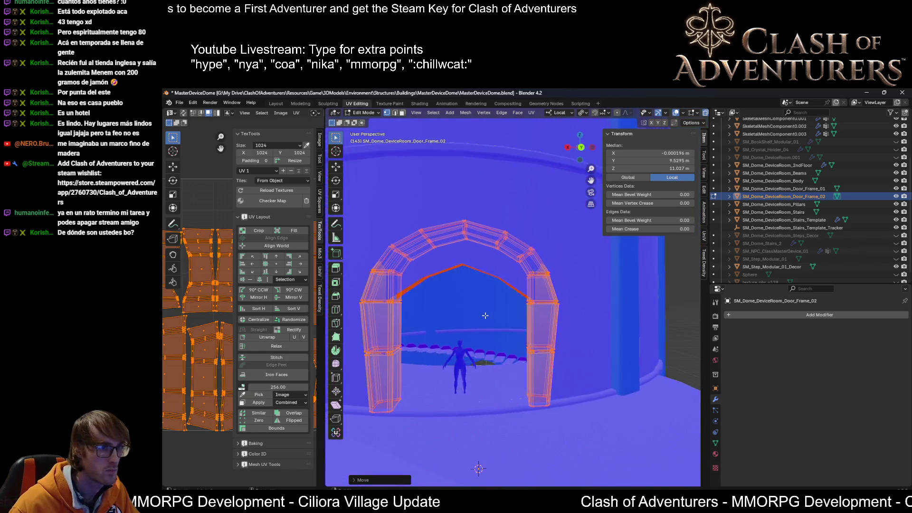
pyautogui.press('g')
pyautogui.press('z')
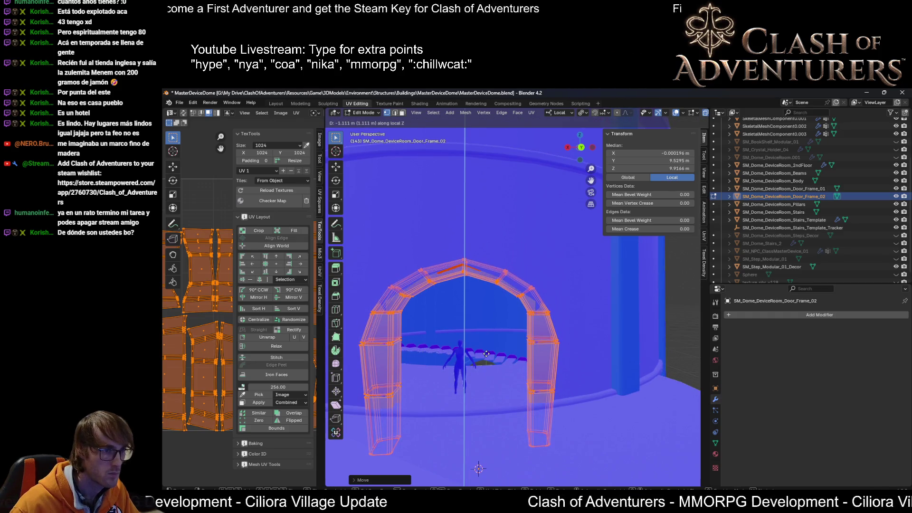
pyautogui.click(486, 351)
# Step: Select the bottom vertices of both the right and left legs
pyautogui.moveTo(487, 352); pyautogui.dragTo(533, 353, button='middle')
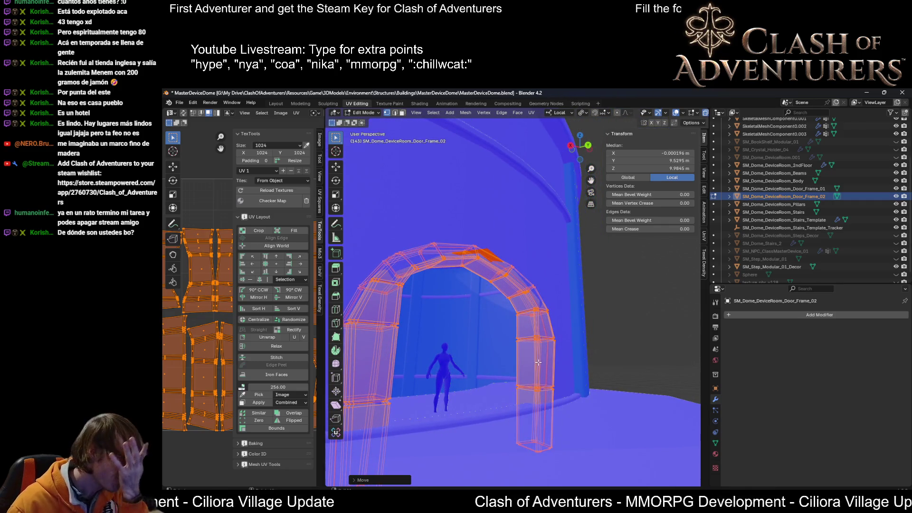
pyautogui.moveTo(538, 363)
pyautogui.mouseDown(button='middle')
pyautogui.moveTo(551, 354)
pyautogui.moveTo(572, 392)
pyautogui.mouseUp(button='middle')
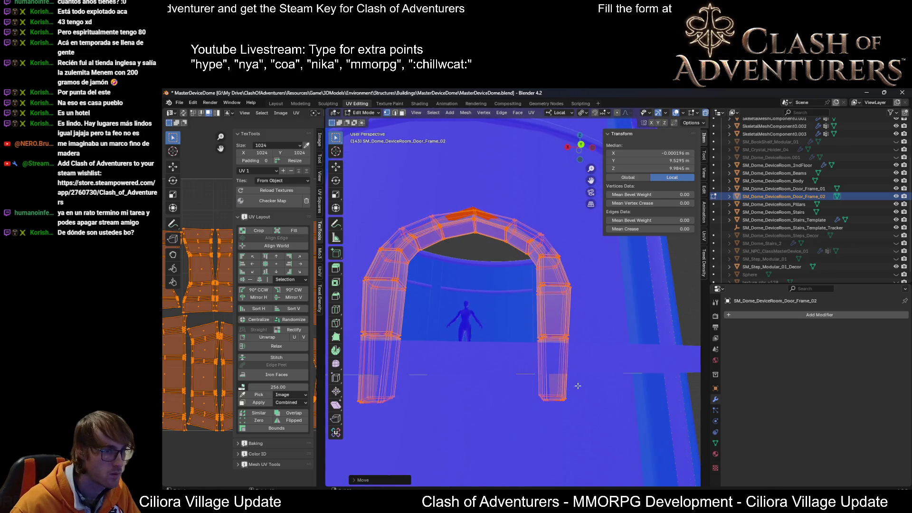
pyautogui.click(556, 393)
pyautogui.keyDown('shift'); pyautogui.moveTo(347, 413); pyautogui.dragTo(350, 414); pyautogui.keyUp('shift')
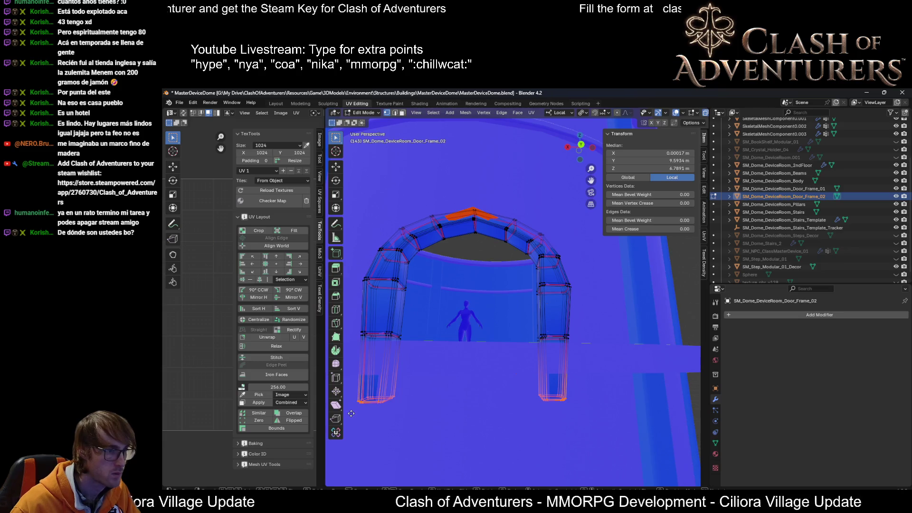
# Step: Raise both leg bottoms vertically, checking from a back view
pyautogui.press('g')
pyautogui.press('z')
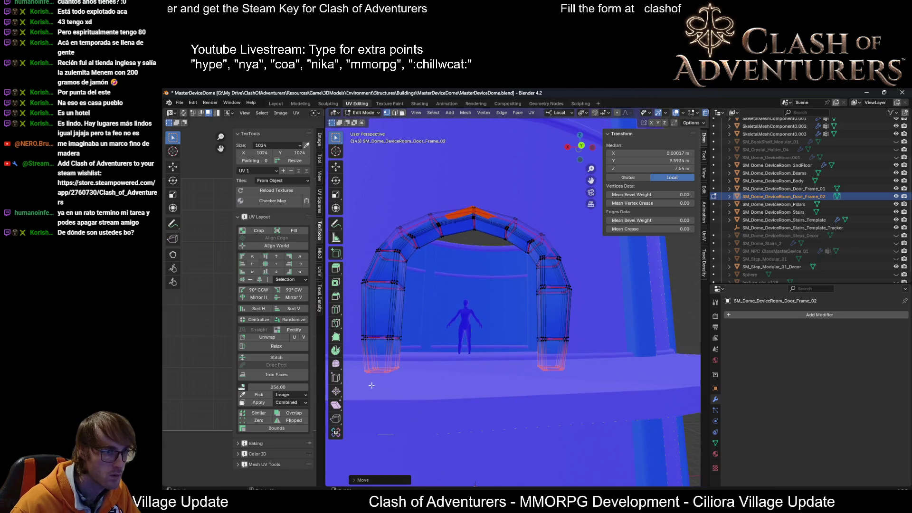
pyautogui.scroll(3, 479, 347)
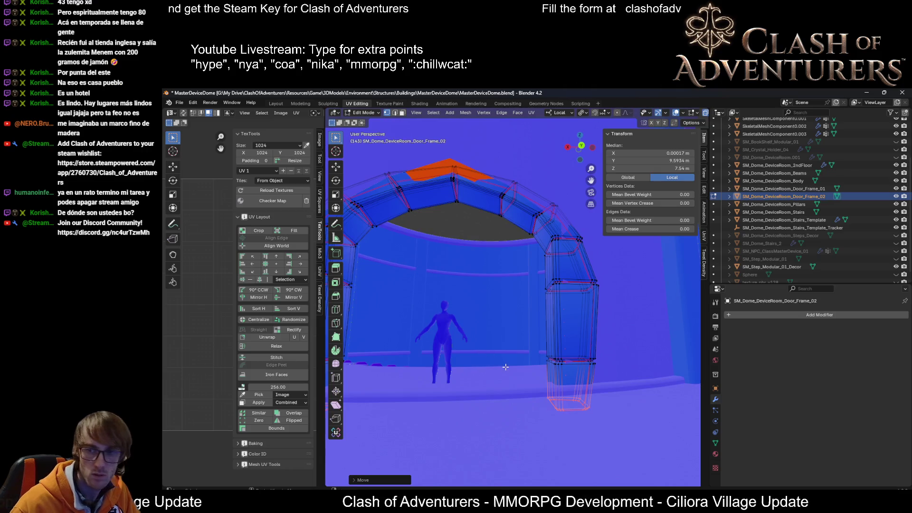
pyautogui.scroll(2, 538, 360)
pyautogui.scroll(-2, 538, 361)
pyautogui.scroll(1, 537, 362)
pyautogui.scroll(-2, 538, 363)
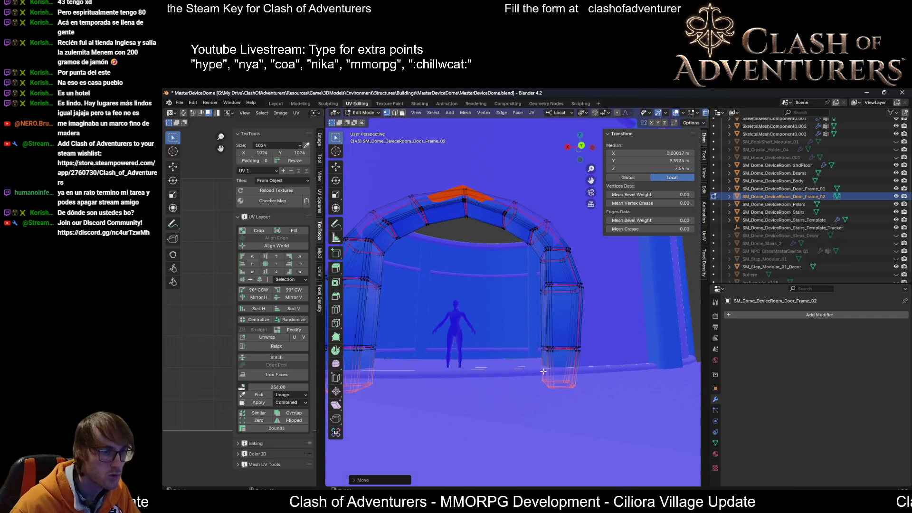
pyautogui.scroll(-1, 540, 369)
pyautogui.scroll(-1, 543, 377)
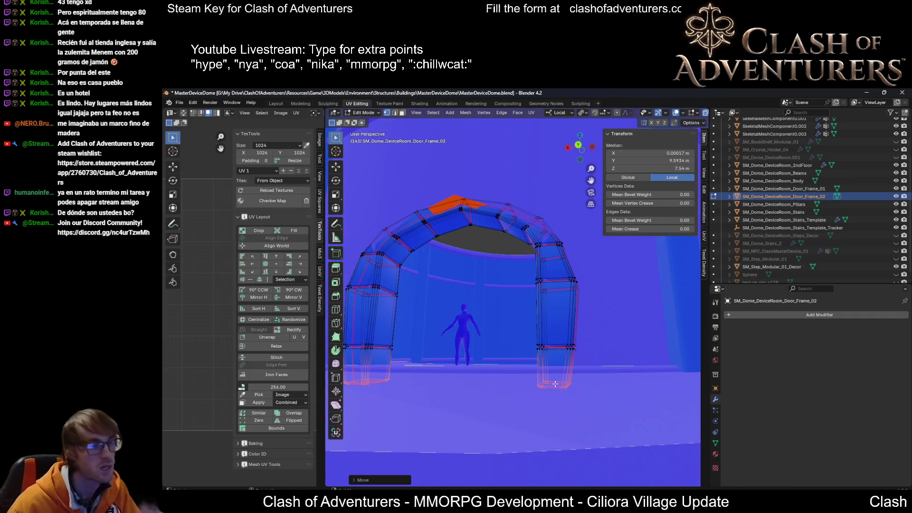
pyautogui.scroll(2, 554, 384)
pyautogui.moveTo(552, 383)
pyautogui.mouseDown(button='middle')
pyautogui.moveTo(510, 375)
pyautogui.moveTo(541, 370)
pyautogui.mouseUp(button='middle')
pyautogui.press('ctrl+KP_1')
pyautogui.scroll(2, 560, 368)
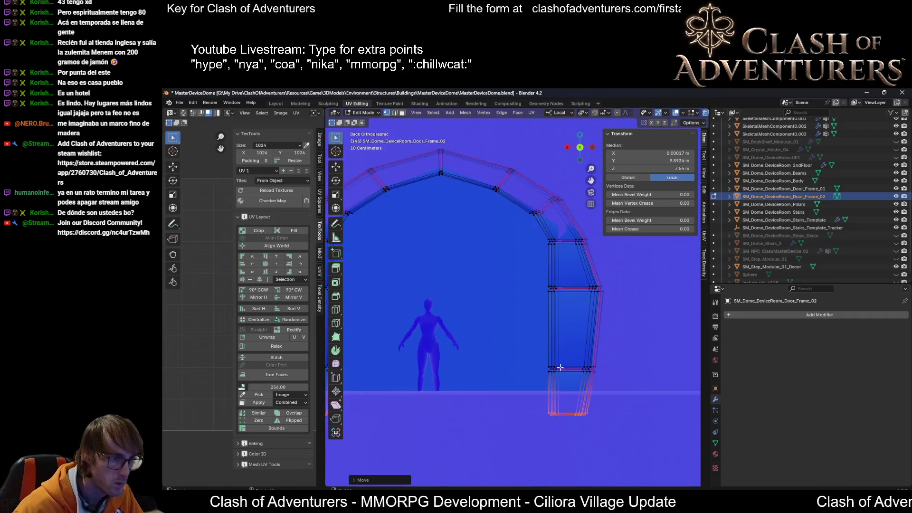
pyautogui.scroll(-4, 619, 379)
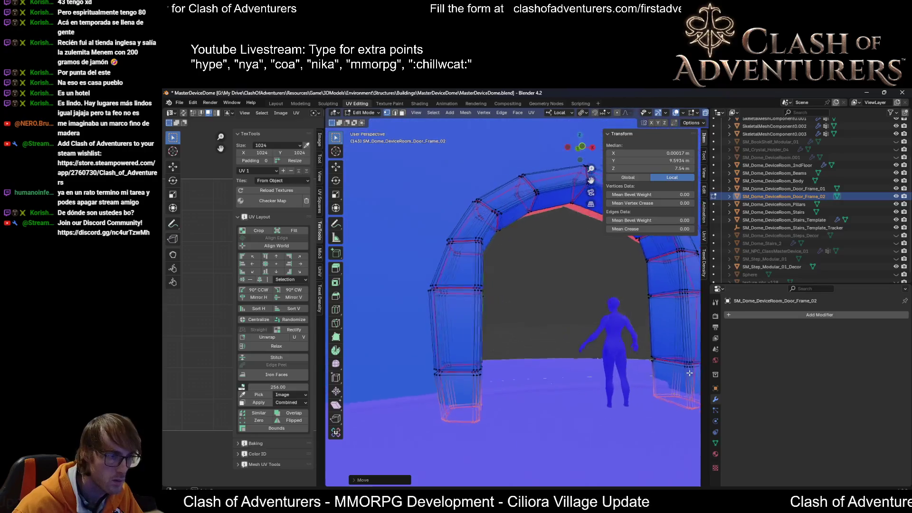
pyautogui.press('g')
pyautogui.press('z')
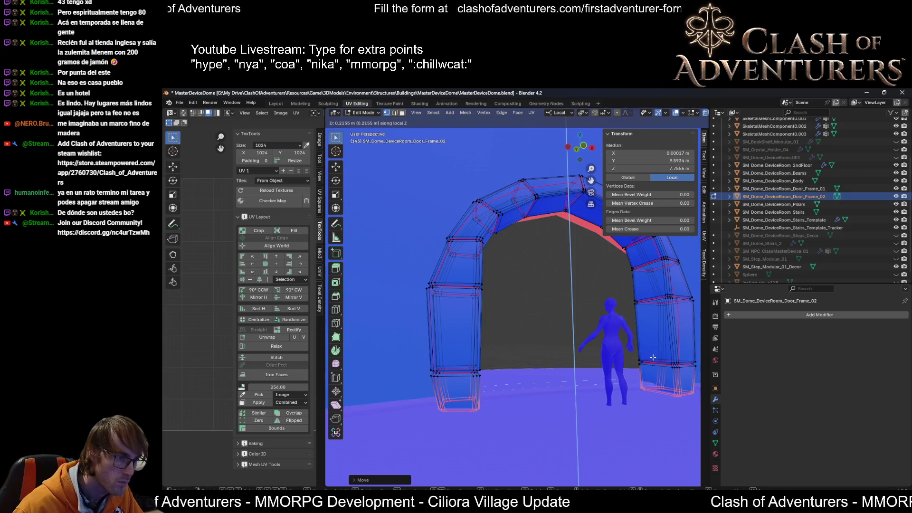
pyautogui.click(652, 356)
# Step: In solid shading, select both whole pillars with Ctrl+L and push them back against the wall
pyautogui.moveTo(652, 356); pyautogui.dragTo(633, 372, button='middle')
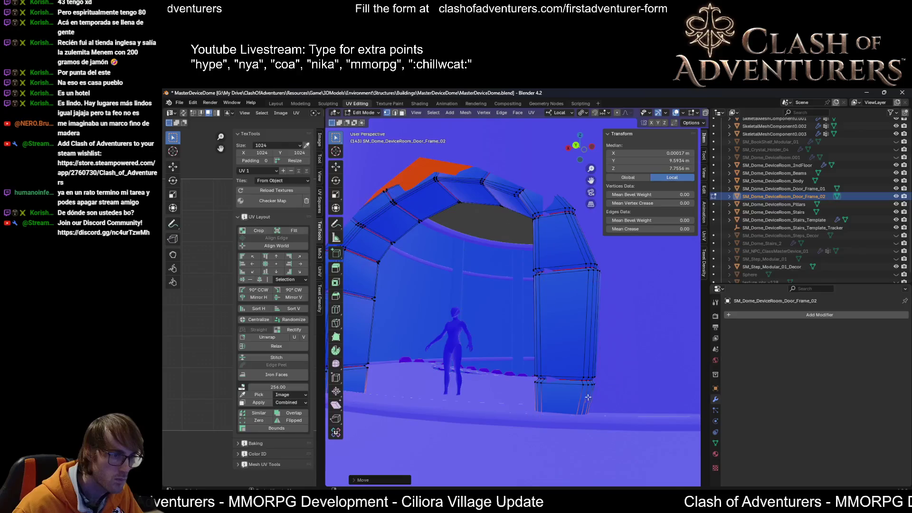
pyautogui.moveTo(581, 401)
pyautogui.mouseDown(button='middle')
pyautogui.moveTo(527, 414)
pyautogui.moveTo(469, 411)
pyautogui.moveTo(498, 380)
pyautogui.moveTo(470, 335)
pyautogui.moveTo(539, 306)
pyautogui.moveTo(544, 315)
pyautogui.mouseUp(button='middle')
pyautogui.hotkey('alt', 'z')
pyautogui.scroll(3, 506, 371)
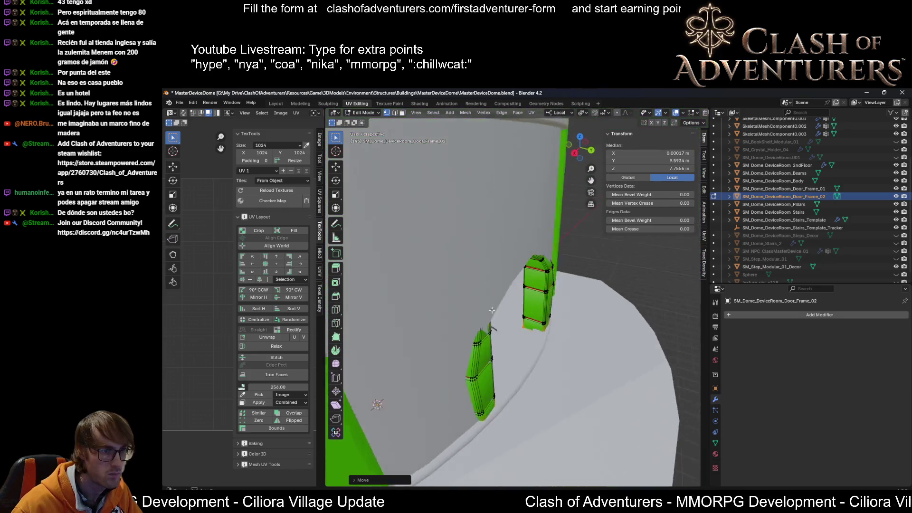
pyautogui.click(544, 314)
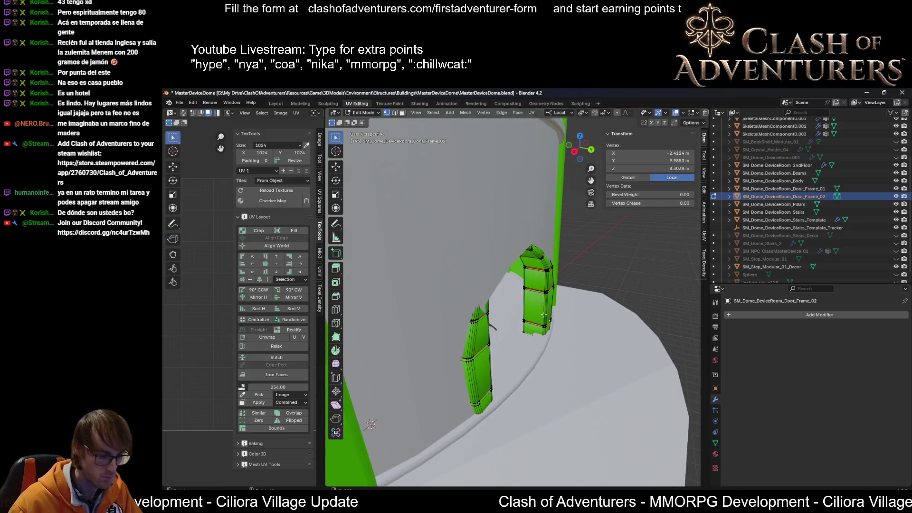
pyautogui.hotkey('ctrl', 'l')
pyautogui.moveTo(535, 315)
pyautogui.mouseDown(button='middle')
pyautogui.moveTo(473, 320)
pyautogui.moveTo(531, 323)
pyautogui.mouseUp(button='middle')
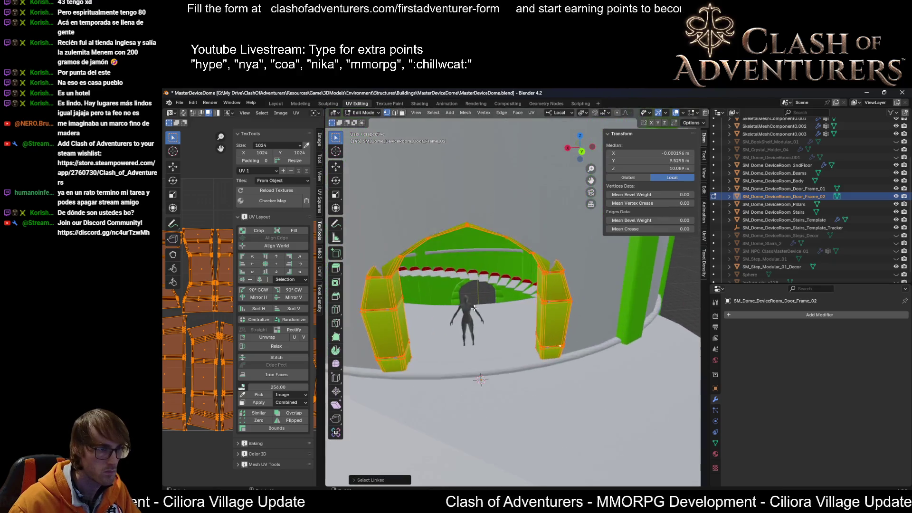
pyautogui.press('g')
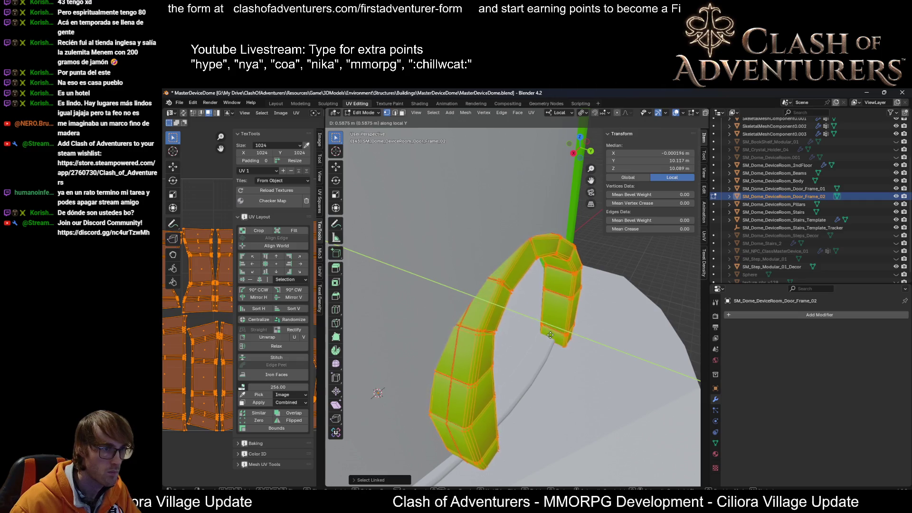
pyautogui.click(554, 337)
# Step: Keep only the arch's foot faces selected and grow the selection up both legs
pyautogui.moveTo(553, 336); pyautogui.dragTo(608, 329, button='middle')
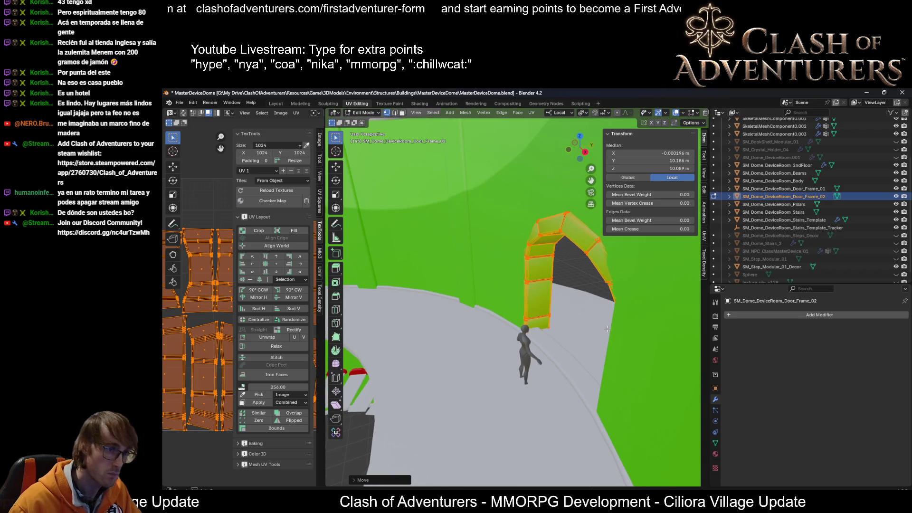
pyautogui.moveTo(602, 341)
pyautogui.mouseDown(button='middle')
pyautogui.moveTo(611, 333)
pyautogui.moveTo(609, 316)
pyautogui.mouseUp(button='middle')
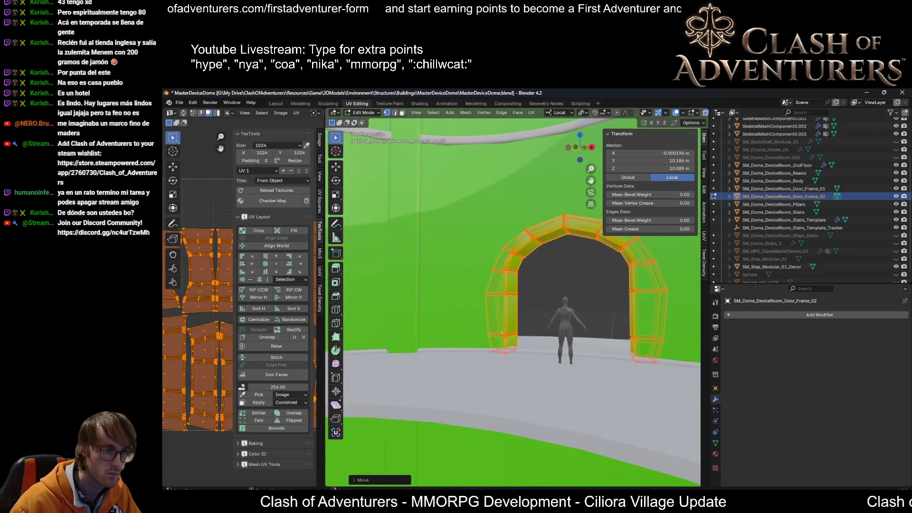
pyautogui.moveTo(609, 354); pyautogui.dragTo(598, 359, button='middle')
pyautogui.click(635, 354)
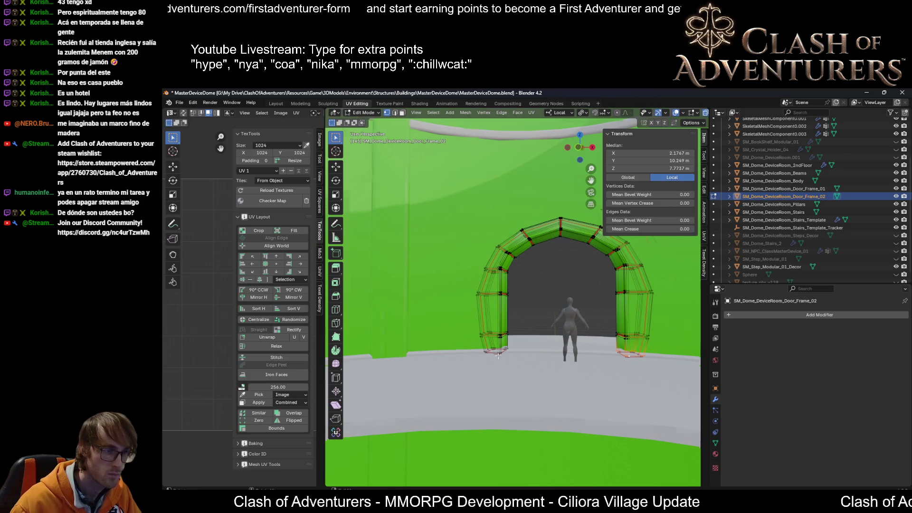
pyautogui.scroll(2, 497, 356)
pyautogui.moveTo(491, 376); pyautogui.dragTo(605, 346, button='middle')
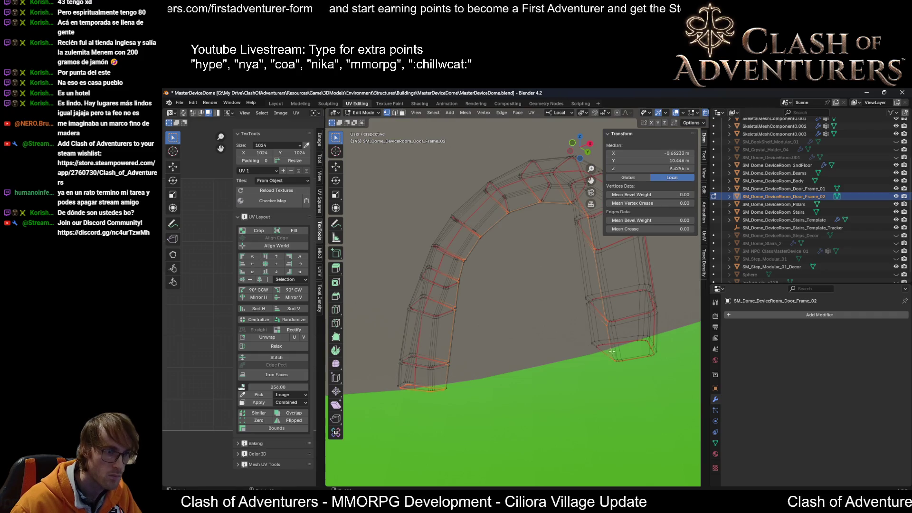
pyautogui.moveTo(615, 343); pyautogui.dragTo(580, 362, button='middle')
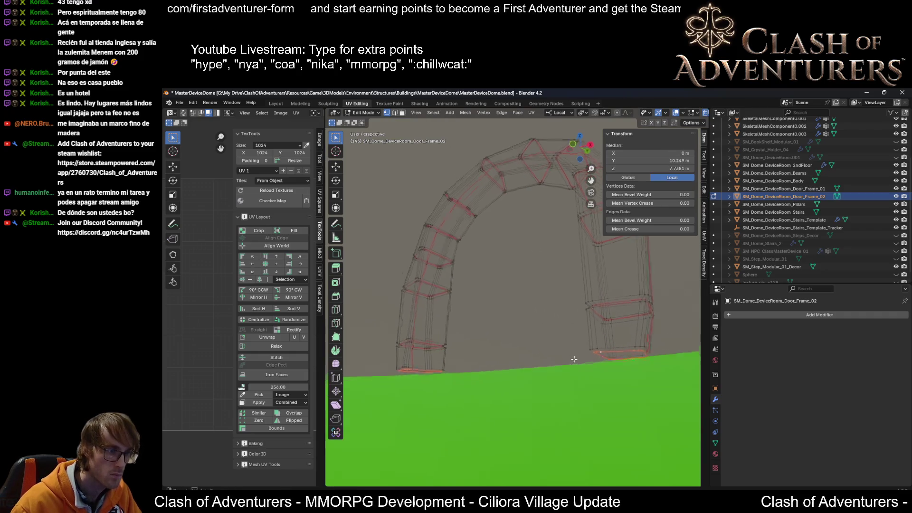
pyautogui.press('ctrl+KP_Add')
pyautogui.press('ctrl+KP_Add')
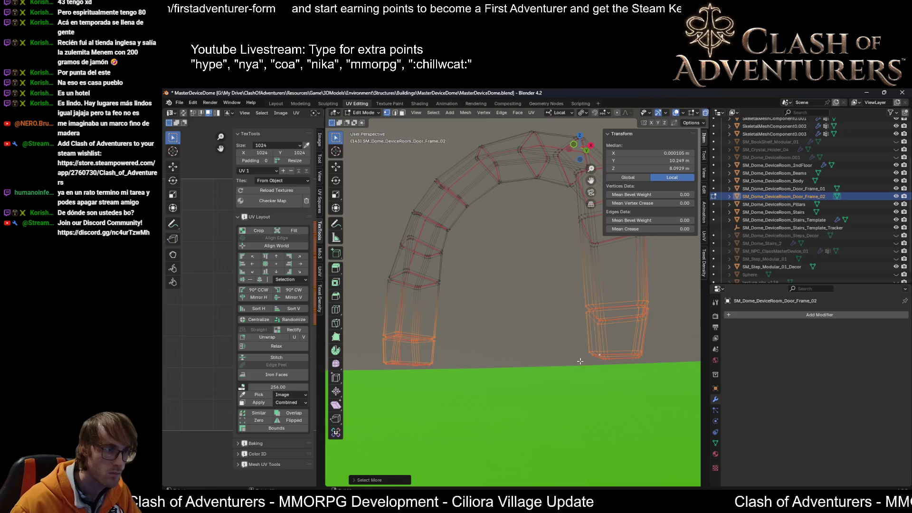
pyautogui.moveTo(580, 361); pyautogui.dragTo(517, 364, button='middle')
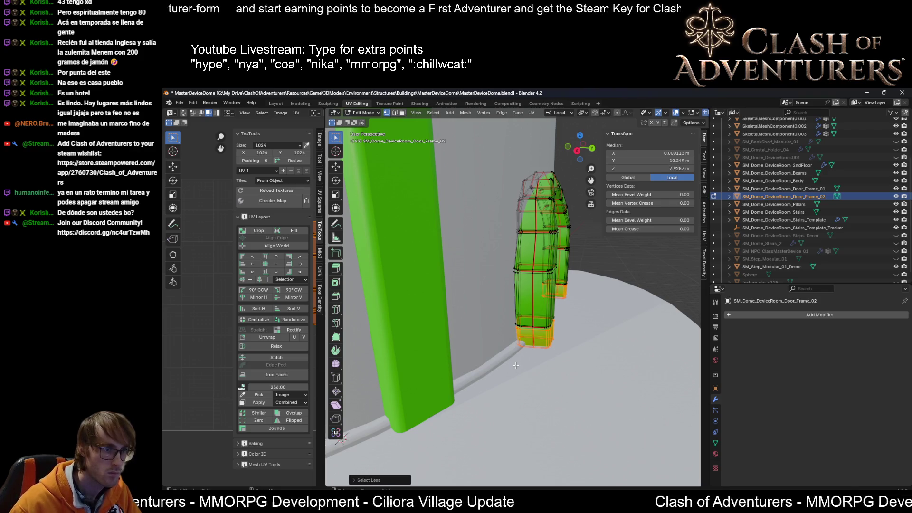
# Step: With proportional editing, bend the legs toward the wall and shift the pillar faces along local Y
pyautogui.press('ctrl+KP_Add')
pyautogui.press('ctrl+KP_Add')
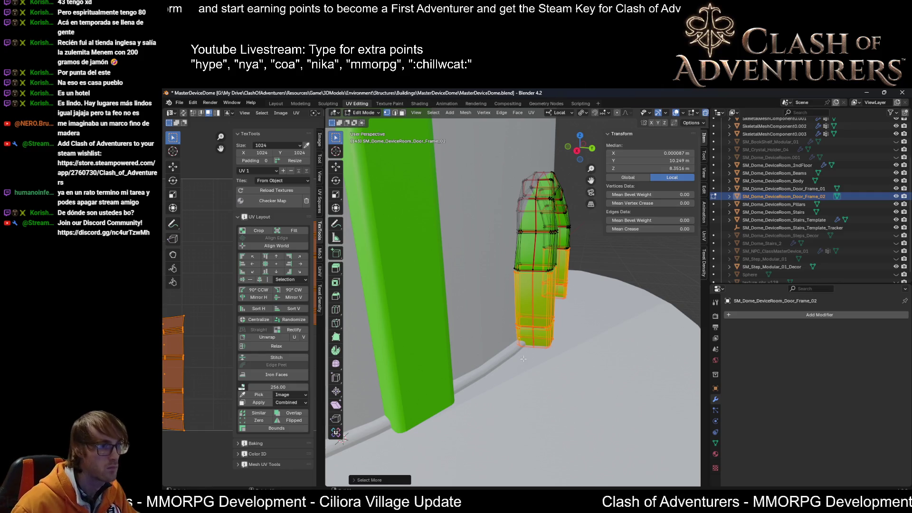
pyautogui.press('g')
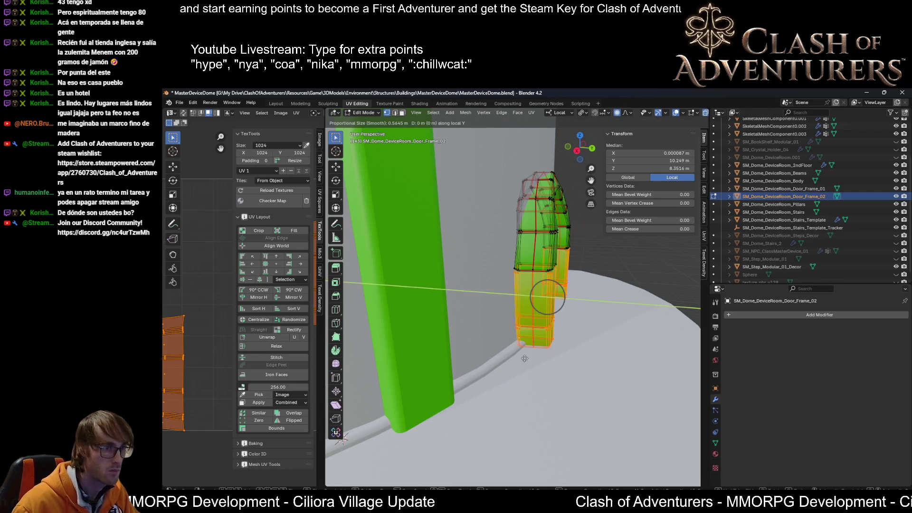
pyautogui.scroll(-1, 523, 359)
pyautogui.scroll(-1, 519, 361)
pyautogui.scroll(-3, 515, 361)
pyautogui.scroll(-1, 513, 362)
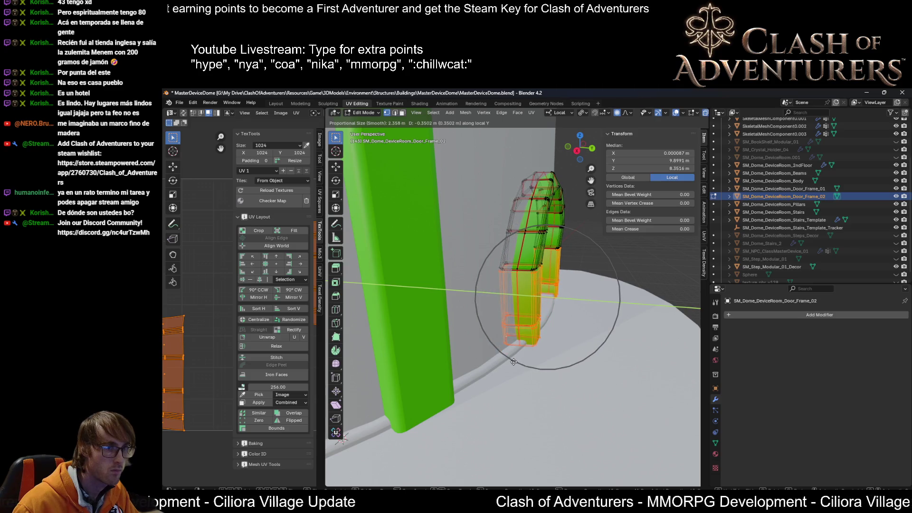
pyautogui.click(513, 362)
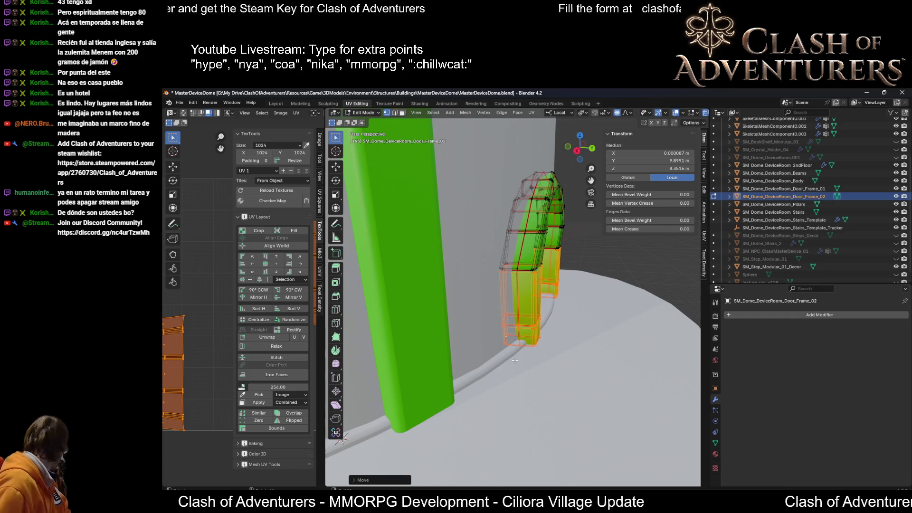
pyautogui.moveTo(514, 359); pyautogui.dragTo(577, 233, button='middle')
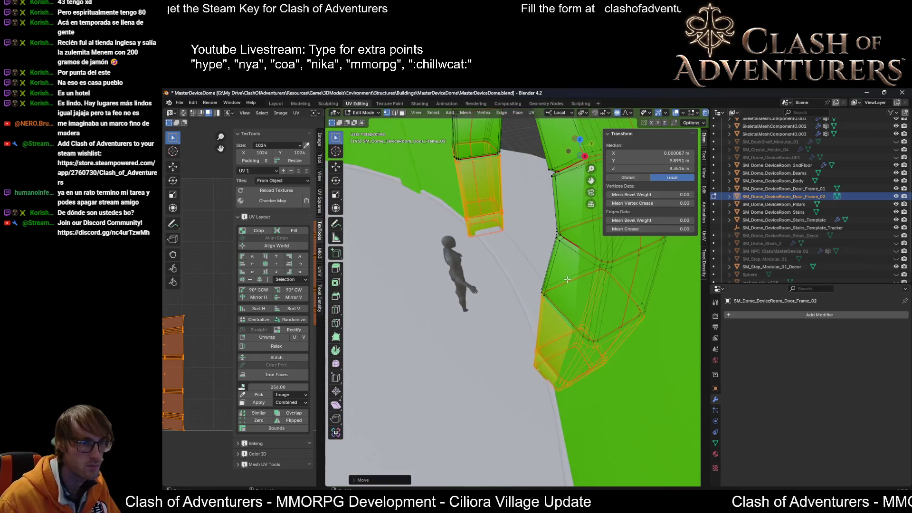
pyautogui.moveTo(578, 232)
pyautogui.mouseDown(button='middle')
pyautogui.moveTo(551, 283)
pyautogui.moveTo(559, 313)
pyautogui.mouseUp(button='middle')
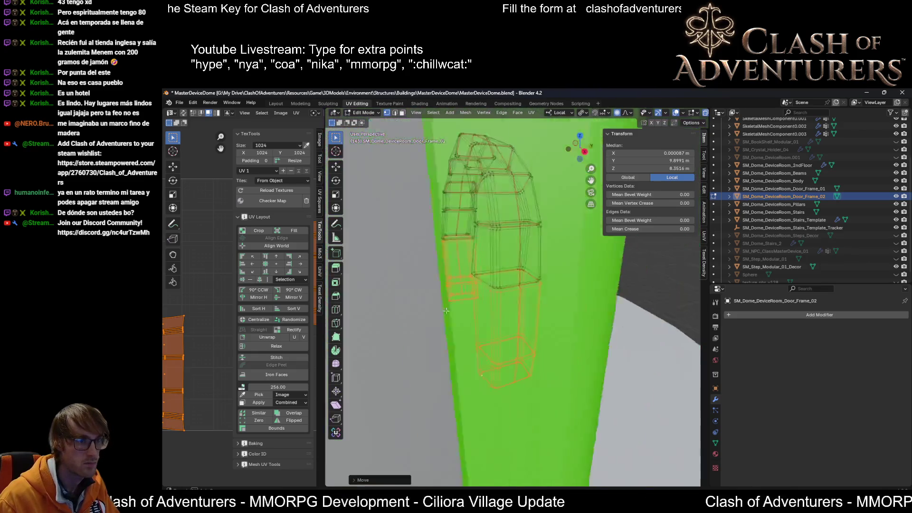
pyautogui.press('g')
pyautogui.press('y')
pyautogui.press('y')
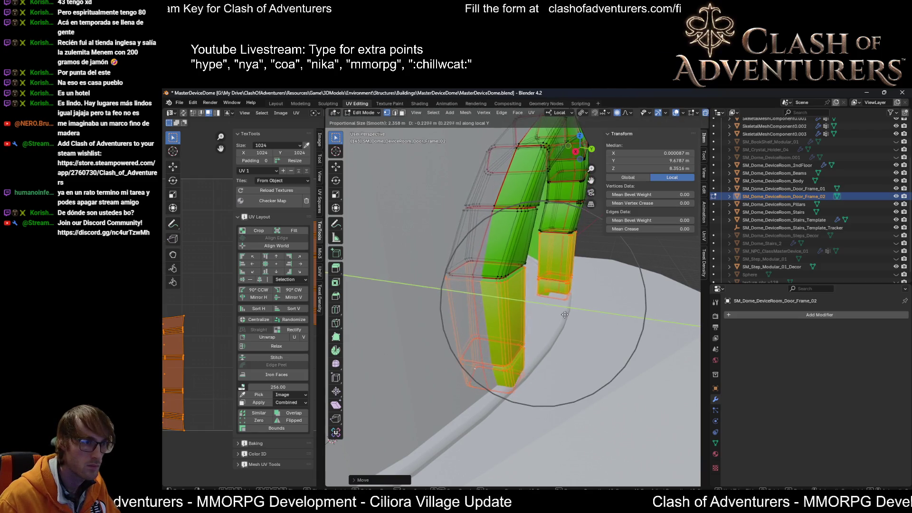
pyautogui.click(565, 315)
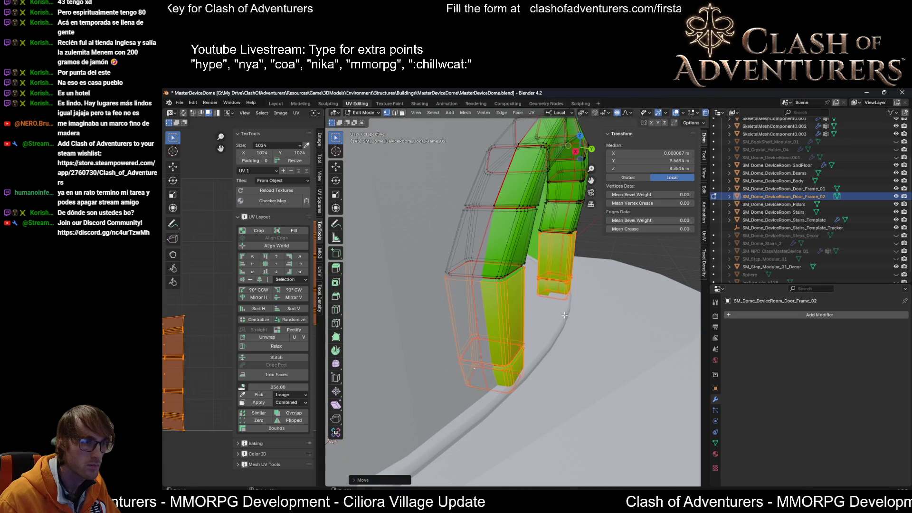
# Step: Twist the pillar faces about local Z, leave Edit Mode and return to the Layout workspace
pyautogui.moveTo(564, 314); pyautogui.dragTo(641, 323, button='middle')
pyautogui.scroll(-4, 555, 312)
pyautogui.moveTo(555, 311)
pyautogui.mouseDown(button='middle')
pyautogui.moveTo(586, 303)
pyautogui.moveTo(531, 311)
pyautogui.moveTo(551, 344)
pyautogui.mouseUp(button='middle')
pyautogui.scroll(2, 536, 305)
pyautogui.scroll(-2, 536, 305)
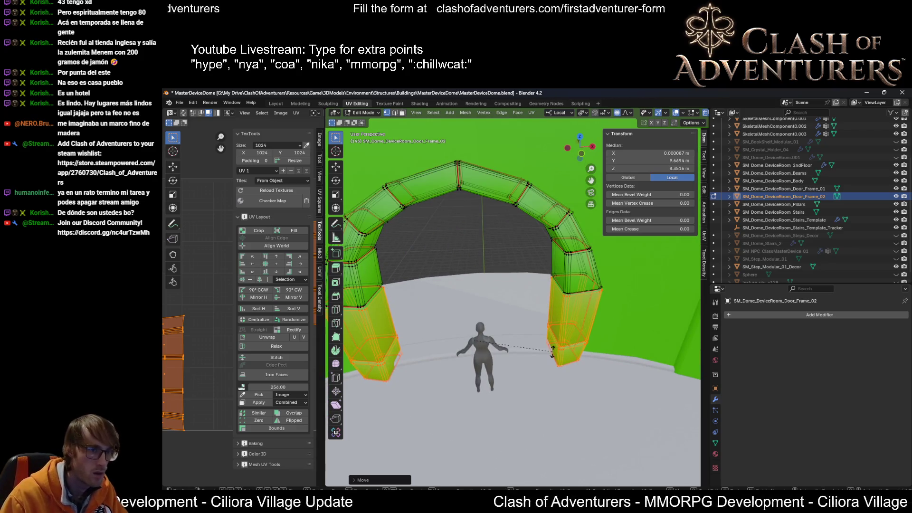
pyautogui.press('r')
pyautogui.press('z')
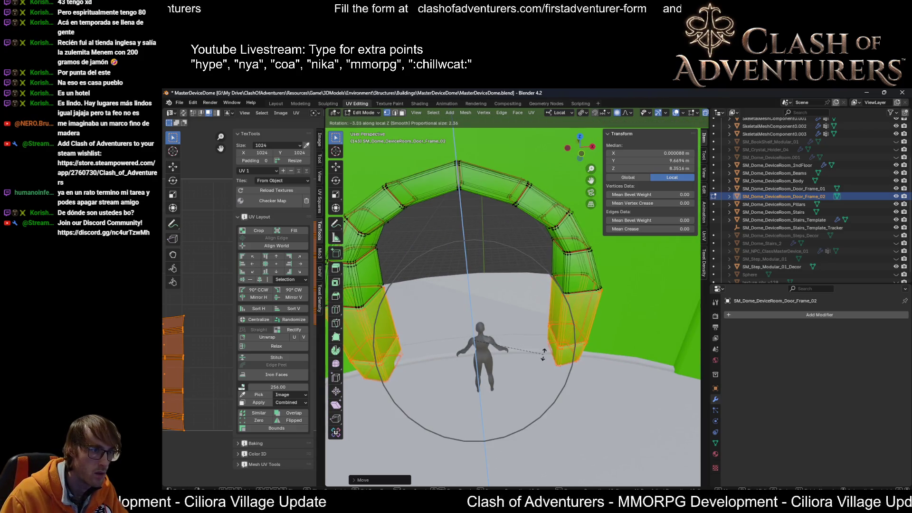
pyautogui.click(519, 336)
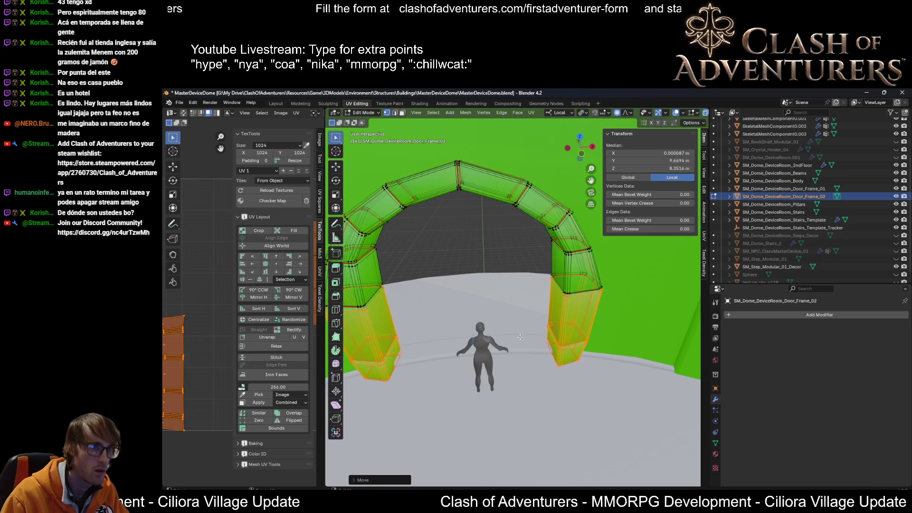
pyautogui.press('Tab')
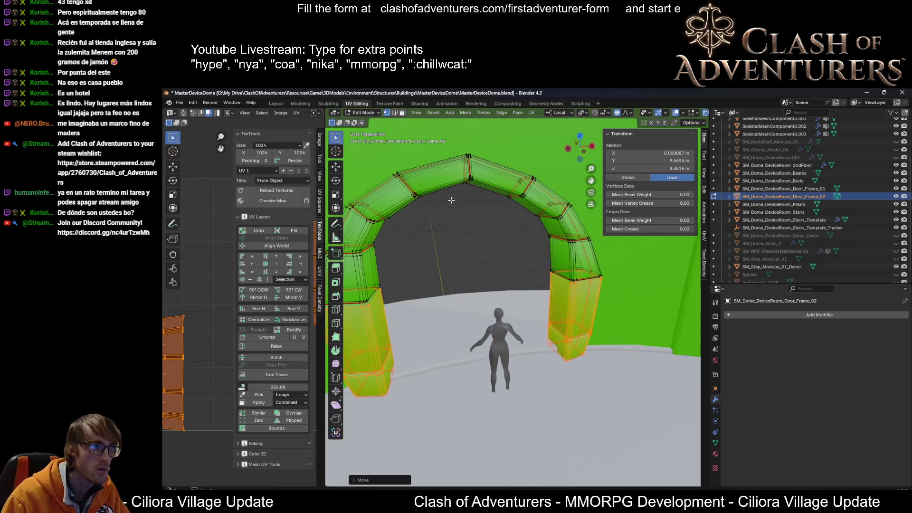
pyautogui.click(275, 103)
pyautogui.press('KP_Decimal')
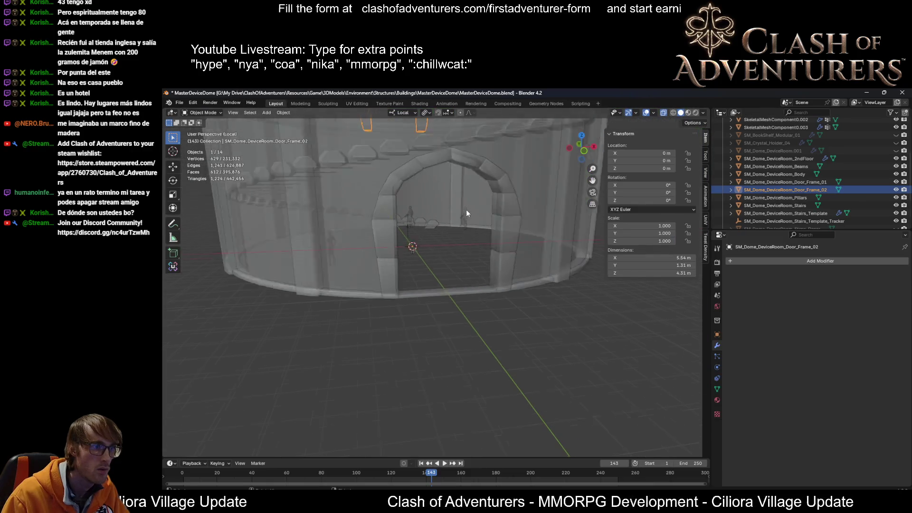
# Step: Isolate the door frame, edit its mesh, set the transform pivot and abandon a trial Z rotation
pyautogui.hotkey('shift', 'h')
pyautogui.press('Tab')
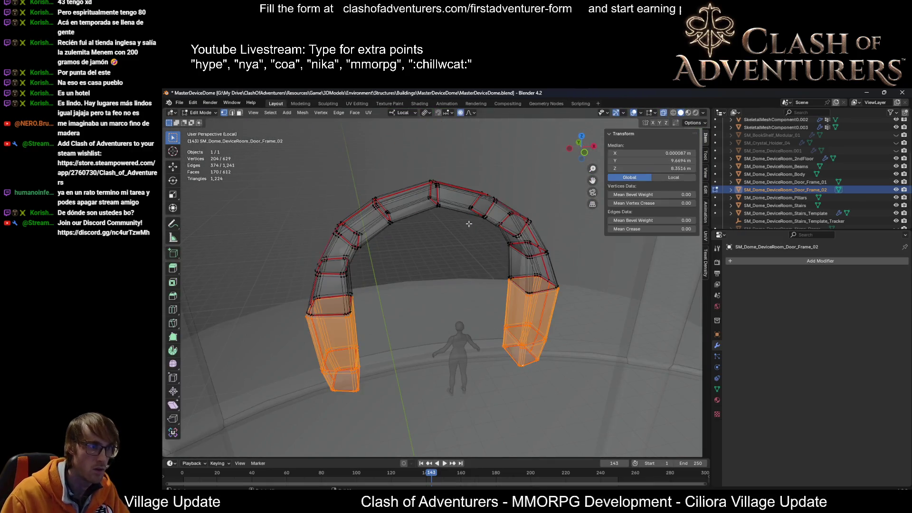
pyautogui.scroll(2, 510, 260)
pyautogui.scroll(2, 509, 260)
pyautogui.click(425, 112)
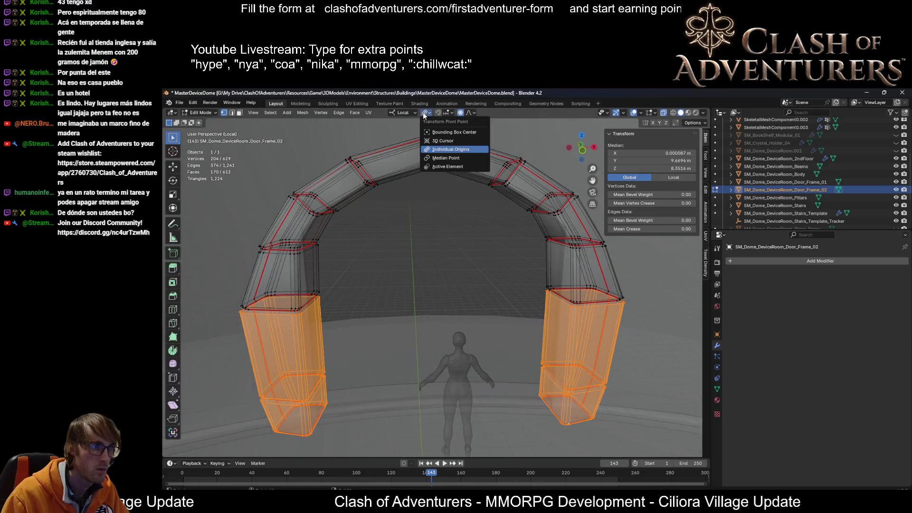
pyautogui.moveTo(527, 273); pyautogui.dragTo(513, 311, button='middle')
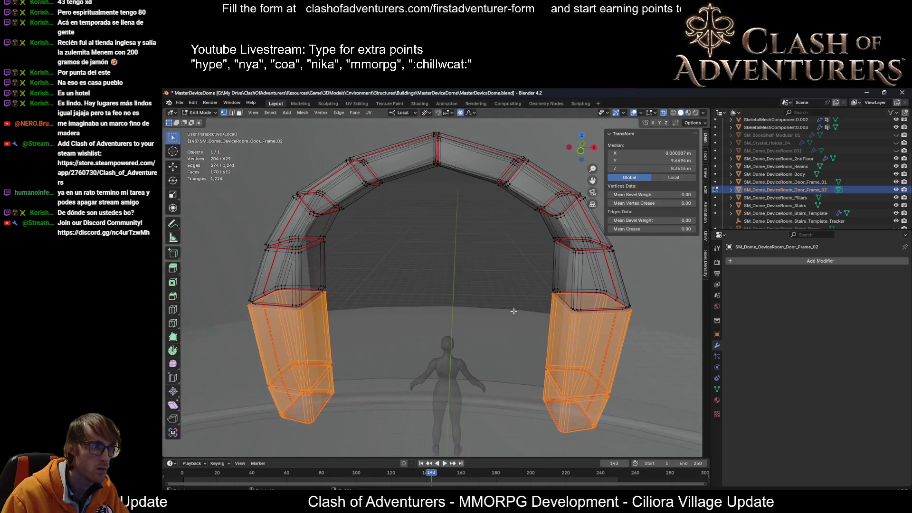
pyautogui.click(429, 114)
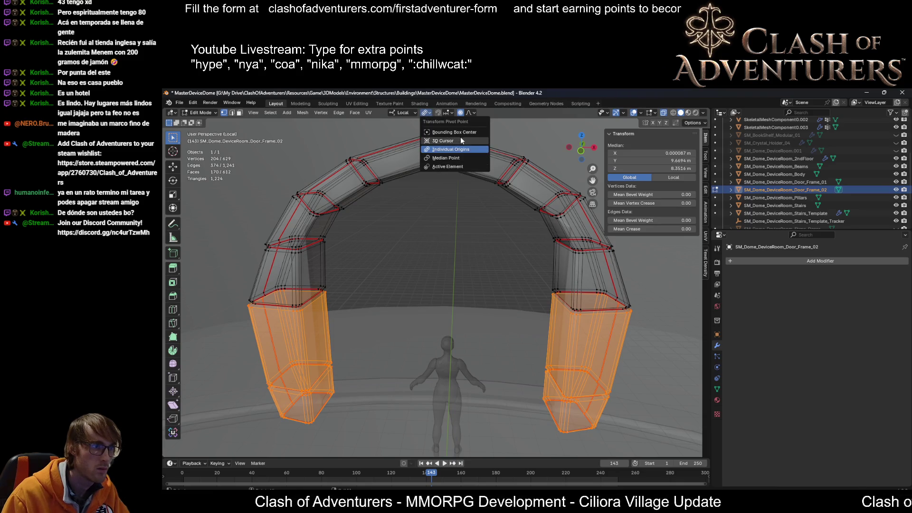
pyautogui.click(465, 156)
pyautogui.press('r')
pyautogui.press('z')
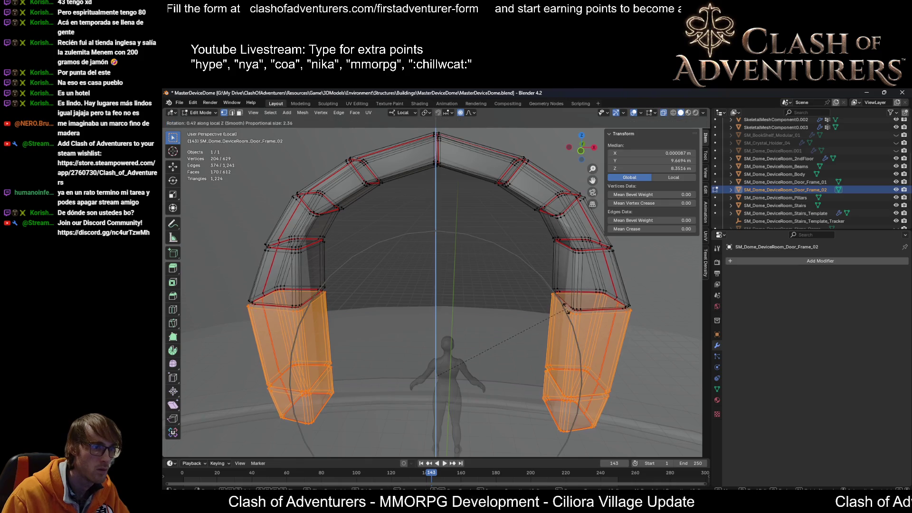
pyautogui.press('Escape')
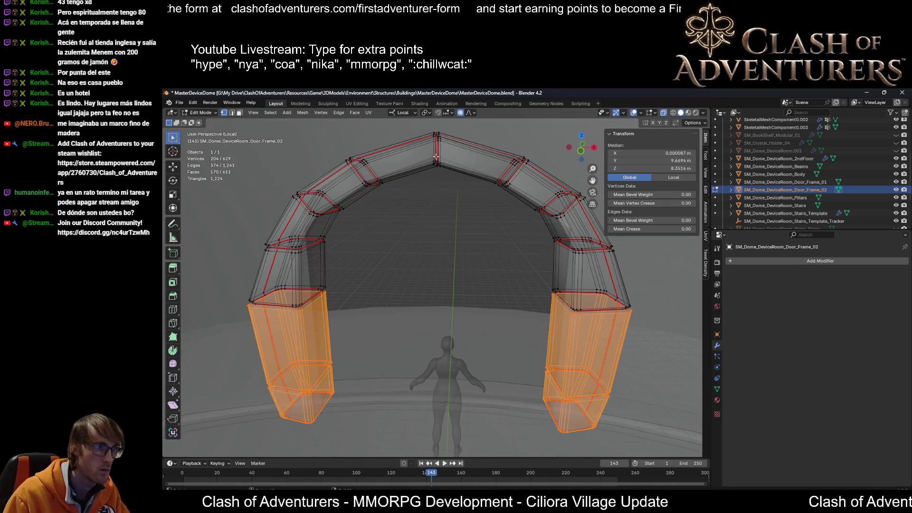
pyautogui.scroll(2, 539, 322)
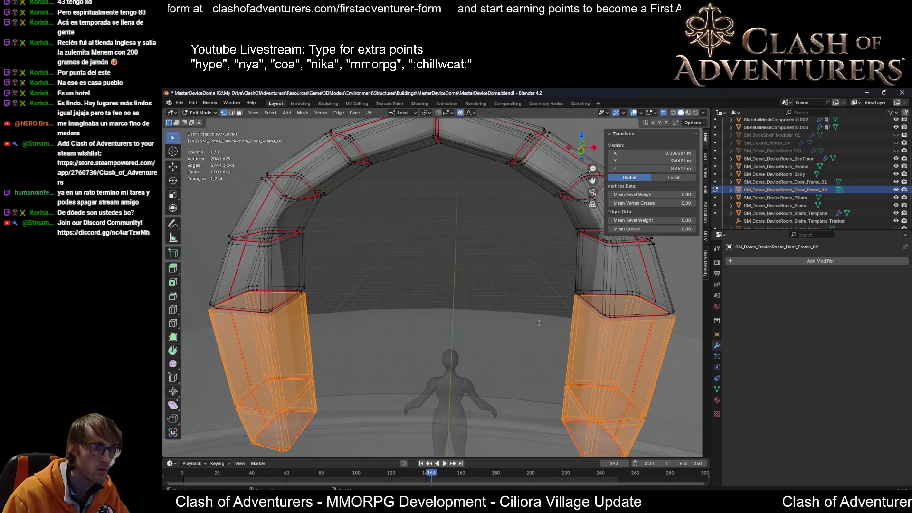
# Step: In see-through shading, scale the lower pillars along Y and narrow them to 0.888 along X
pyautogui.moveTo(539, 314)
pyautogui.mouseDown(button='middle')
pyautogui.moveTo(312, 325)
pyautogui.moveTo(506, 285)
pyautogui.moveTo(510, 256)
pyautogui.mouseUp(button='middle')
pyautogui.hotkey('alt', 'z')
pyautogui.hotkey('alt', 'z')
pyautogui.hotkey('alt', 'z')
pyautogui.hotkey('alt', 'z')
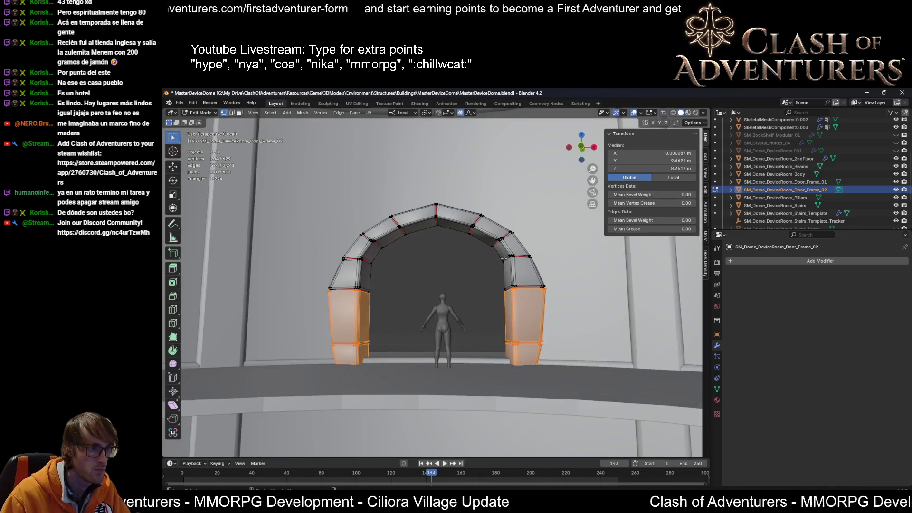
pyautogui.hotkey('alt', 'z')
pyautogui.scroll(4, 512, 249)
pyautogui.scroll(2, 521, 248)
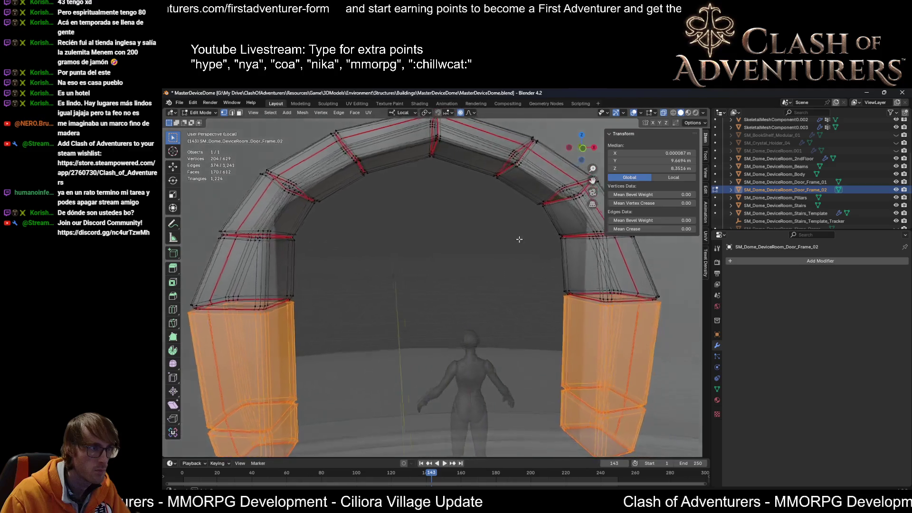
pyautogui.scroll(-1, 522, 249)
pyautogui.scroll(-3, 555, 257)
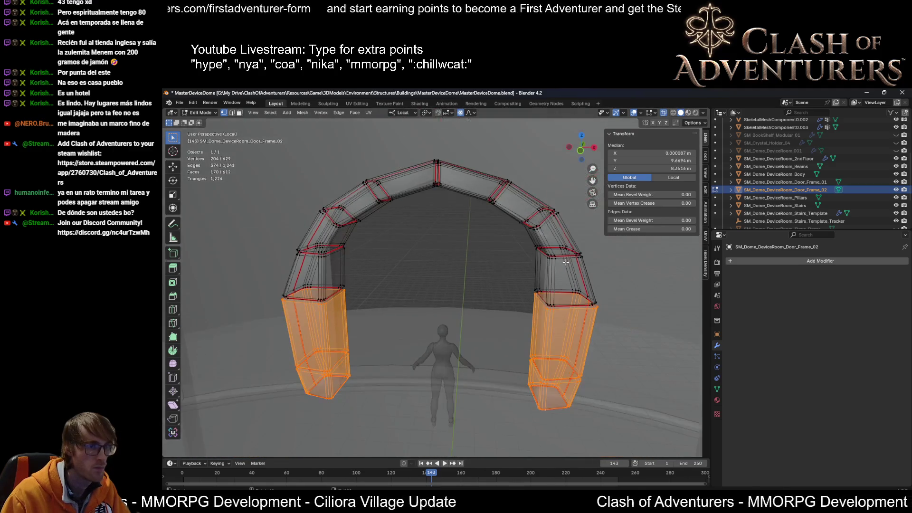
pyautogui.moveTo(570, 264); pyautogui.dragTo(577, 256, button='middle')
pyautogui.press('s')
pyautogui.press('y')
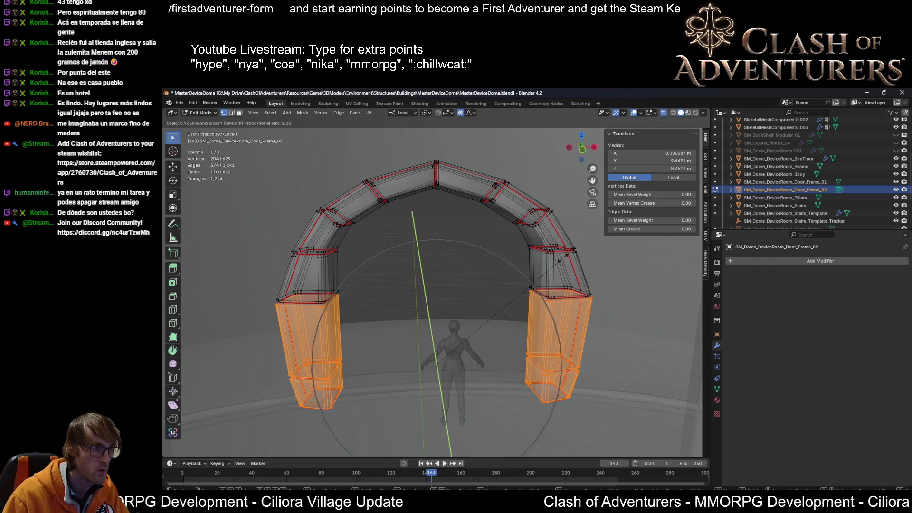
pyautogui.click(560, 259)
pyautogui.press('s')
pyautogui.press('x')
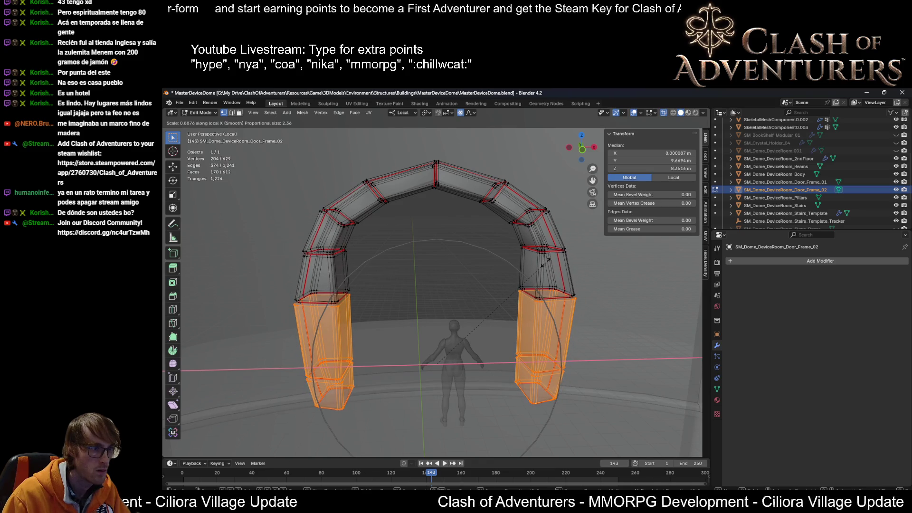
pyautogui.click(543, 264)
pyautogui.moveTo(544, 264); pyautogui.dragTo(564, 338, button='middle')
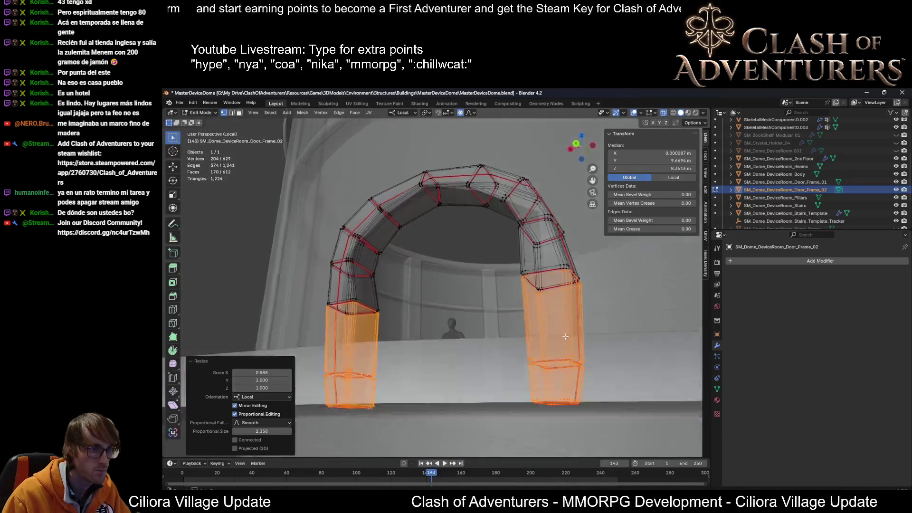
# Step: Select the right pillar's lower loops with X-ray and tilt them about 15.8° with soft falloff
pyautogui.hotkey('alt', 'z')
pyautogui.keyDown('alt'); pyautogui.click(556, 393); pyautogui.keyUp('alt')
pyautogui.keyDown('alt'); pyautogui.click(556, 394); pyautogui.keyUp('alt')
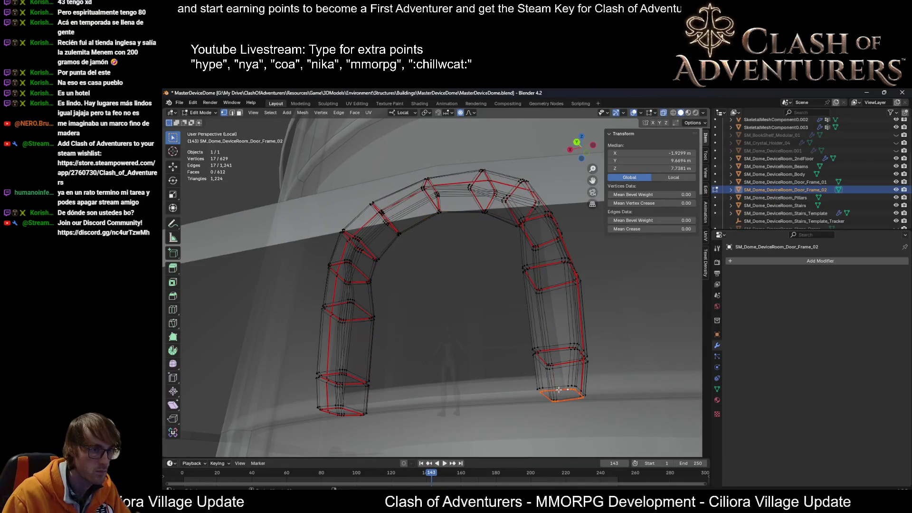
pyautogui.moveTo(555, 394); pyautogui.dragTo(579, 412, button='middle')
pyautogui.press('ctrl+KP_Add')
pyautogui.press('ctrl+KP_Add')
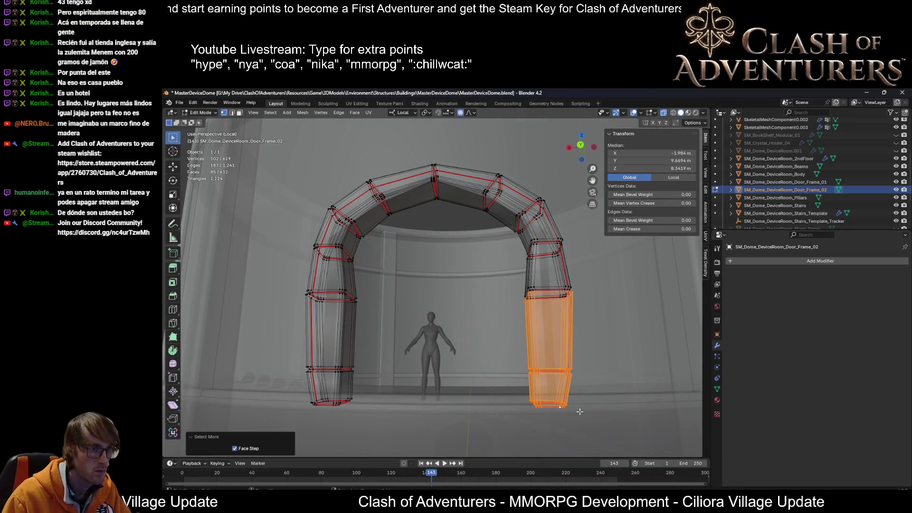
pyautogui.press('ctrl+KP_Add')
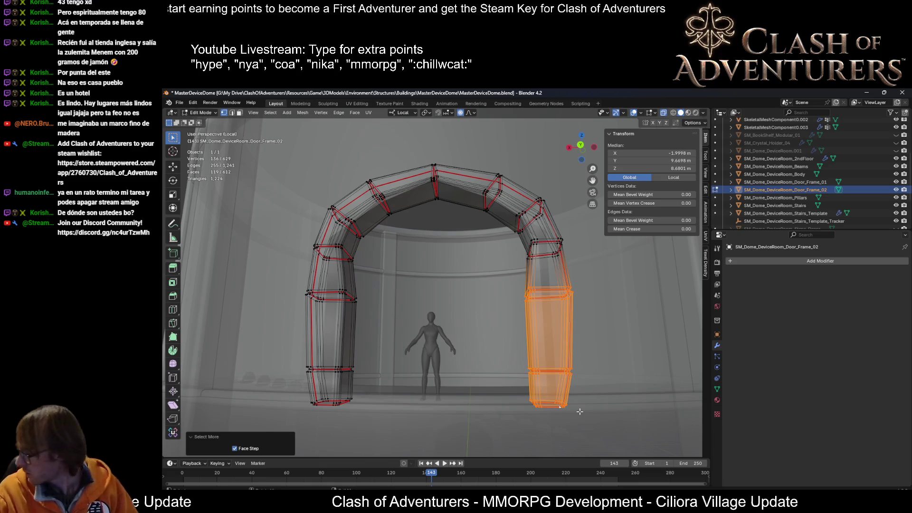
pyautogui.moveTo(580, 412)
pyautogui.mouseDown(button='middle')
pyautogui.moveTo(542, 332)
pyautogui.moveTo(400, 351)
pyautogui.moveTo(342, 343)
pyautogui.mouseUp(button='middle')
pyautogui.hotkey('alt', 'z')
pyautogui.press('r')
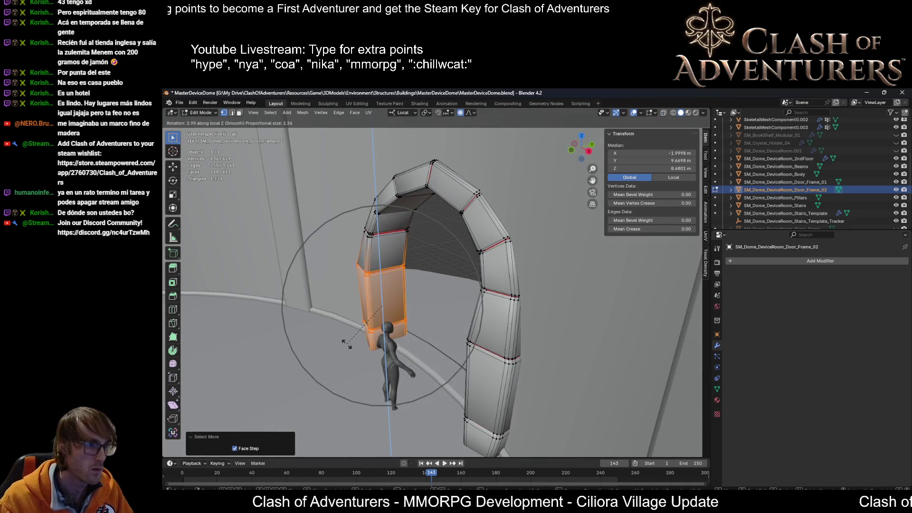
pyautogui.click(360, 344)
# Step: Rotate the other pillar's bottom loop to match the wall's lean
pyautogui.moveTo(360, 344)
pyautogui.mouseDown(button='middle')
pyautogui.moveTo(346, 282)
pyautogui.moveTo(463, 286)
pyautogui.moveTo(353, 342)
pyautogui.mouseUp(button='middle')
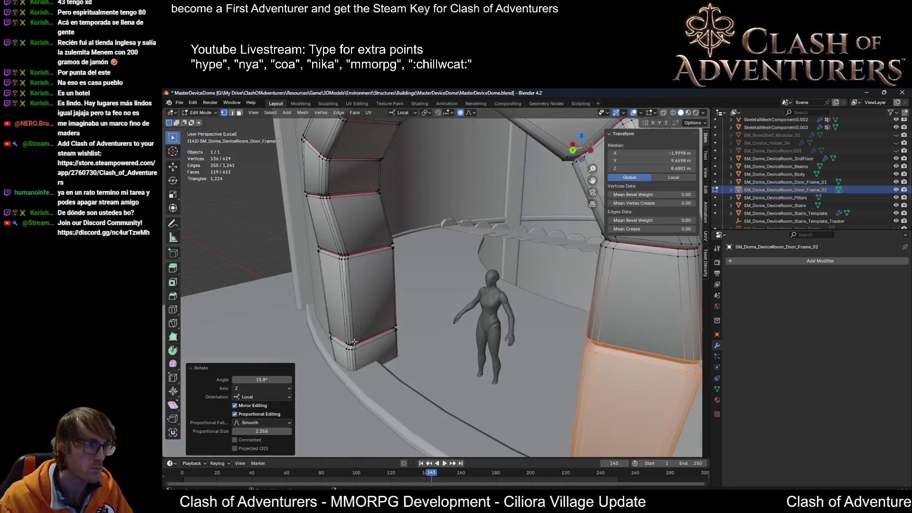
pyautogui.keyDown('alt'); pyautogui.click(391, 366); pyautogui.keyUp('alt')
pyautogui.press('KP_Decimal')
pyautogui.scroll(-3, 377, 373)
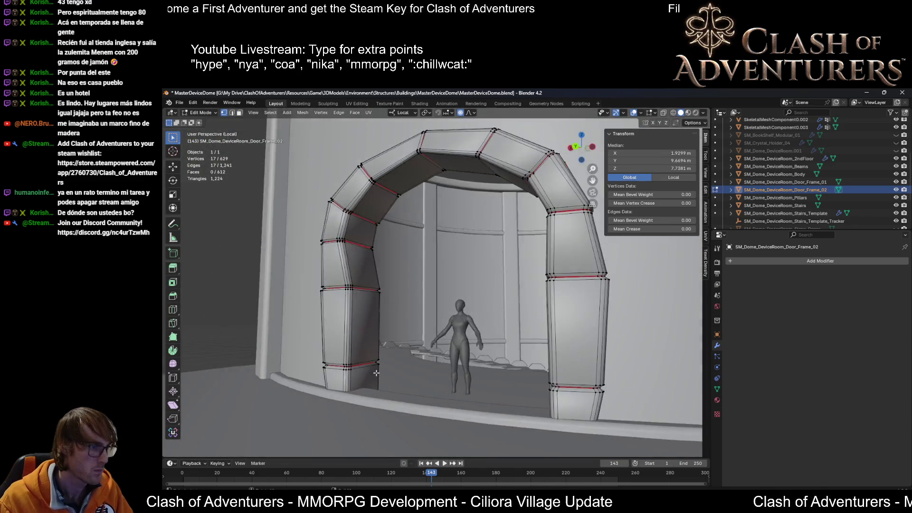
pyautogui.hotkey('alt', 'z')
pyautogui.scroll(3, 373, 405)
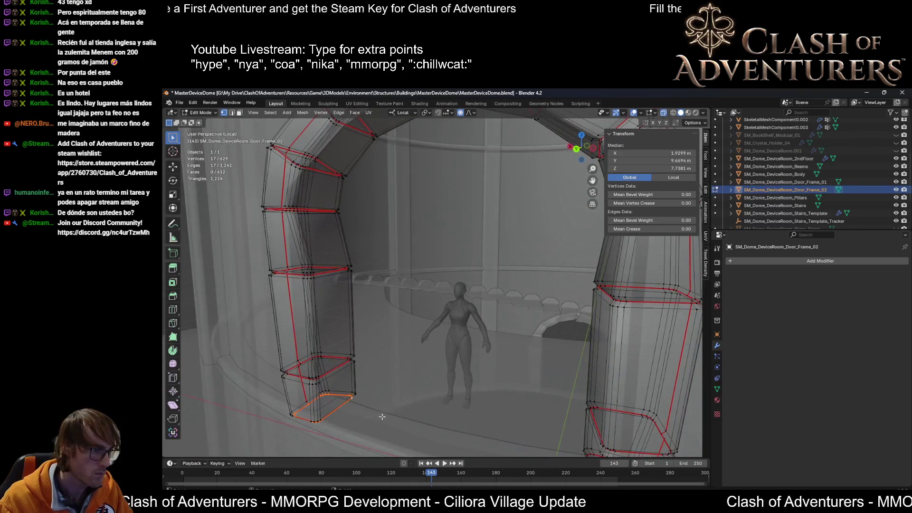
pyautogui.moveTo(401, 400)
pyautogui.mouseDown(button='middle')
pyautogui.moveTo(400, 369)
pyautogui.moveTo(411, 354)
pyautogui.mouseUp(button='middle')
pyautogui.hotkey('alt', 'z')
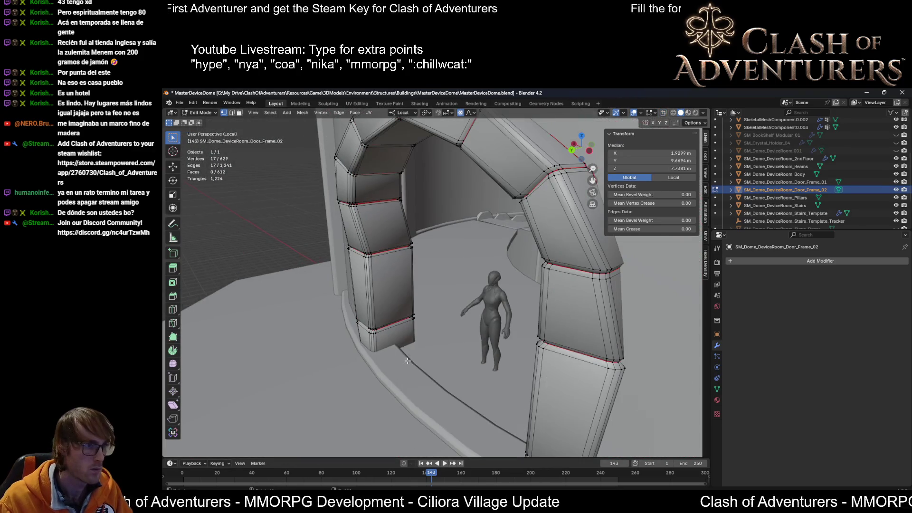
pyautogui.press('r')
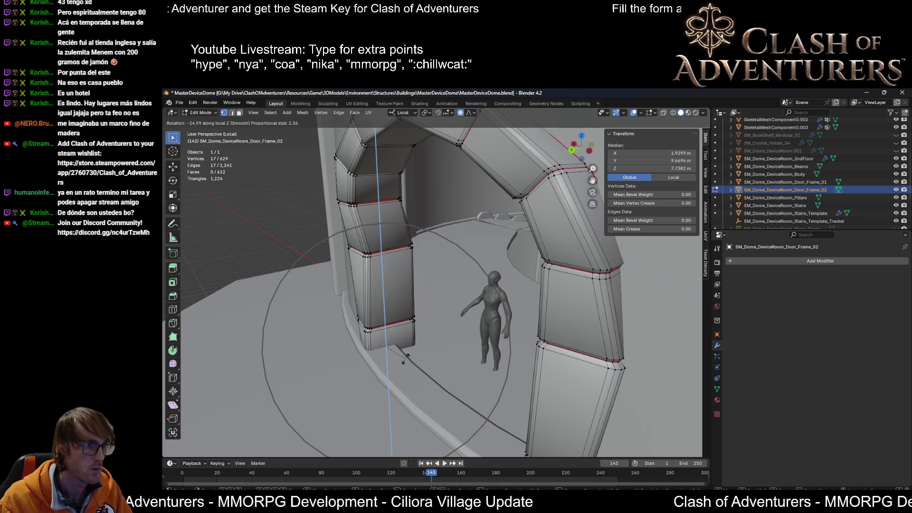
pyautogui.scroll(-2, 407, 359)
pyautogui.scroll(-1, 403, 361)
pyautogui.scroll(-1, 402, 361)
pyautogui.scroll(-1, 398, 362)
pyautogui.scroll(4, 406, 356)
pyautogui.scroll(-1, 397, 358)
pyautogui.scroll(-2, 399, 359)
pyautogui.scroll(-2, 402, 359)
pyautogui.scroll(-1, 401, 357)
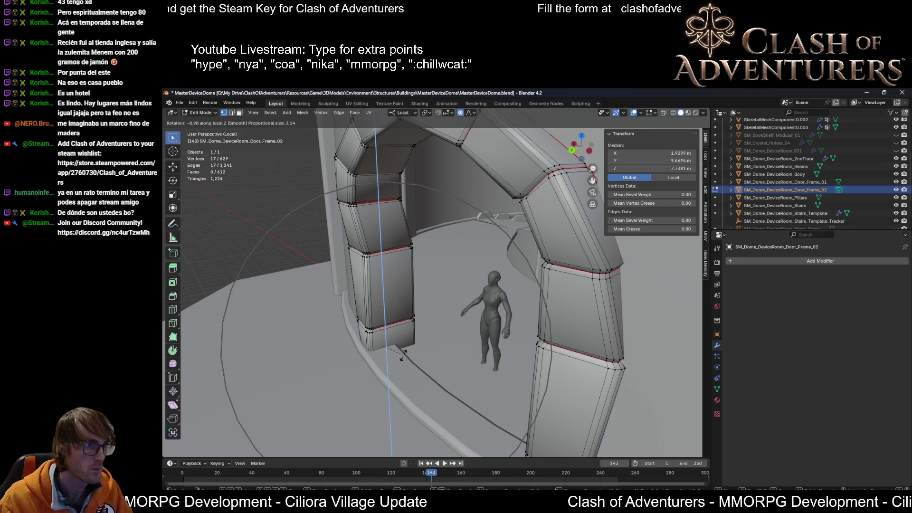
pyautogui.click(403, 353)
# Step: Push both pillar bottom loops about 0.16 m along the frame's local Y depth
pyautogui.moveTo(403, 354)
pyautogui.mouseDown(button='middle')
pyautogui.moveTo(550, 352)
pyautogui.moveTo(430, 391)
pyautogui.moveTo(421, 381)
pyautogui.mouseUp(button='middle')
pyautogui.hotkey('alt', 'z')
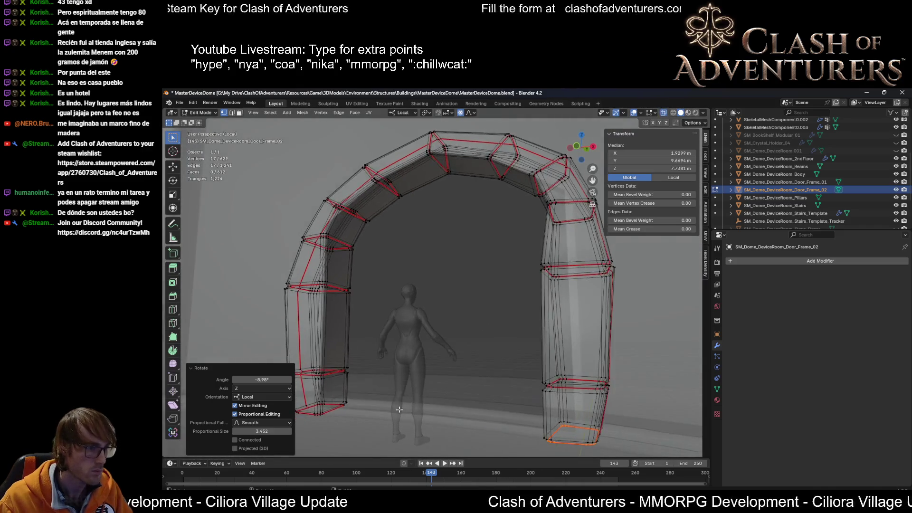
pyautogui.scroll(4, 421, 382)
pyautogui.scroll(2, 411, 372)
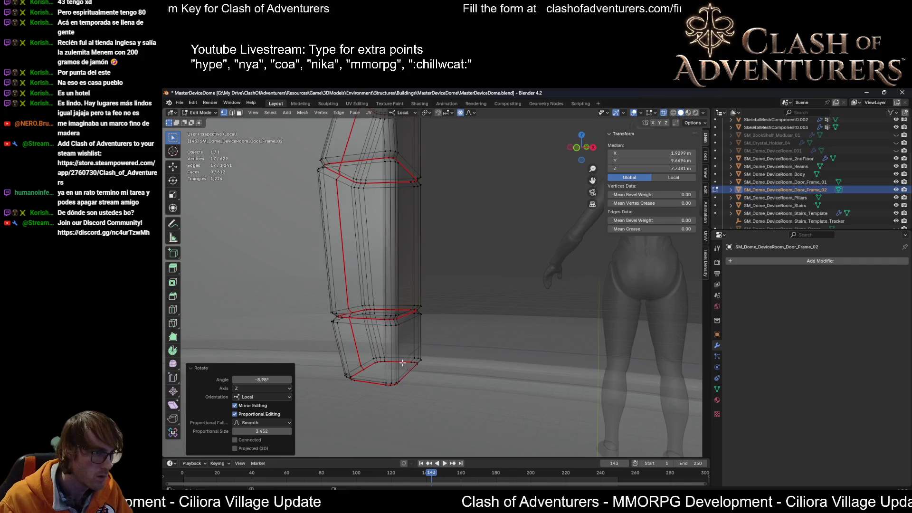
pyautogui.keyDown('alt'); pyautogui.keyDown('shift'); pyautogui.click(378, 378); pyautogui.keyUp('shift'); pyautogui.keyUp('alt')
pyautogui.moveTo(377, 379)
pyautogui.mouseDown(button='middle')
pyautogui.moveTo(439, 361)
pyautogui.moveTo(513, 365)
pyautogui.mouseUp(button='middle')
pyautogui.scroll(3, 440, 360)
pyautogui.scroll(-3, 440, 361)
pyautogui.press('g')
pyautogui.press('y')
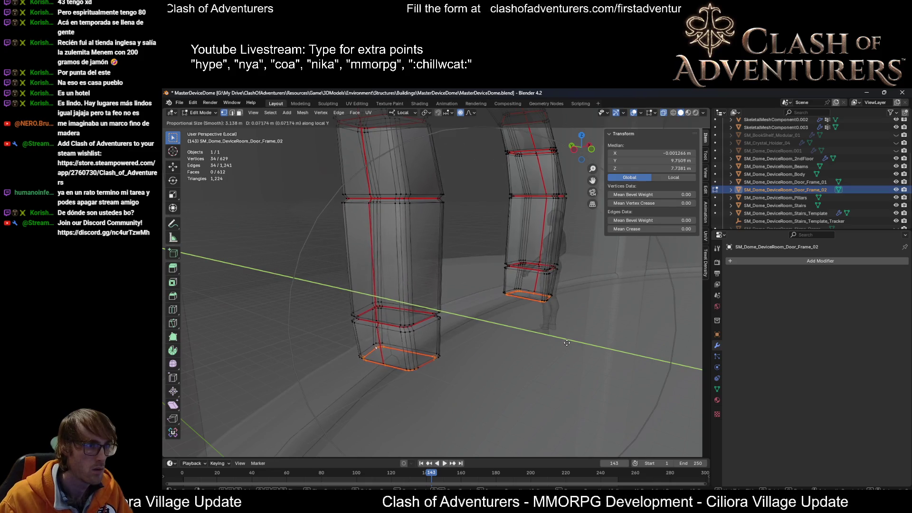
pyautogui.click(559, 342)
# Step: In edge select mode, shift the selected pillar loops further along local Y
pyautogui.hotkey('alt', 'z')
pyautogui.moveTo(559, 342)
pyautogui.mouseDown(button='middle')
pyautogui.moveTo(506, 285)
pyautogui.moveTo(523, 236)
pyautogui.moveTo(503, 205)
pyautogui.moveTo(304, 218)
pyautogui.mouseUp(button='middle')
pyautogui.press('2')
pyautogui.scroll(-4, 500, 198)
pyautogui.scroll(3, 305, 218)
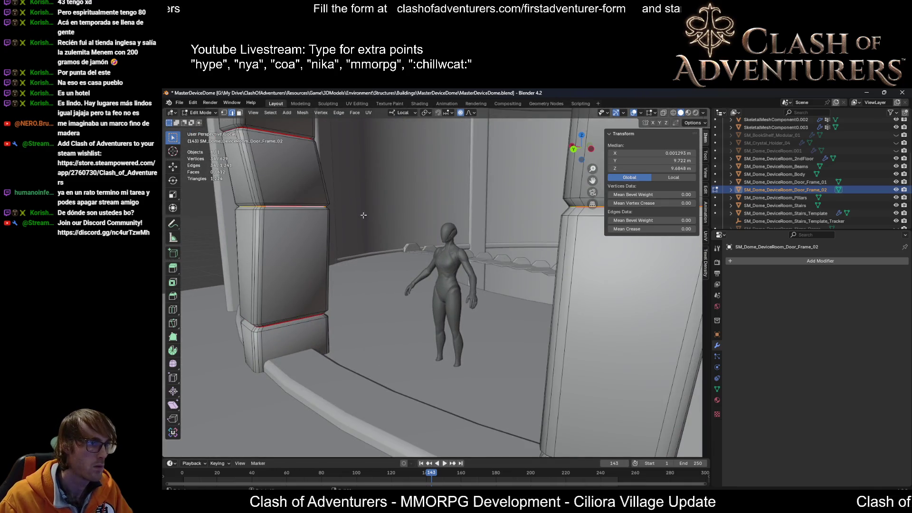
pyautogui.scroll(-3, 358, 215)
pyautogui.press('g')
pyautogui.press('y')
pyautogui.scroll(-3, 397, 224)
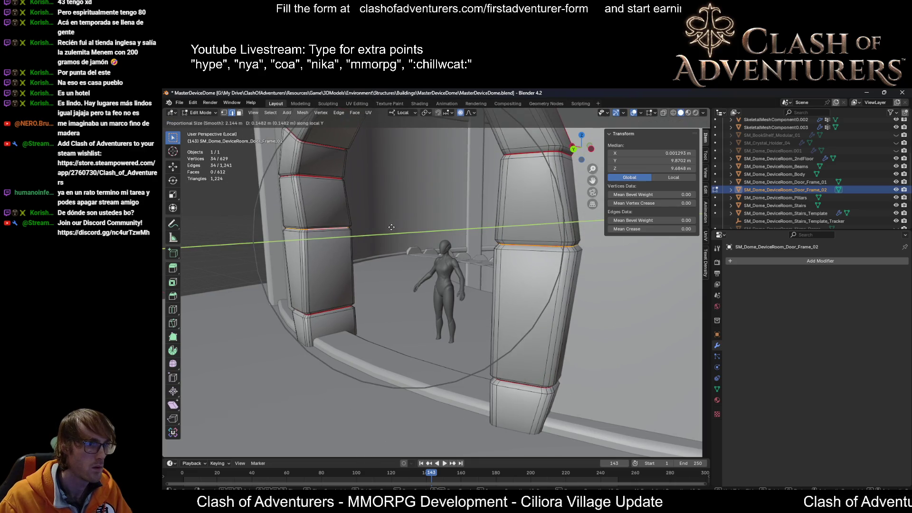
pyautogui.click(391, 227)
pyautogui.moveTo(391, 227)
pyautogui.mouseDown(button='middle')
pyautogui.moveTo(364, 281)
pyautogui.moveTo(429, 289)
pyautogui.mouseUp(button='middle')
# Step: Deepen the lower loops along local Y, then thin a single upper pillar loop to about 0.887
pyautogui.press('s')
pyautogui.press('y')
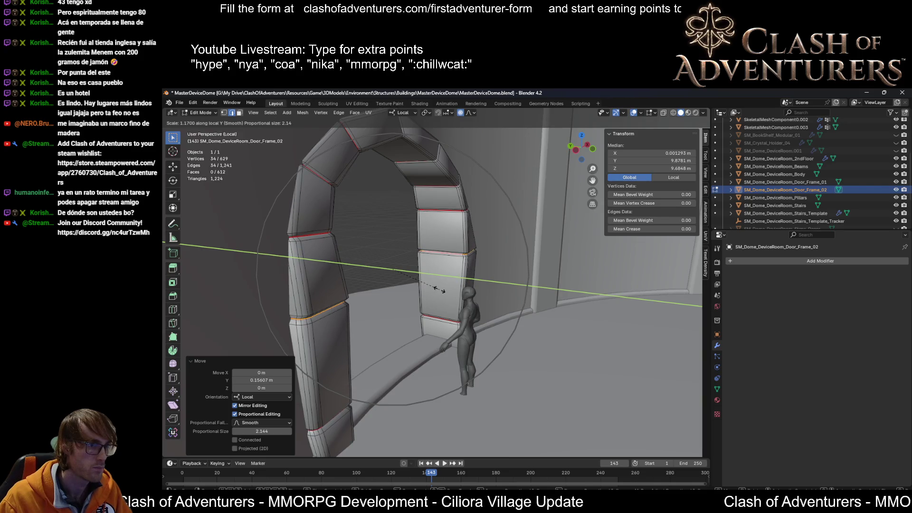
pyautogui.click(436, 288)
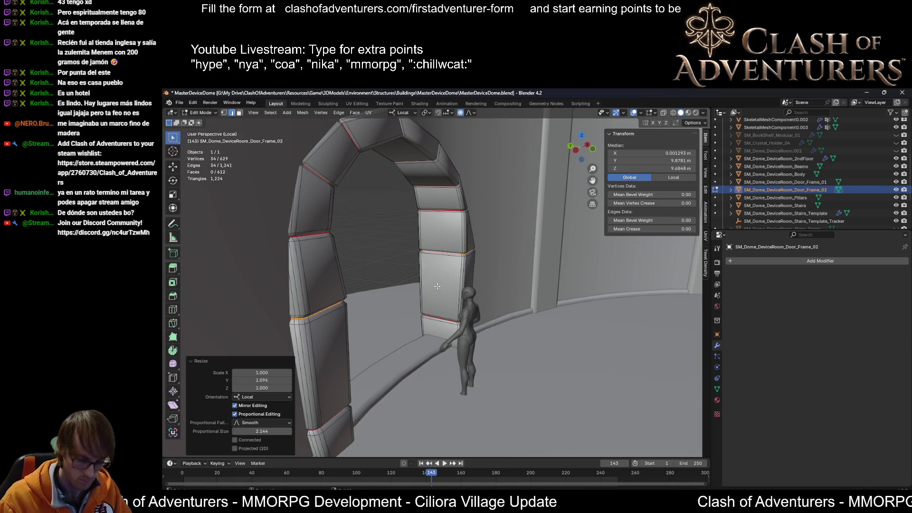
pyautogui.moveTo(456, 226); pyautogui.dragTo(476, 257, button='middle')
pyautogui.scroll(2, 475, 257)
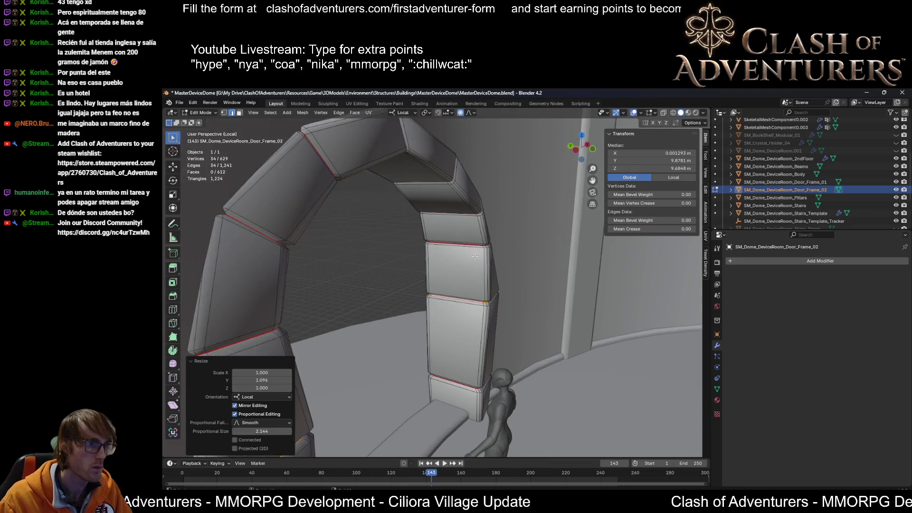
pyautogui.keyDown('alt'); pyautogui.click(467, 245); pyautogui.keyUp('alt')
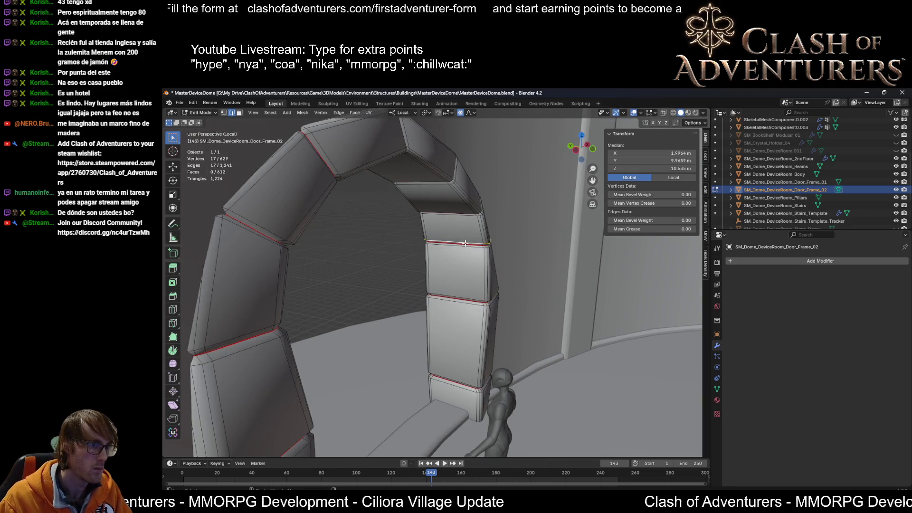
pyautogui.moveTo(315, 298); pyautogui.dragTo(228, 300, button='middle')
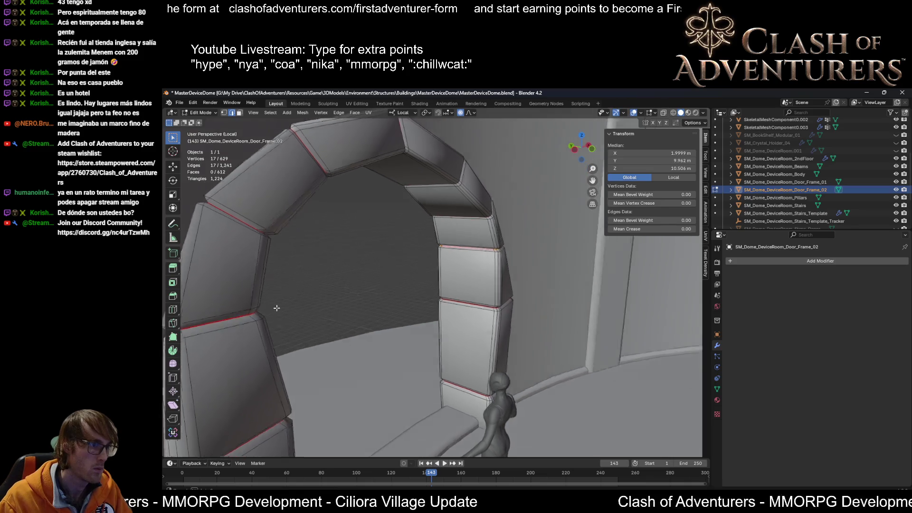
pyautogui.press('s')
pyautogui.press('y')
pyautogui.press('y')
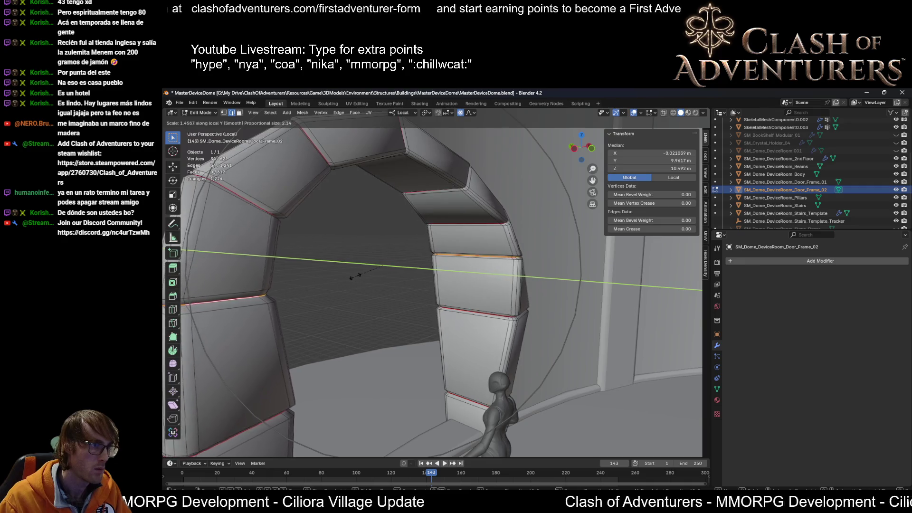
pyautogui.click(396, 282)
# Step: Select the whole door frame mesh and shift it roughly 0.02 m along local Y
pyautogui.moveTo(395, 281)
pyautogui.mouseDown(button='middle')
pyautogui.moveTo(602, 278)
pyautogui.moveTo(541, 290)
pyautogui.mouseUp(button='middle')
pyautogui.press('a')
pyautogui.press('g')
pyautogui.press('y')
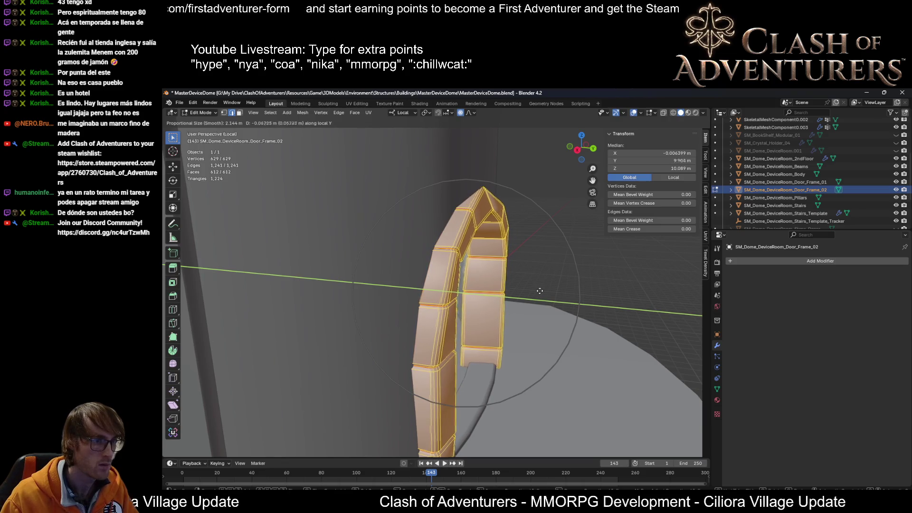
pyautogui.click(540, 290)
# Step: Inspect Door_Frame_02 against the dome in Object Mode, then return to Edit Mode and select an arch vertex
pyautogui.moveTo(540, 290)
pyautogui.mouseDown(button='middle')
pyautogui.moveTo(588, 288)
pyautogui.moveTo(503, 277)
pyautogui.moveTo(623, 281)
pyautogui.moveTo(576, 302)
pyautogui.mouseUp(button='middle')
pyautogui.hotkey('alt', 'z')
pyautogui.hotkey('alt', 'z')
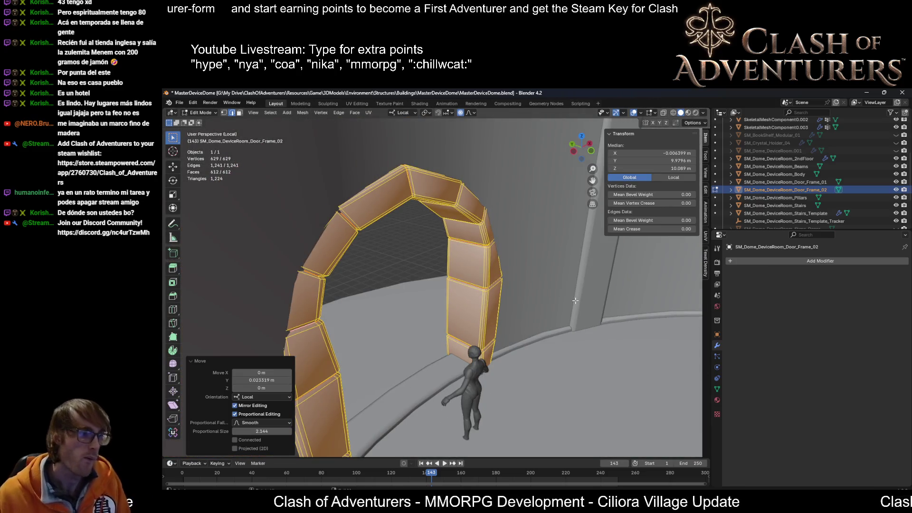
pyautogui.press('Tab')
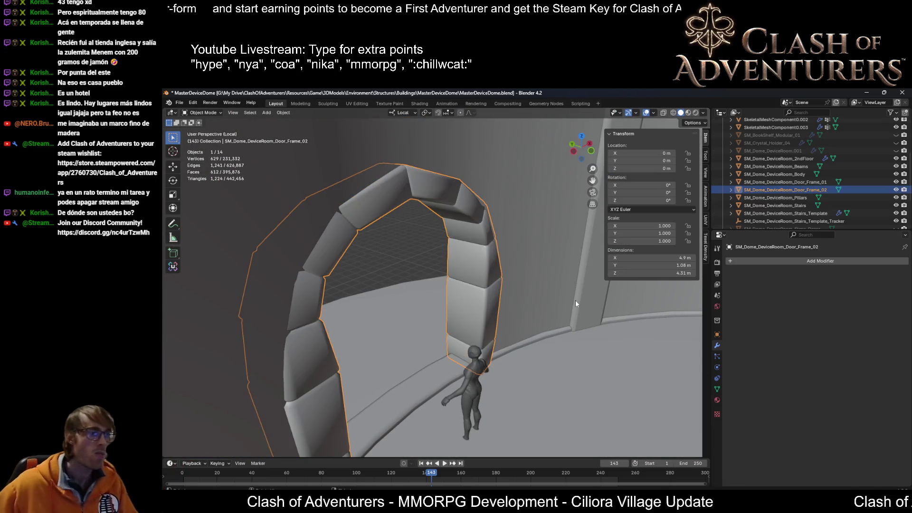
pyautogui.moveTo(576, 296)
pyautogui.mouseDown(button='middle')
pyautogui.moveTo(462, 254)
pyautogui.moveTo(464, 233)
pyautogui.moveTo(471, 265)
pyautogui.moveTo(562, 284)
pyautogui.moveTo(453, 304)
pyautogui.mouseUp(button='middle')
pyautogui.scroll(3, 432, 256)
pyautogui.scroll(-5, 433, 256)
pyautogui.scroll(-4, 451, 257)
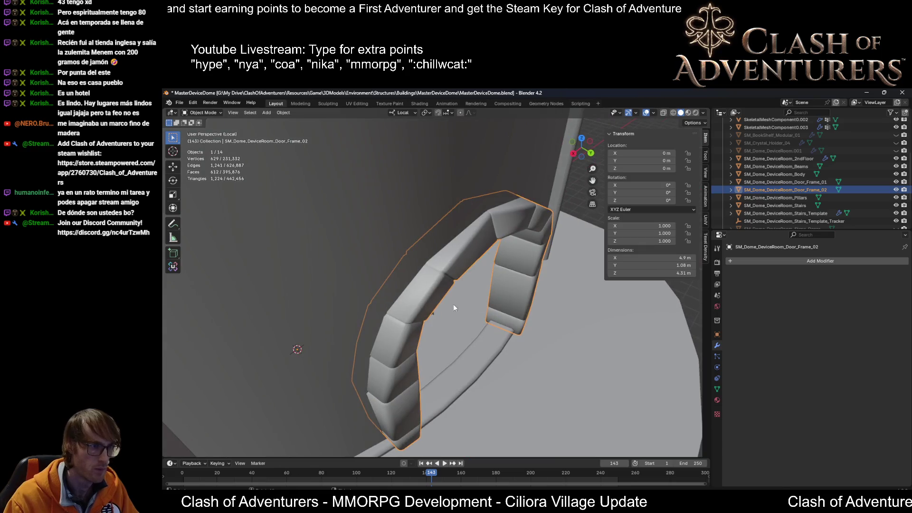
pyautogui.press('Tab')
pyautogui.click(412, 322)
pyautogui.scroll(4, 412, 317)
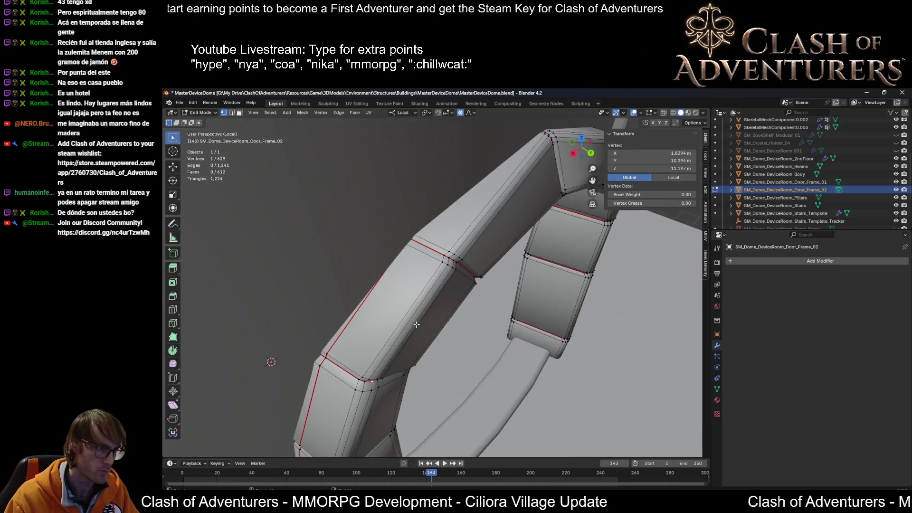
# Step: Select an arch edge loop and pull it back along local Y in two proportional moves
pyautogui.keyDown('alt'); pyautogui.click(369, 305); pyautogui.keyUp('alt')
pyautogui.scroll(-3, 369, 305)
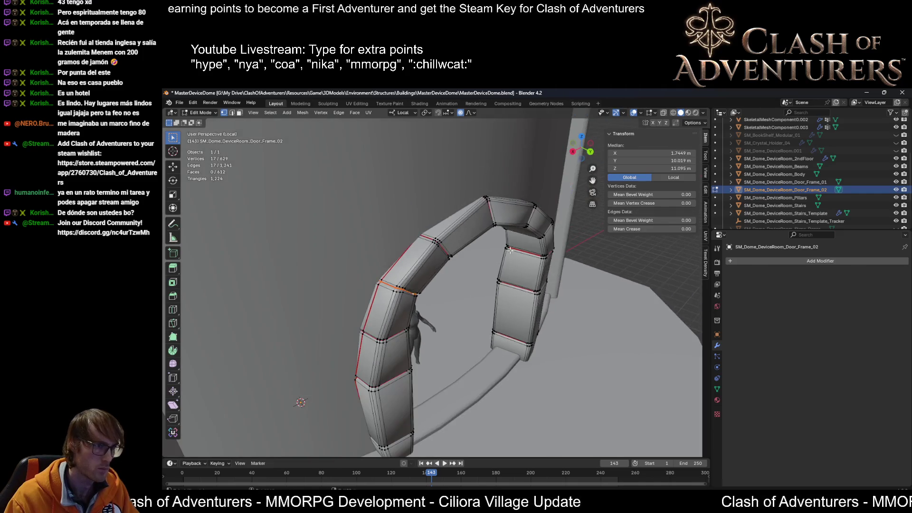
pyautogui.moveTo(369, 305); pyautogui.dragTo(371, 249, button='middle')
pyautogui.scroll(3, 371, 247)
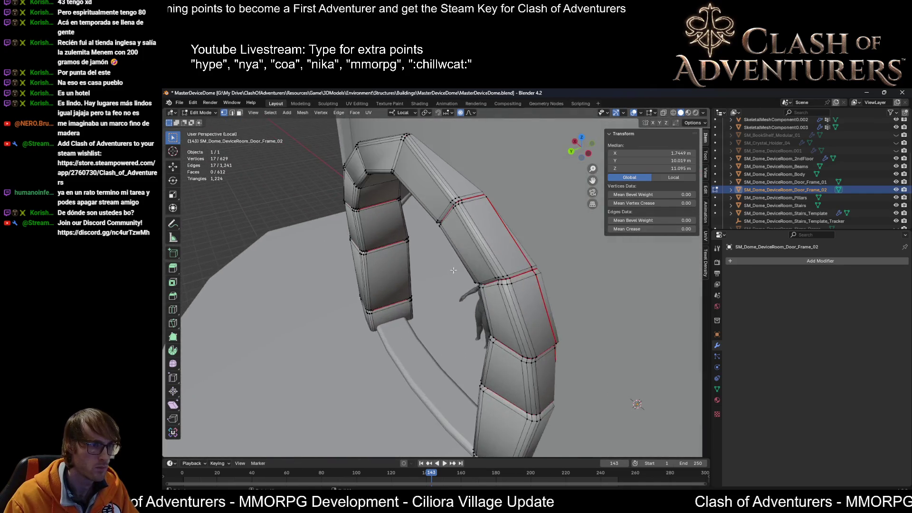
pyautogui.scroll(-2, 519, 284)
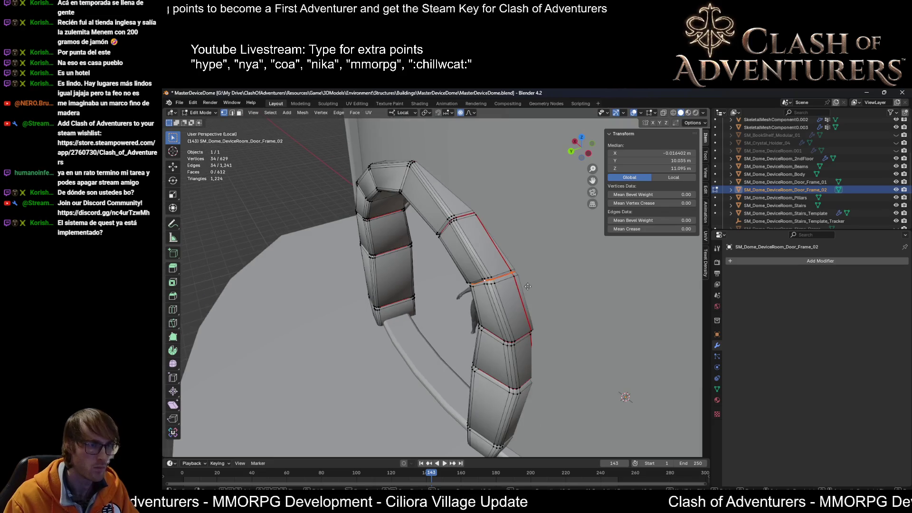
pyautogui.press('g')
pyautogui.press('y')
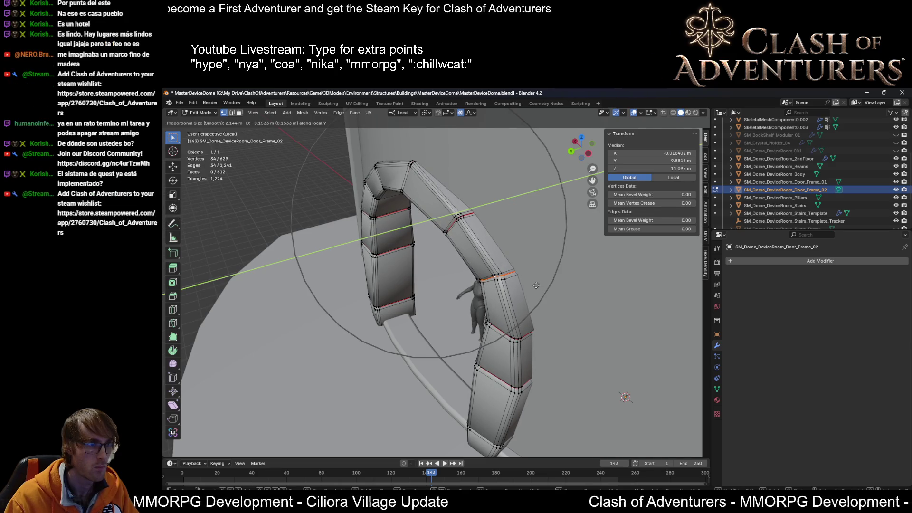
pyautogui.click(536, 285)
pyautogui.moveTo(536, 285); pyautogui.dragTo(473, 281, button='middle')
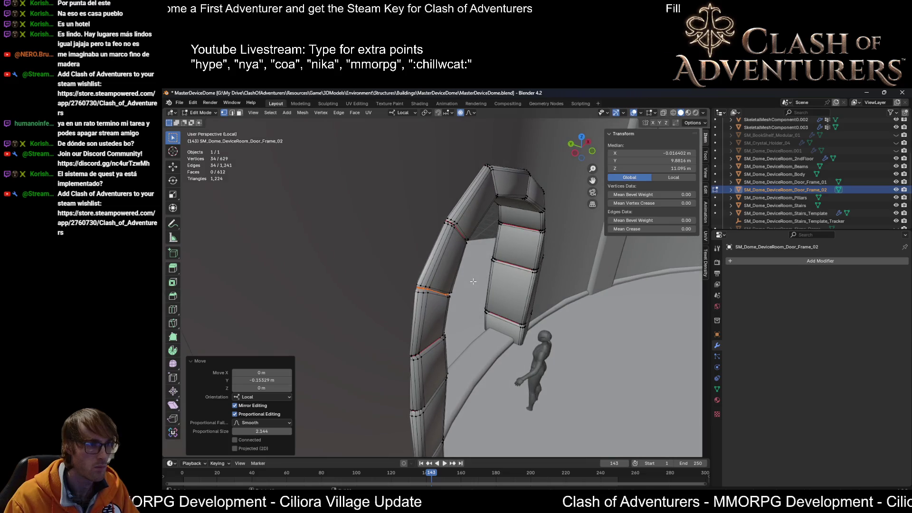
pyautogui.press('g')
pyautogui.press('y')
pyautogui.click(478, 282)
# Step: Deepen that arch loop by about 1.071 along local Y, then select a loop near the arch top
pyautogui.moveTo(479, 281); pyautogui.dragTo(513, 284, button='middle')
pyautogui.press('s')
pyautogui.press('y')
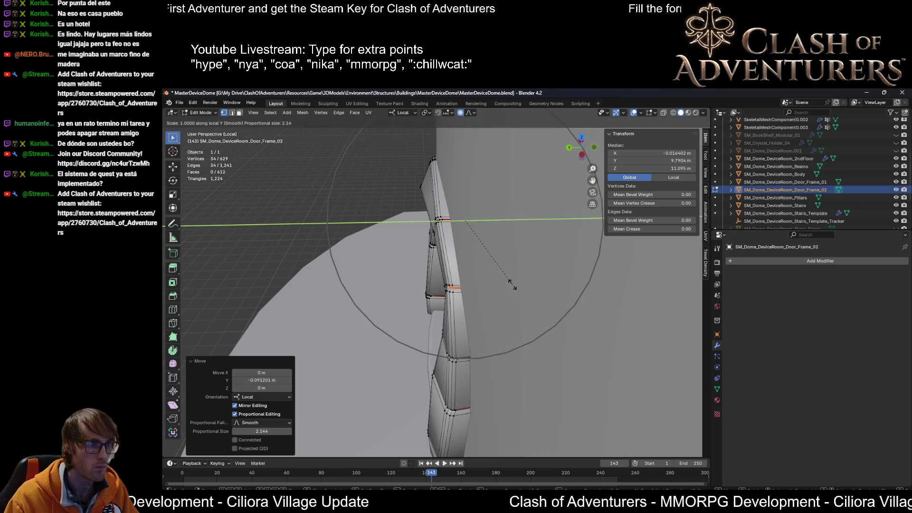
pyautogui.click(519, 284)
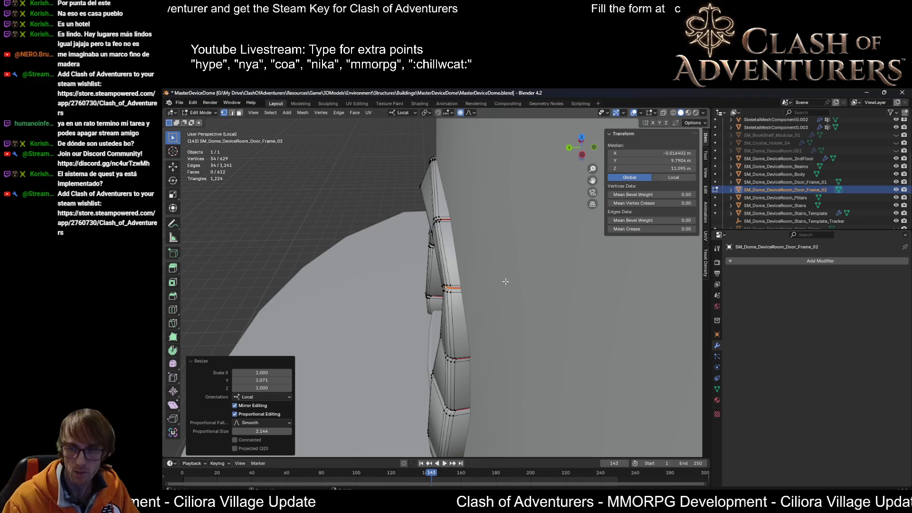
pyautogui.scroll(-5, 482, 290)
pyautogui.moveTo(483, 290)
pyautogui.mouseDown(button='middle')
pyautogui.moveTo(492, 221)
pyautogui.moveTo(479, 228)
pyautogui.moveTo(496, 178)
pyautogui.moveTo(477, 168)
pyautogui.moveTo(463, 182)
pyautogui.moveTo(449, 136)
pyautogui.moveTo(426, 137)
pyautogui.mouseUp(button='middle')
pyautogui.scroll(-4, 487, 224)
pyautogui.scroll(3, 476, 230)
pyautogui.keyDown('alt'); pyautogui.click(497, 177); pyautogui.keyUp('alt')
pyautogui.scroll(2, 454, 151)
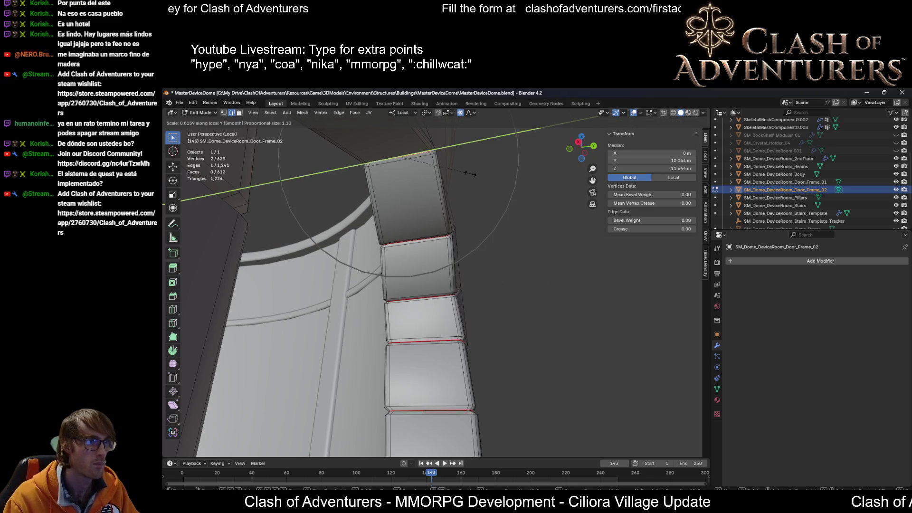
# Step: Confirm the top loop's depth scale and check the arch's hidden edges from below with X-ray
pyautogui.click(470, 172)
pyautogui.moveTo(470, 173); pyautogui.dragTo(454, 232, button='middle')
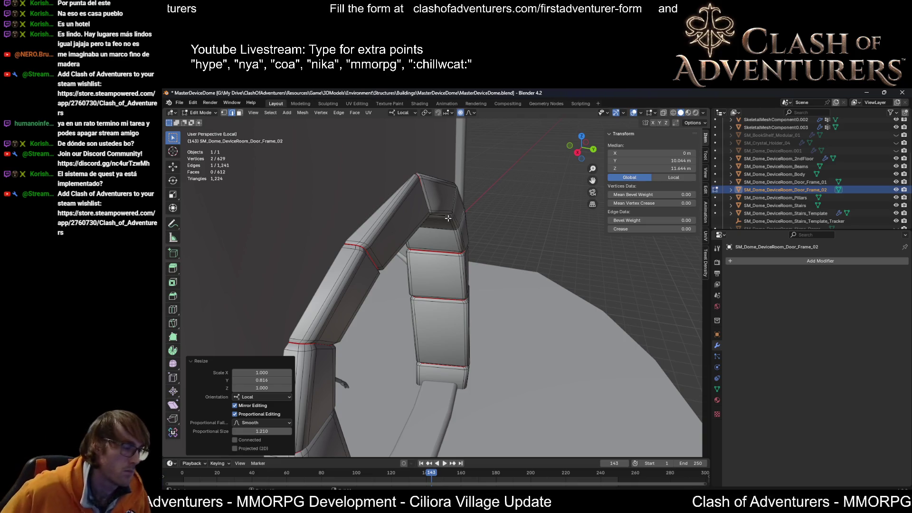
pyautogui.moveTo(408, 275)
pyautogui.mouseDown(button='middle')
pyautogui.moveTo(515, 294)
pyautogui.moveTo(455, 262)
pyautogui.mouseUp(button='middle')
pyautogui.hotkey('alt', 'z')
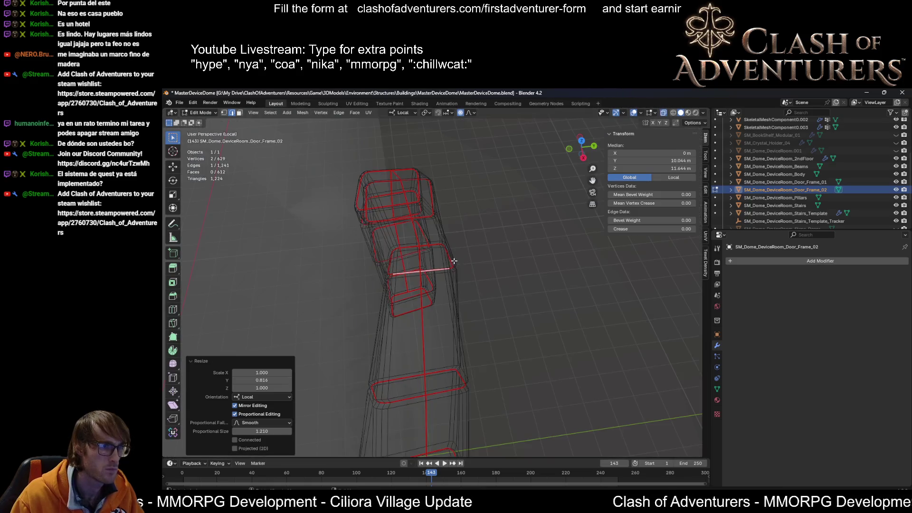
pyautogui.hotkey('alt', 'z')
pyautogui.scroll(5, 426, 247)
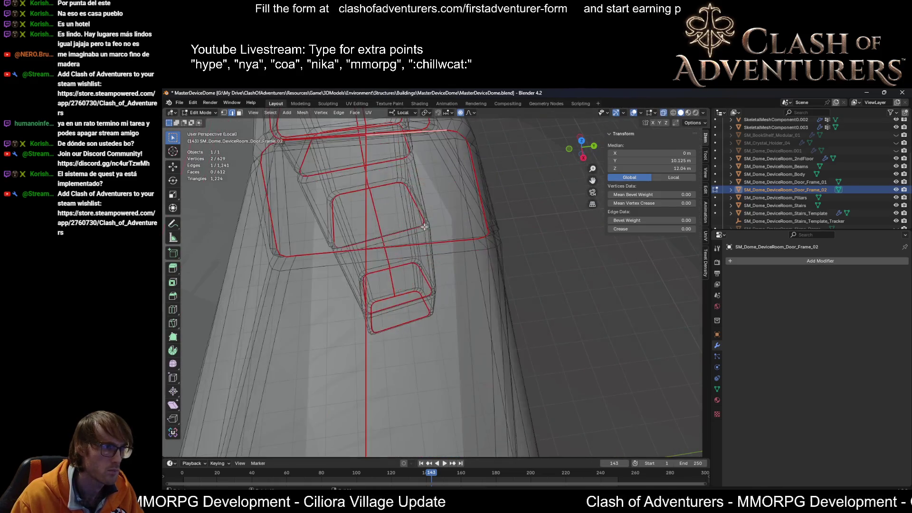
pyautogui.moveTo(425, 247); pyautogui.dragTo(431, 235, button='middle')
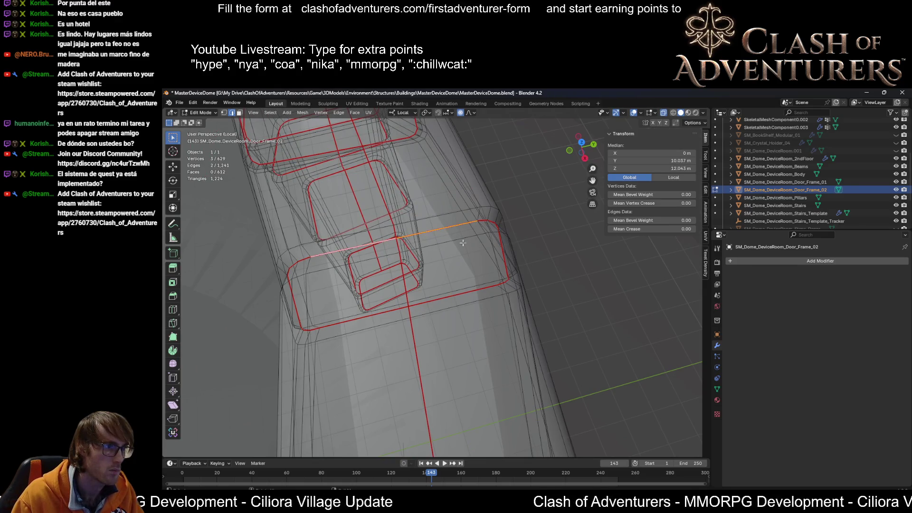
# Step: Stretch the upper pillar edge ring along local Y to about 1.156 in two proportional scales
pyautogui.press('s')
pyautogui.press('y')
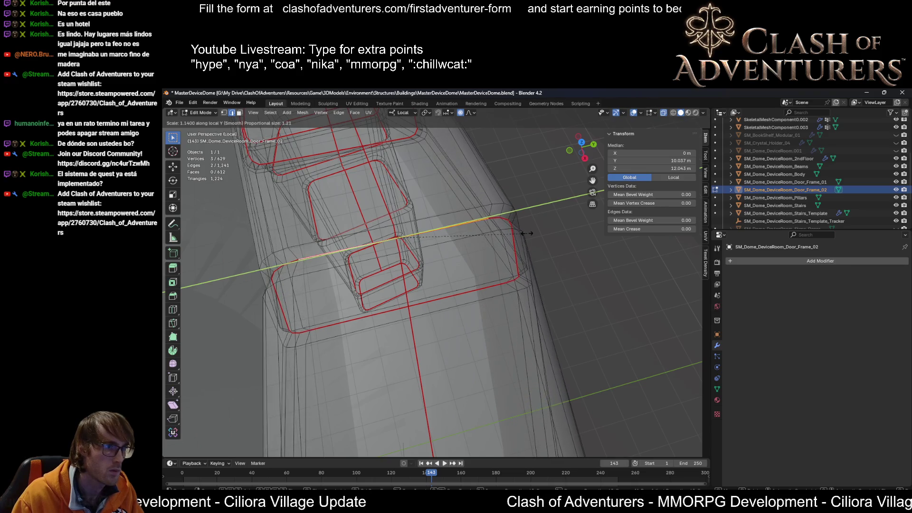
pyautogui.click(527, 230)
pyautogui.hotkey('alt', 'z')
pyautogui.scroll(3, 520, 240)
pyautogui.moveTo(520, 240)
pyautogui.mouseDown(button='middle')
pyautogui.moveTo(554, 221)
pyautogui.moveTo(482, 218)
pyautogui.mouseUp(button='middle')
pyautogui.press('s')
pyautogui.press('y')
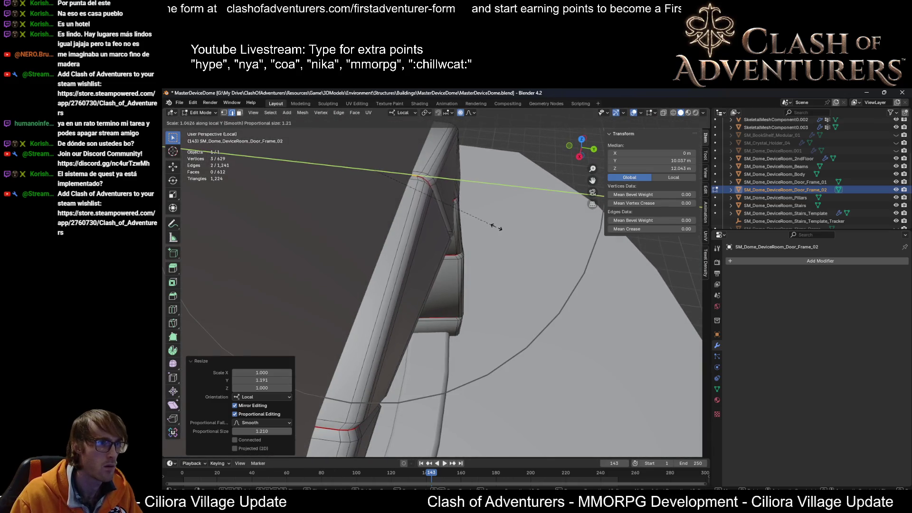
pyautogui.click(507, 226)
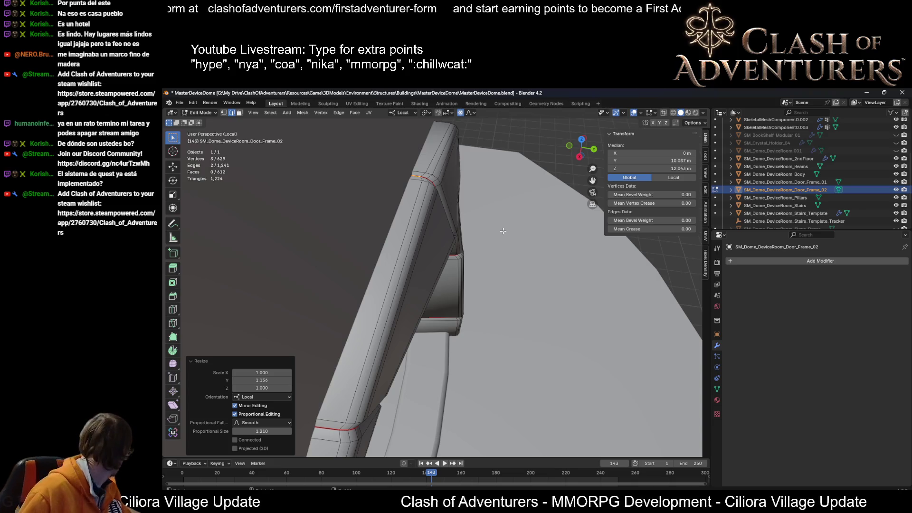
# Step: Review the whole arch and pick an edge on an upper-left arch segment
pyautogui.moveTo(500, 222); pyautogui.dragTo(558, 156, button='middle')
pyautogui.scroll(-3, 520, 200)
pyautogui.scroll(2, 535, 186)
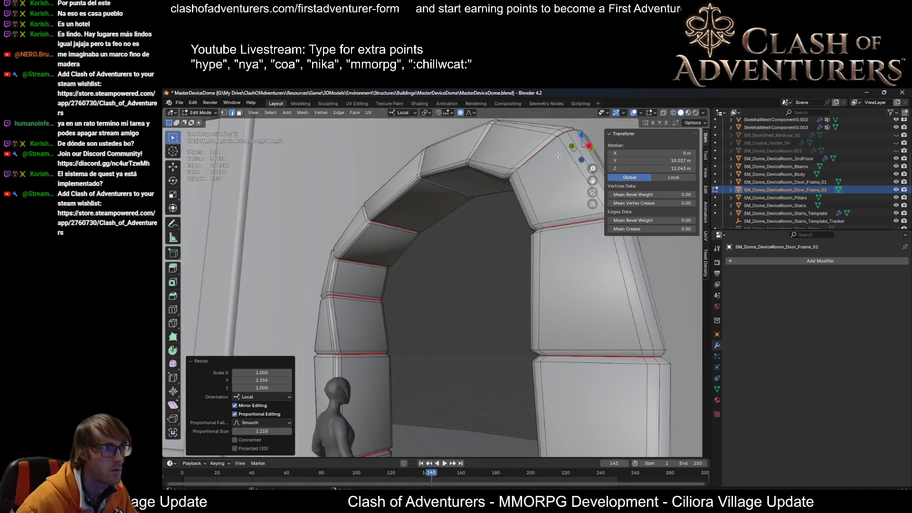
pyautogui.scroll(3, 514, 165)
pyautogui.moveTo(499, 161); pyautogui.dragTo(456, 150, button='middle')
pyautogui.click(450, 148)
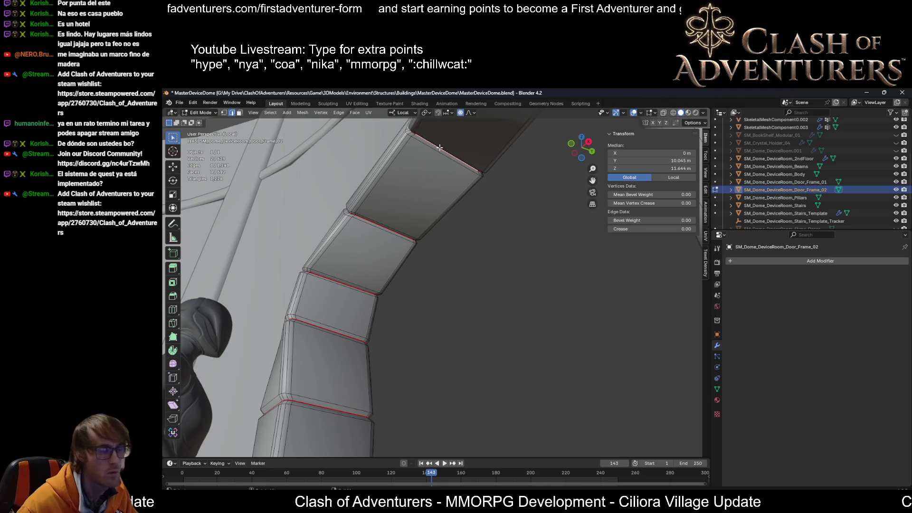
# Step: Slim the upper arch segment to about 0.922 in depth, then extend the selection to a full pillar face
pyautogui.press('s')
pyautogui.press('y')
pyautogui.press('y')
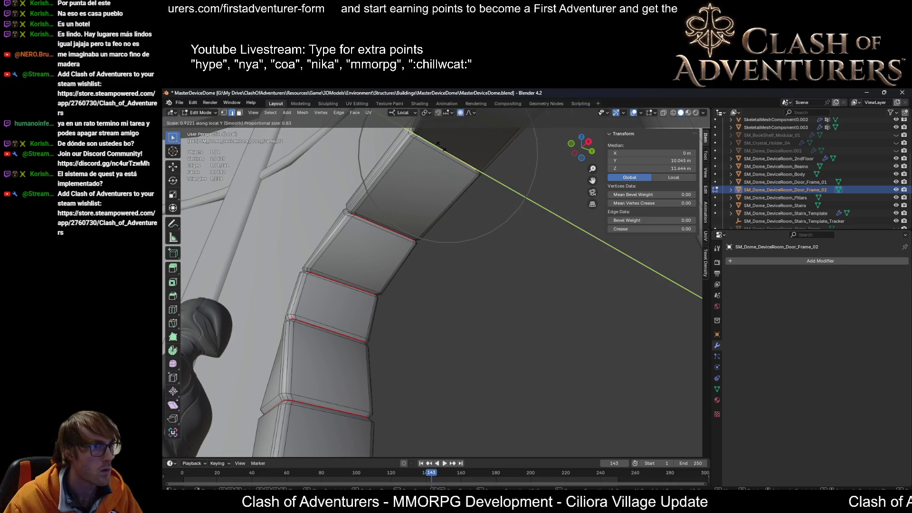
pyautogui.click(438, 147)
pyautogui.scroll(-3, 499, 186)
pyautogui.moveTo(498, 185)
pyautogui.mouseDown(button='middle')
pyautogui.moveTo(534, 195)
pyautogui.moveTo(450, 252)
pyautogui.mouseUp(button='middle')
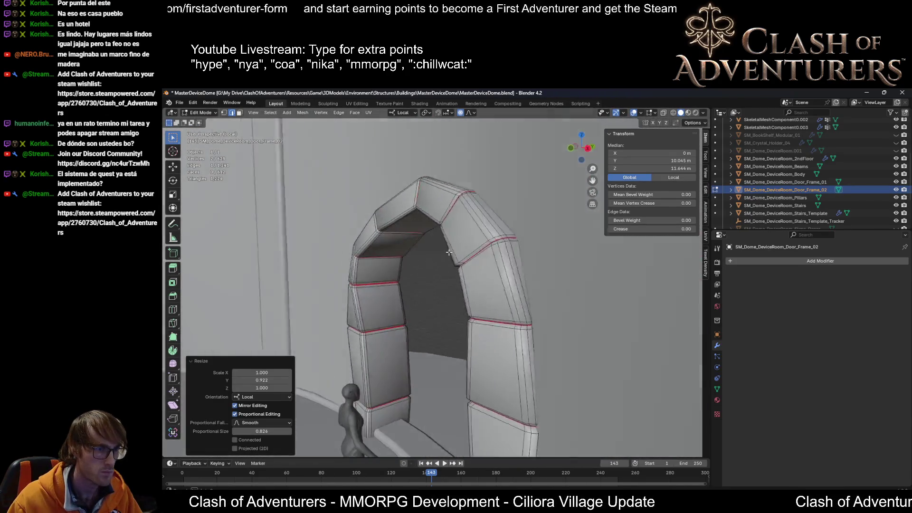
pyautogui.scroll(2, 434, 250)
pyautogui.scroll(2, 472, 264)
pyautogui.scroll(2, 573, 259)
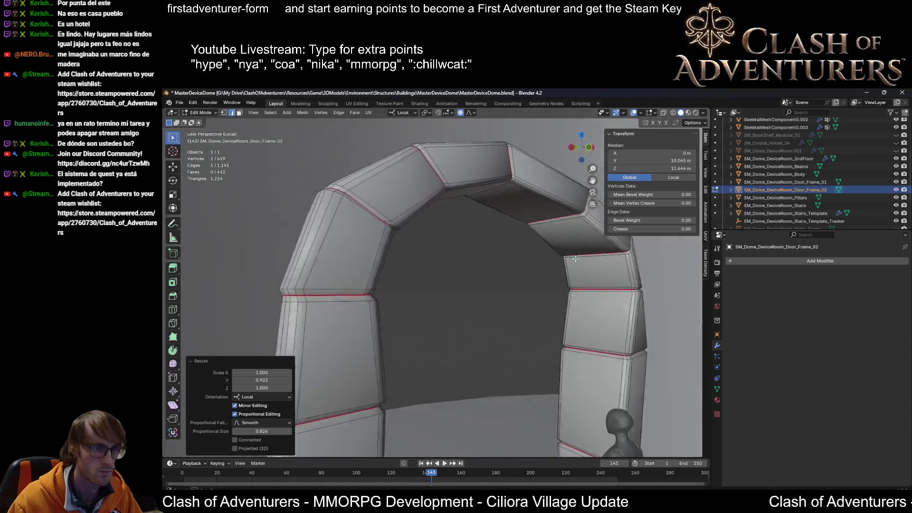
pyautogui.moveTo(573, 259); pyautogui.dragTo(556, 274, button='middle')
pyautogui.scroll(2, 556, 274)
pyautogui.scroll(2, 596, 252)
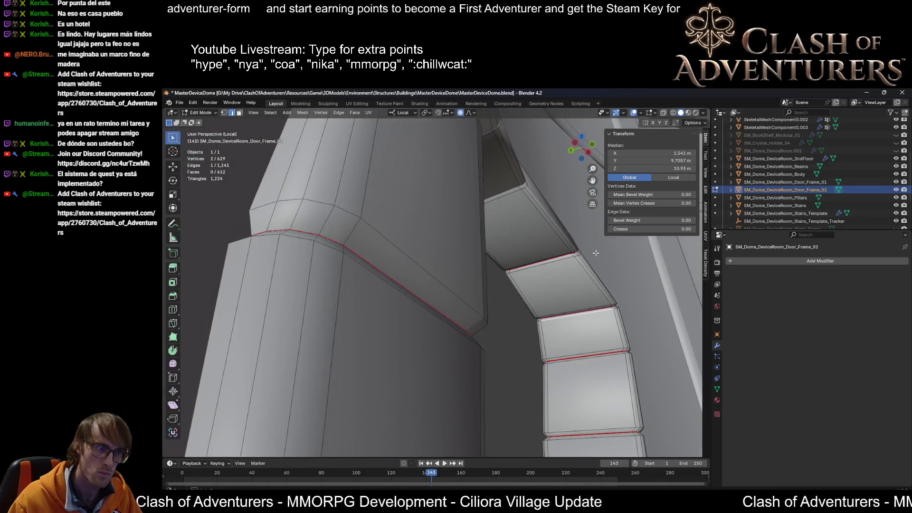
pyautogui.click(588, 311)
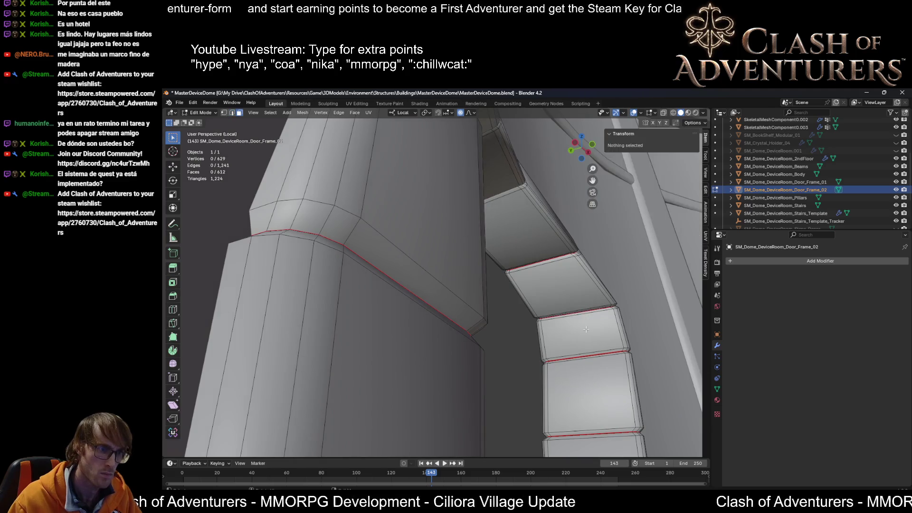
pyautogui.moveTo(589, 311); pyautogui.dragTo(398, 334, button='middle')
# Step: Slim a side face of the frame along local Y and pick a lower pillar face
pyautogui.click(350, 278)
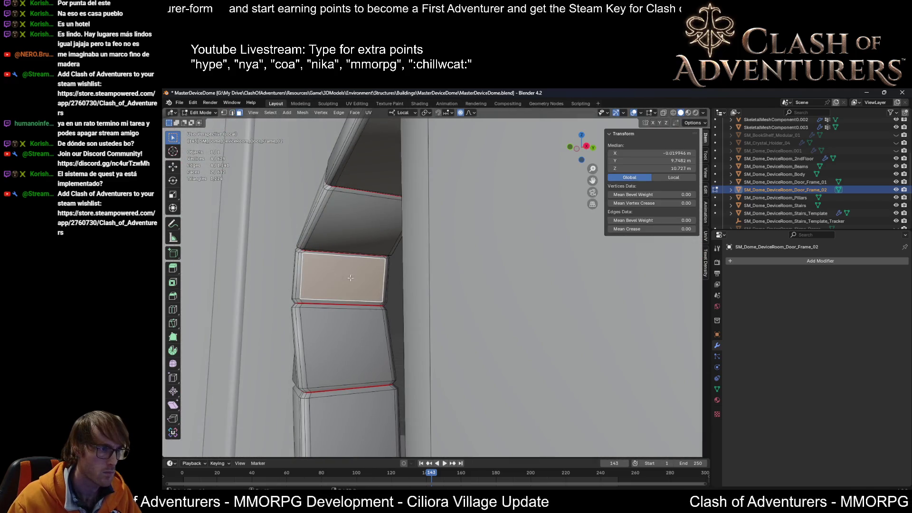
pyautogui.press('s')
pyautogui.press('y')
pyautogui.press('y')
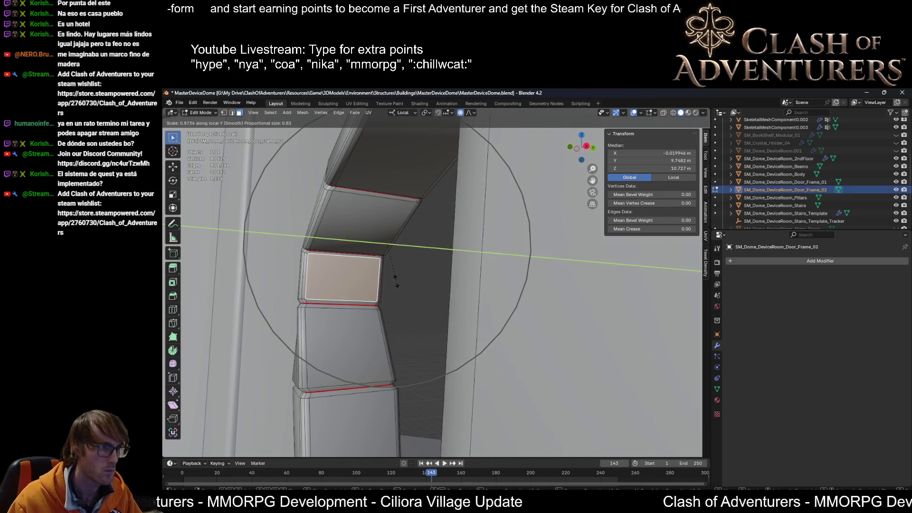
pyautogui.click(389, 278)
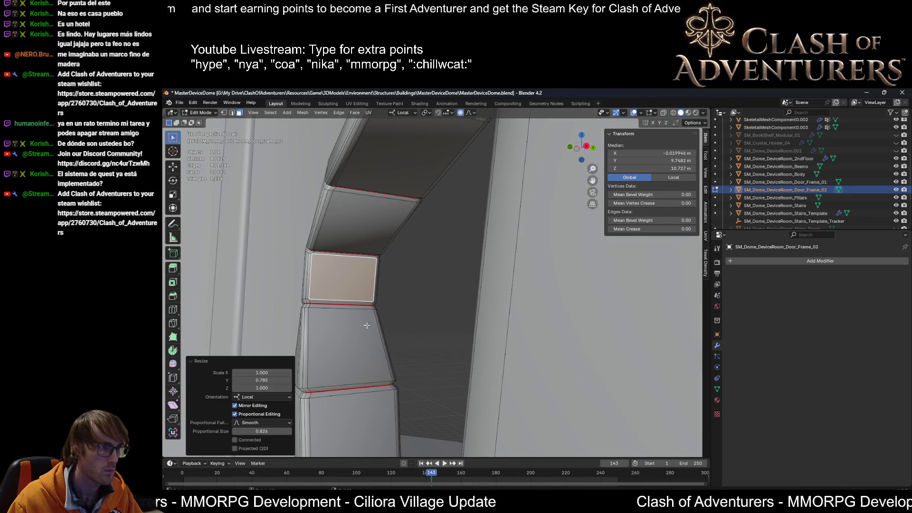
pyautogui.moveTo(389, 278); pyautogui.dragTo(443, 241, button='middle')
pyautogui.click(421, 371)
# Step: Check the arch from several sides with X-ray toggles and line up both pillar bases for editing
pyautogui.moveTo(420, 371); pyautogui.dragTo(174, 342, button='middle')
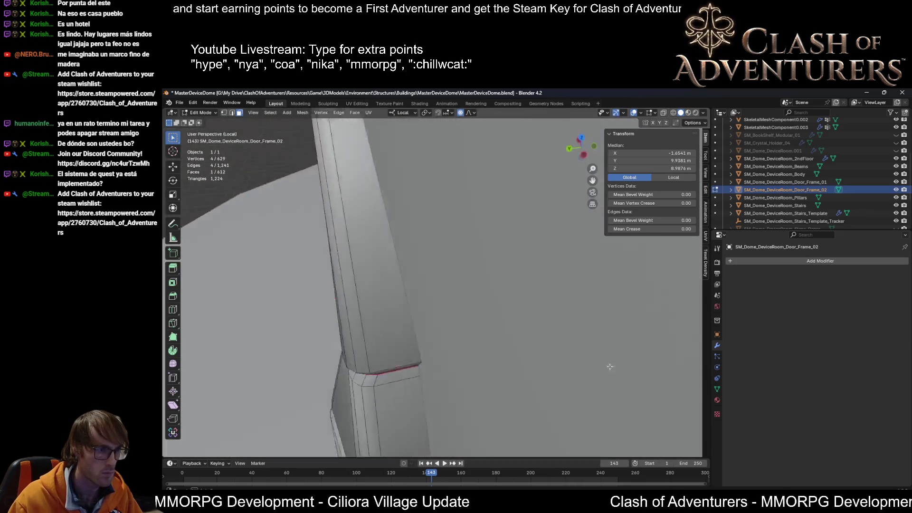
pyautogui.scroll(-1, 336, 396)
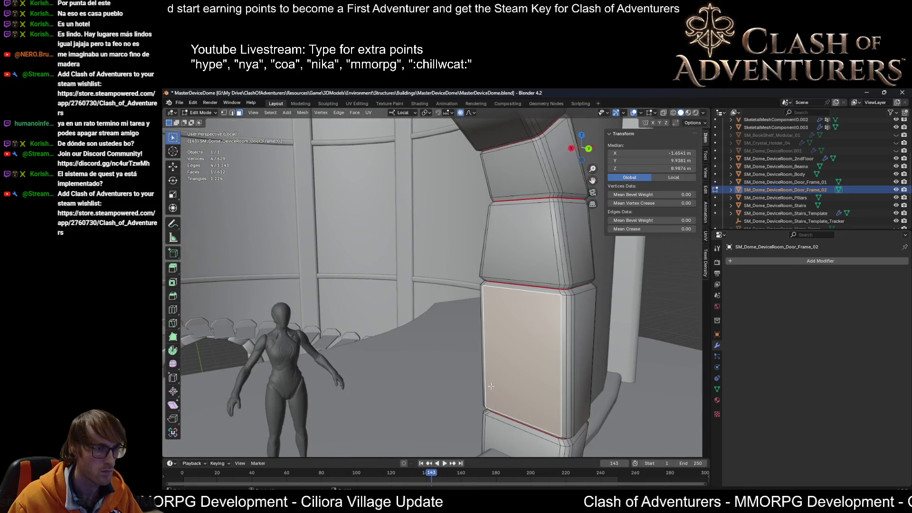
pyautogui.scroll(-1, 336, 395)
pyautogui.moveTo(336, 396); pyautogui.dragTo(450, 262, button='middle')
pyautogui.hotkey('alt', 'z')
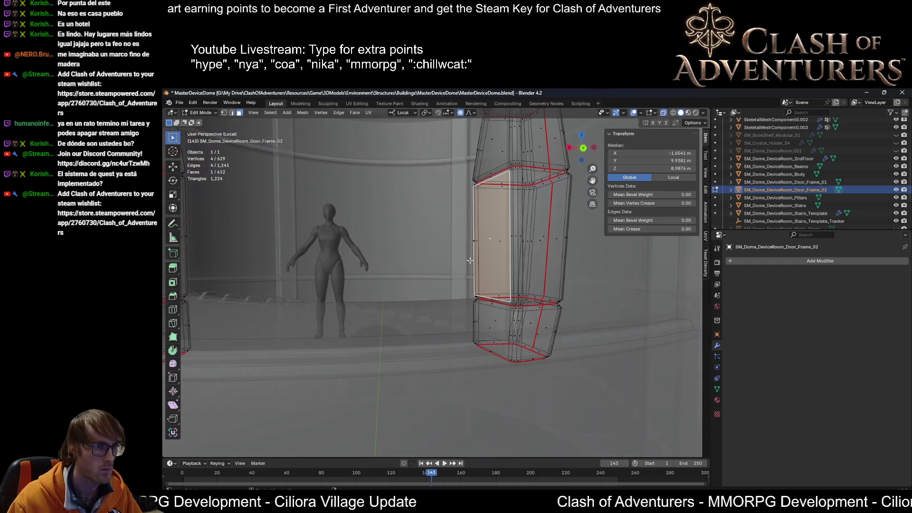
pyautogui.hotkey('alt', 'z')
pyautogui.moveTo(529, 263)
pyautogui.mouseDown(button='middle')
pyautogui.moveTo(486, 296)
pyautogui.moveTo(521, 327)
pyautogui.mouseUp(button='middle')
pyautogui.hotkey('alt', 'z')
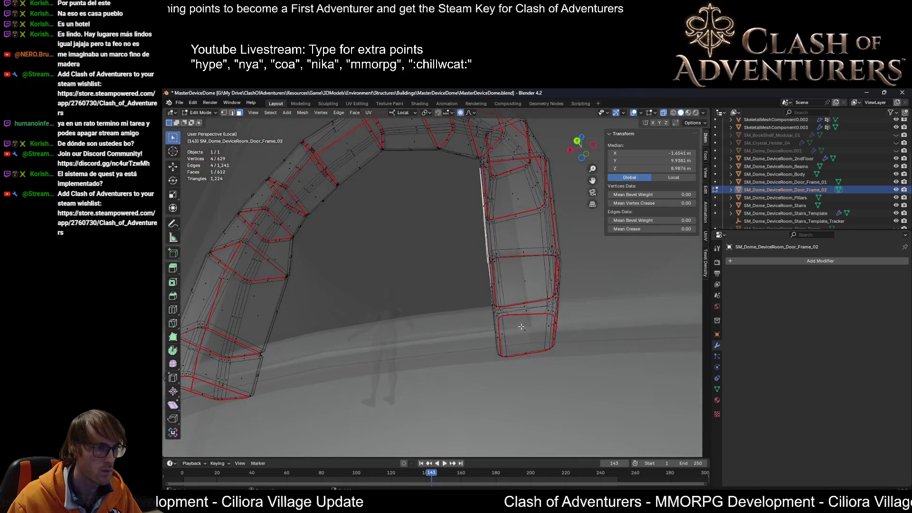
pyautogui.moveTo(345, 337); pyautogui.dragTo(539, 364, button='middle')
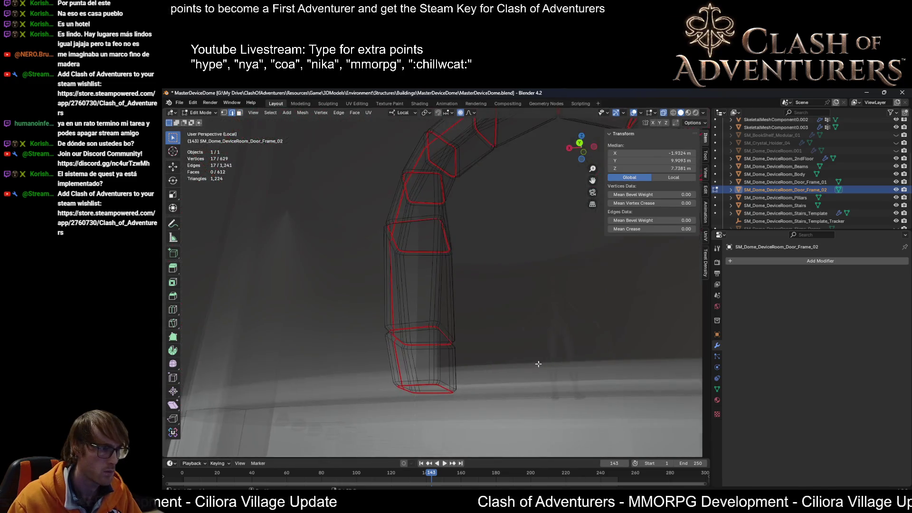
pyautogui.hotkey('alt', 'z')
pyautogui.moveTo(412, 386); pyautogui.dragTo(489, 342, button='middle')
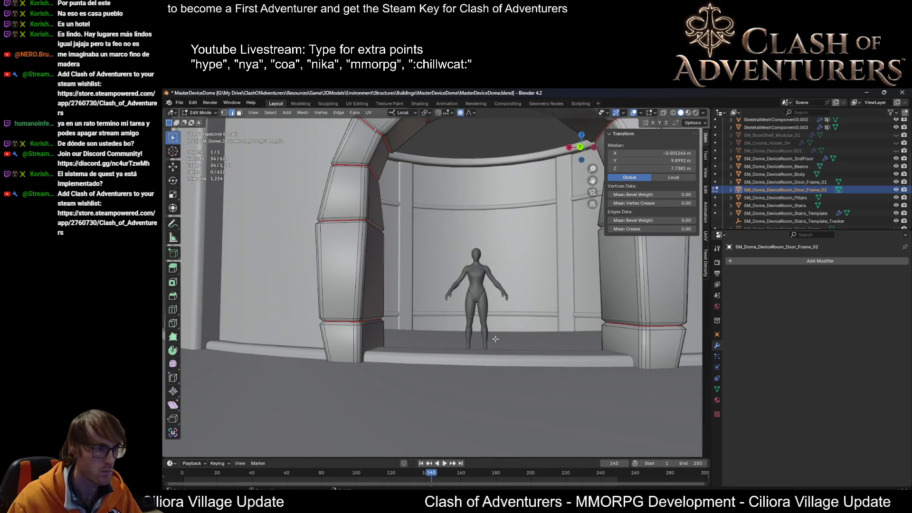
pyautogui.hotkey('alt', 'z')
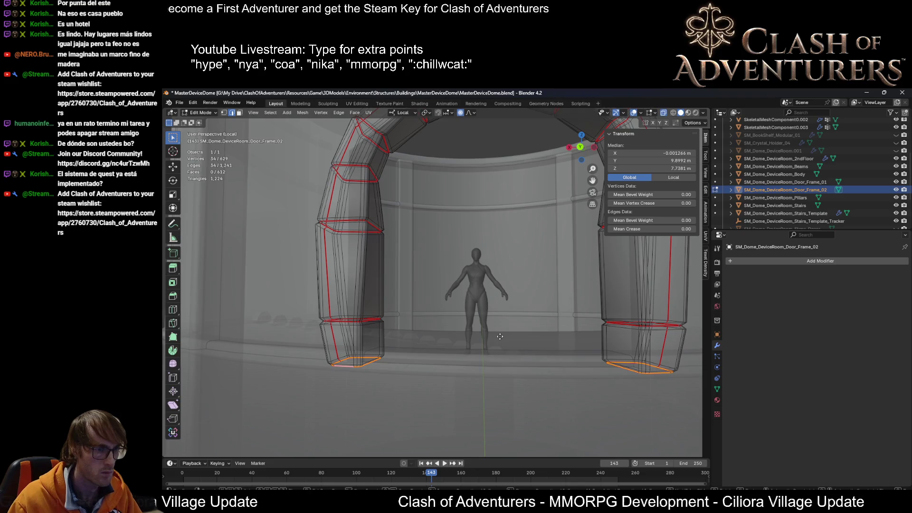
# Step: Raise the pillar base loops along local Z with smooth falloff and confirm the height
pyautogui.press('g')
pyautogui.press('z')
pyautogui.click(503, 330)
pyautogui.hotkey('alt', 'z')
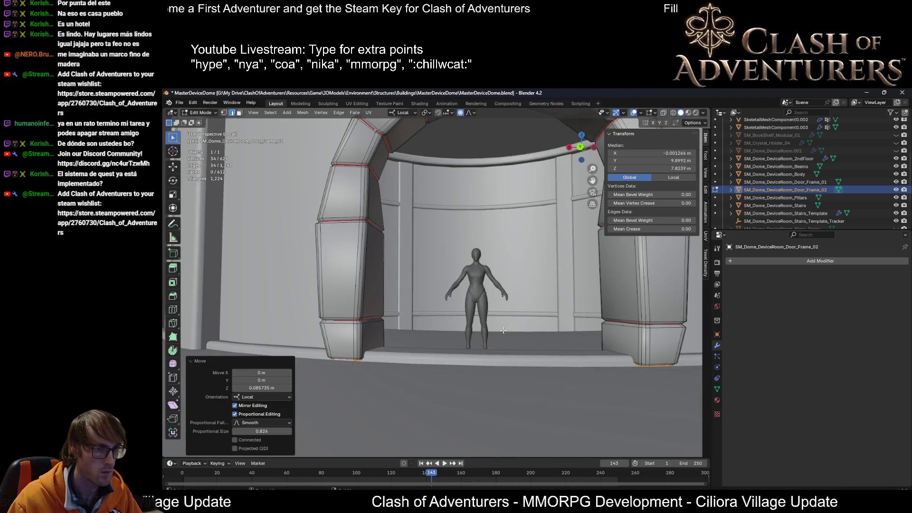
pyautogui.moveTo(503, 330); pyautogui.dragTo(526, 324, button='middle')
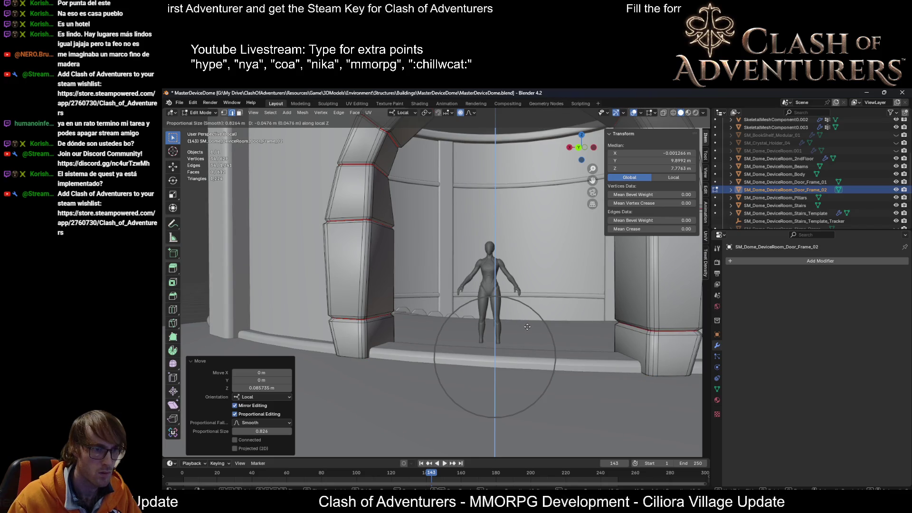
pyautogui.click(521, 325)
pyautogui.scroll(-3, 499, 317)
pyautogui.scroll(-2, 494, 316)
pyautogui.scroll(1, 494, 315)
pyautogui.scroll(1, 499, 319)
pyautogui.scroll(2, 542, 332)
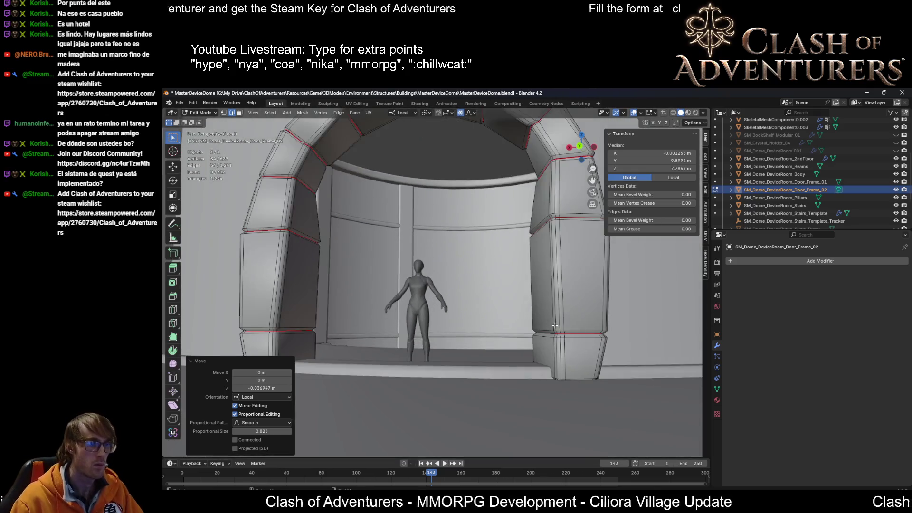
pyautogui.scroll(1, 583, 345)
# Step: Raise the lower edge rings on both pillars about 0.45 m in two vertical moves
pyautogui.keyDown('alt'); pyautogui.click(605, 348); pyautogui.keyUp('alt')
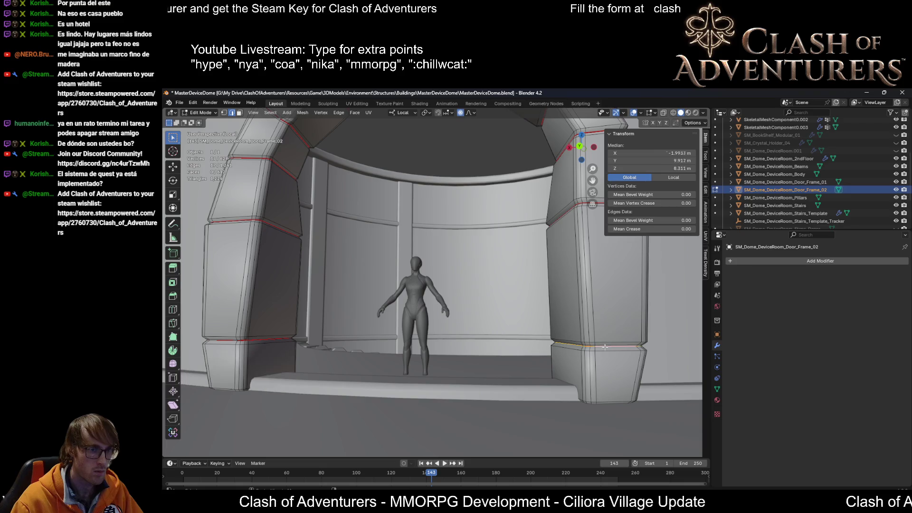
pyautogui.scroll(-3, 606, 346)
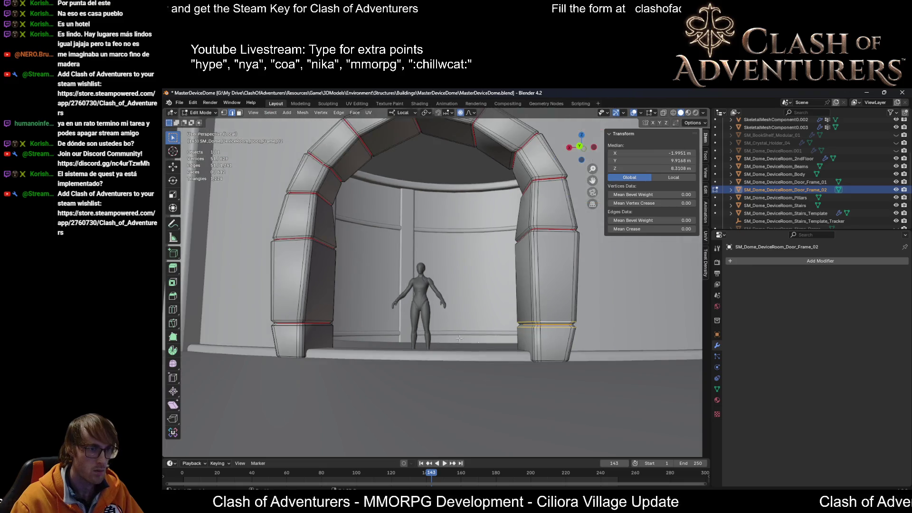
pyautogui.moveTo(606, 346); pyautogui.dragTo(428, 350, button='middle')
pyautogui.scroll(3, 354, 358)
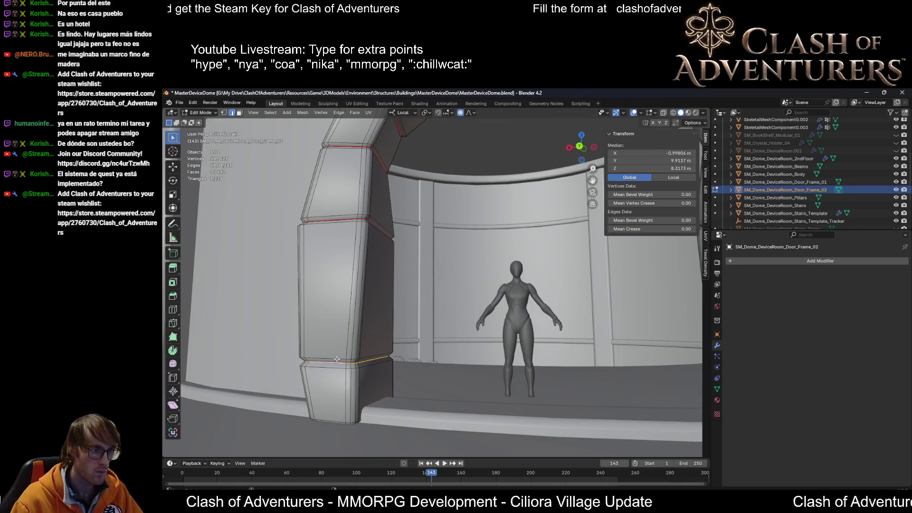
pyautogui.scroll(-3, 342, 368)
pyautogui.scroll(-1, 428, 364)
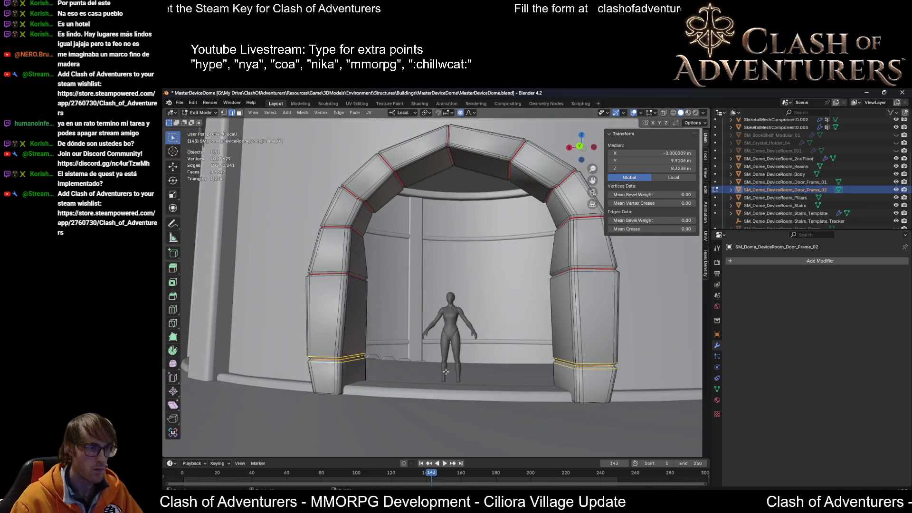
pyautogui.press('g')
pyautogui.press('z')
pyautogui.press('z')
pyautogui.click(447, 365)
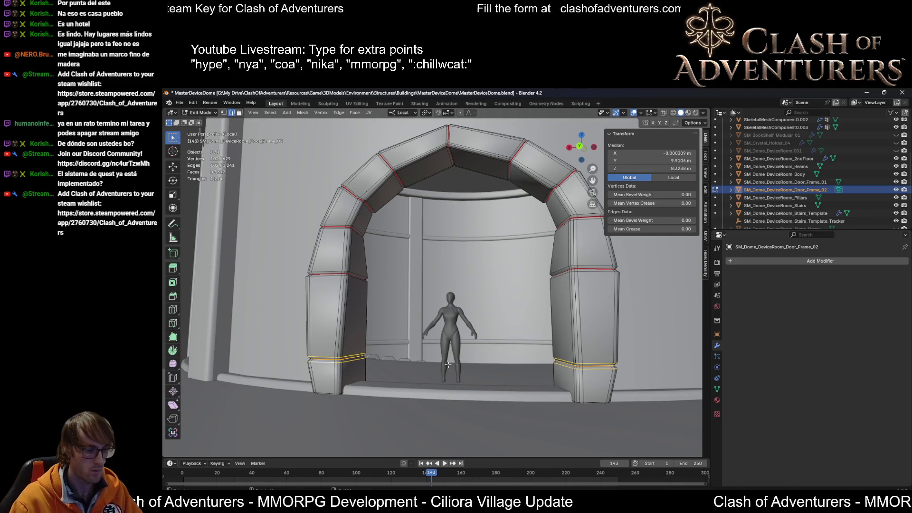
pyautogui.press('g')
pyautogui.press('z')
pyautogui.press('z')
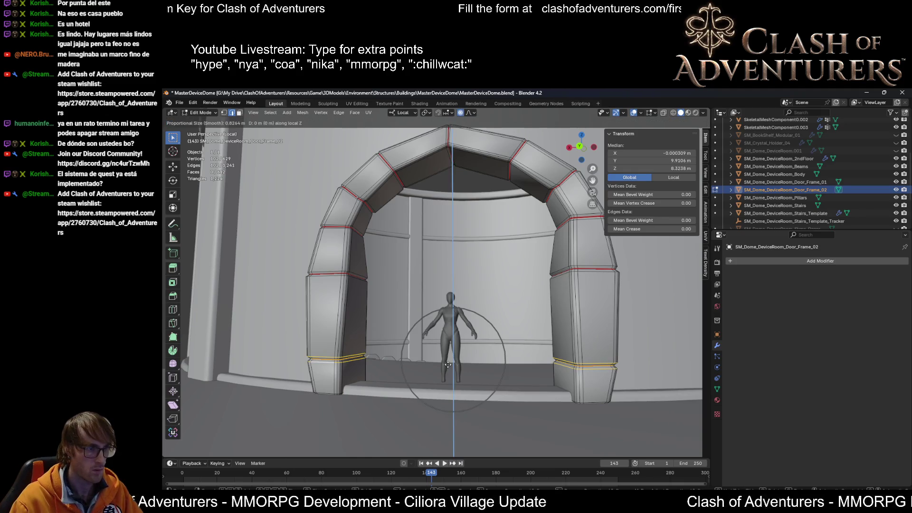
pyautogui.click(459, 335)
pyautogui.moveTo(459, 335); pyautogui.dragTo(626, 348, button='middle')
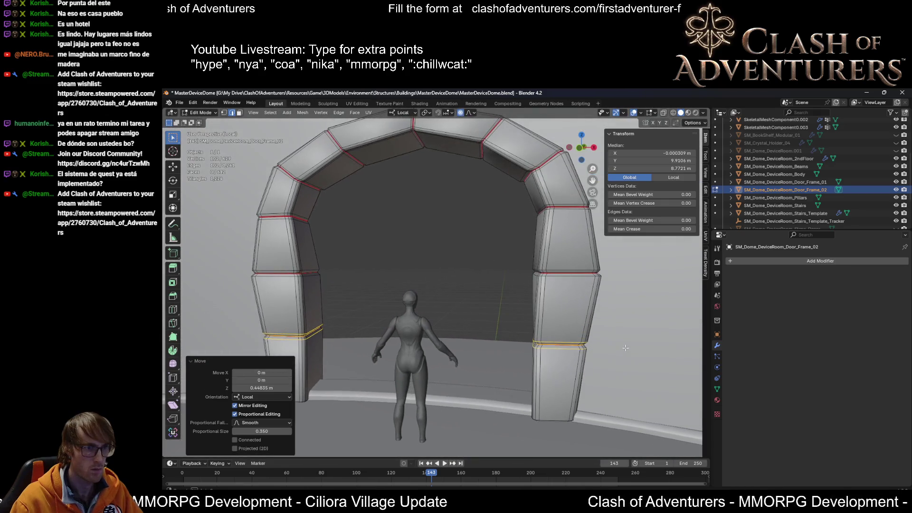
# Step: Thin the two middle pillar block faces in local Y depth so they sit nearer the wall
pyautogui.click(571, 291)
pyautogui.press('3')
pyautogui.click(562, 306)
pyautogui.keyDown('shift'); pyautogui.click(283, 295); pyautogui.keyUp('shift')
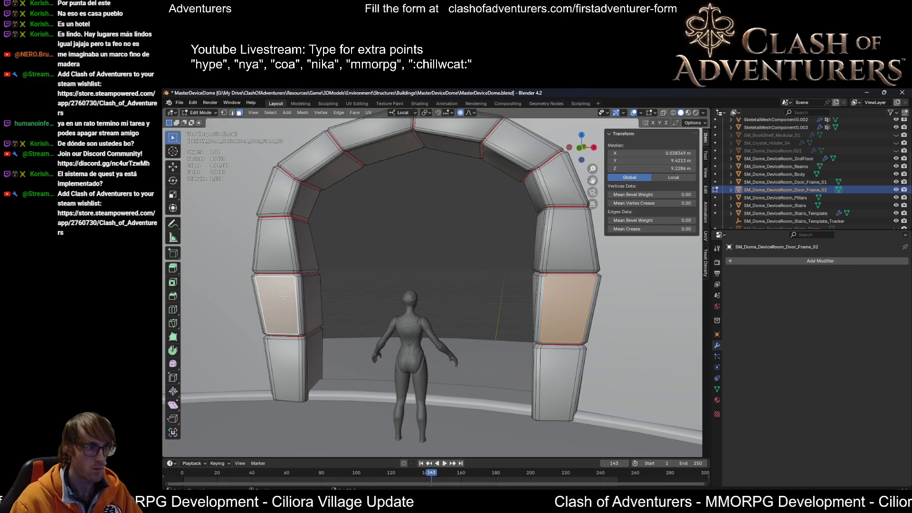
pyautogui.press('s')
pyautogui.press('y')
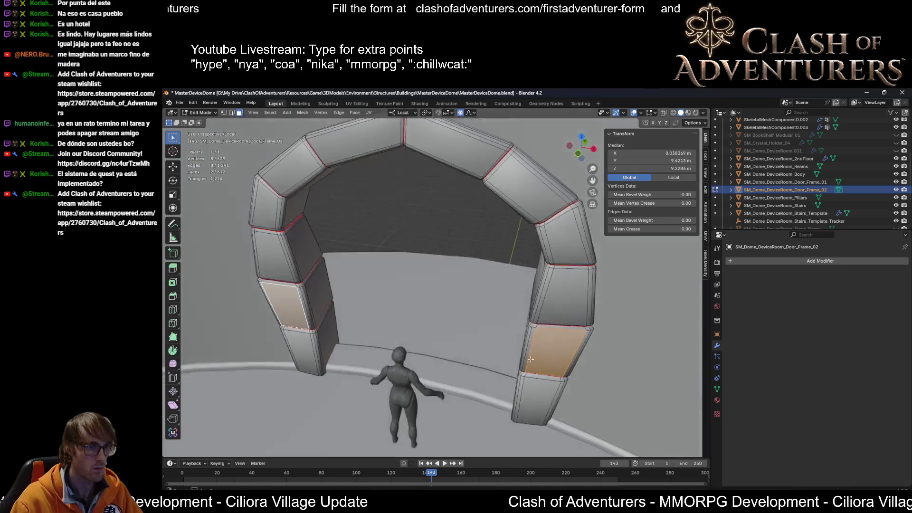
pyautogui.moveTo(553, 333); pyautogui.dragTo(539, 363, button='middle')
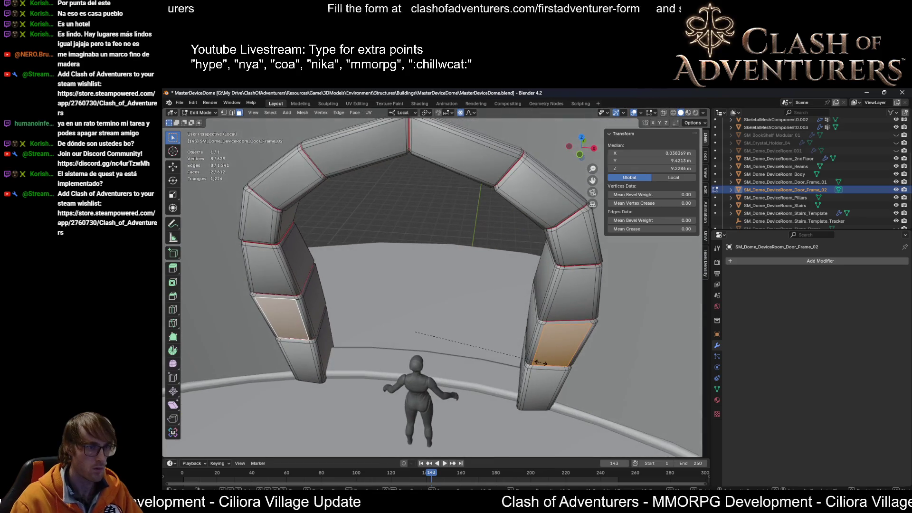
pyautogui.click(570, 358)
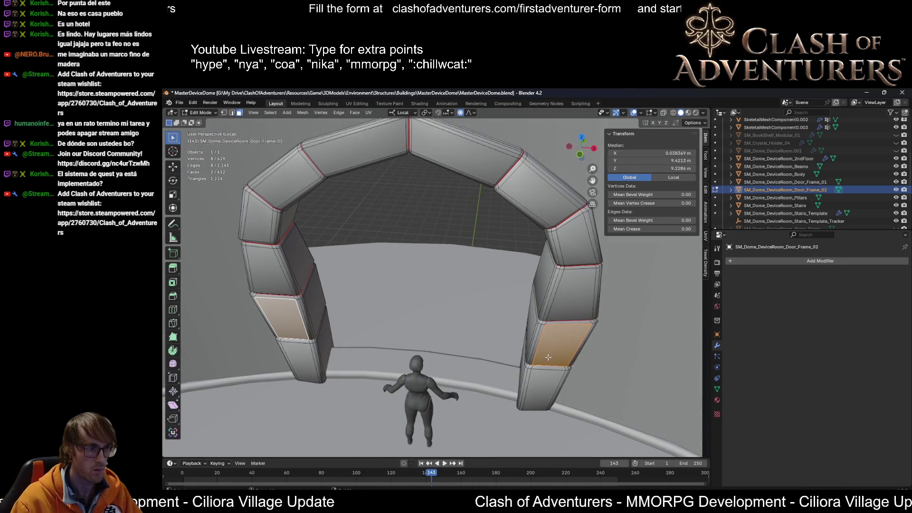
pyautogui.scroll(-3, 570, 358)
pyautogui.moveTo(570, 359)
pyautogui.mouseDown(button='middle')
pyautogui.moveTo(663, 341)
pyautogui.moveTo(370, 295)
pyautogui.moveTo(509, 294)
pyautogui.moveTo(521, 263)
pyautogui.moveTo(422, 290)
pyautogui.moveTo(471, 290)
pyautogui.mouseUp(button='middle')
# Step: Slim a second pair of pillar faces along local Y in two passes, to about 0.827
pyautogui.click(467, 278)
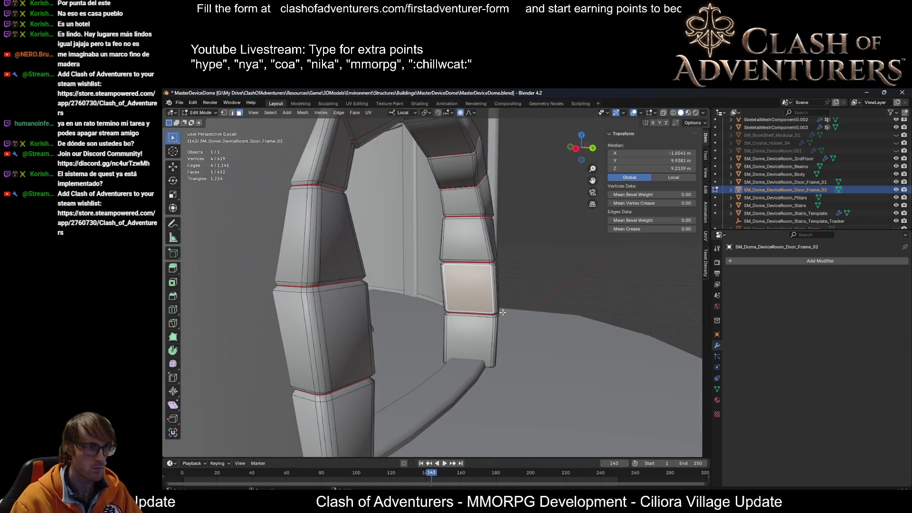
pyautogui.scroll(-4, 500, 311)
pyautogui.keyDown('shift'); pyautogui.click(398, 262); pyautogui.keyUp('shift')
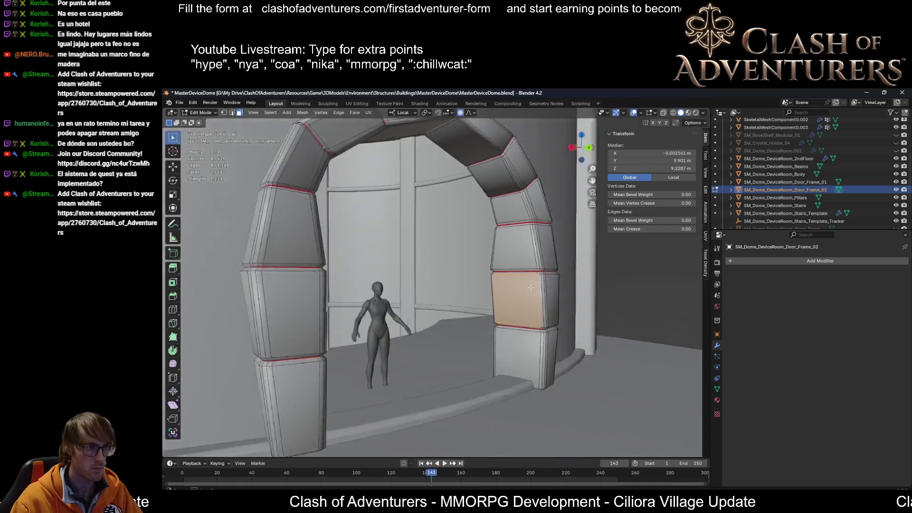
pyautogui.moveTo(398, 262); pyautogui.dragTo(563, 287, button='middle')
pyautogui.press('s')
pyautogui.press('y')
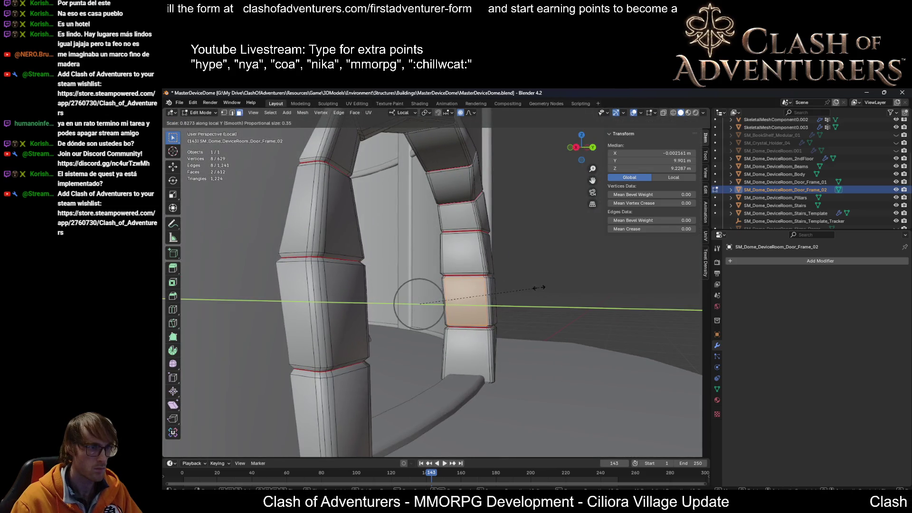
pyautogui.click(538, 287)
pyautogui.scroll(-3, 499, 292)
pyautogui.moveTo(499, 292); pyautogui.dragTo(456, 307, button='middle')
pyautogui.press('s')
pyautogui.press('y')
pyautogui.click(569, 318)
pyautogui.moveTo(568, 317)
pyautogui.mouseDown(button='middle')
pyautogui.moveTo(495, 350)
pyautogui.moveTo(499, 342)
pyautogui.moveTo(463, 335)
pyautogui.mouseUp(button='middle')
# Step: Scale the lower arch block face down along local Y to about 0.978, undoing one overshoot
pyautogui.click(496, 350)
pyautogui.press('s')
pyautogui.press('y')
pyautogui.press('y')
pyautogui.click(535, 356)
pyautogui.press('s')
pyautogui.press('y')
pyautogui.press('y')
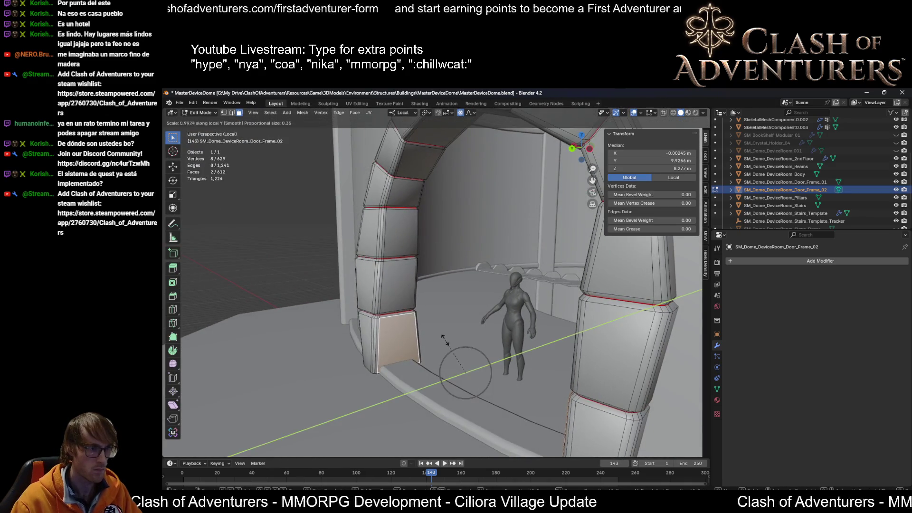
pyautogui.click(449, 339)
pyautogui.moveTo(448, 339)
pyautogui.mouseDown(button='middle')
pyautogui.moveTo(420, 314)
pyautogui.moveTo(441, 299)
pyautogui.mouseUp(button='middle')
pyautogui.scroll(5, 442, 299)
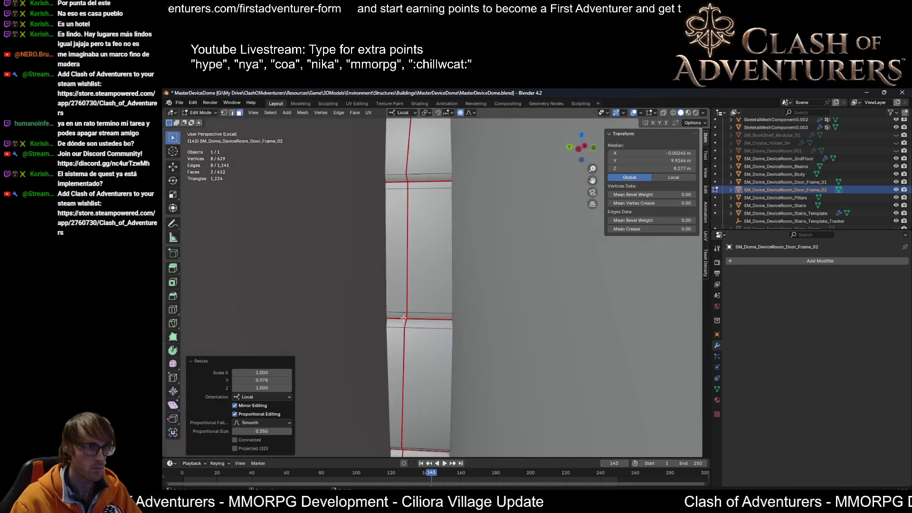
pyautogui.scroll(-5, 456, 293)
pyautogui.scroll(4, 541, 269)
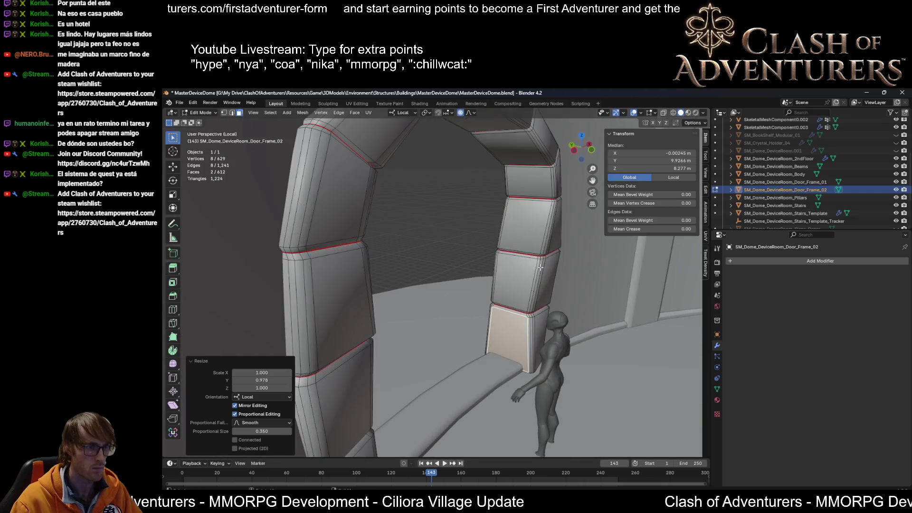
pyautogui.hotkey('ctrl', 'z')
pyautogui.keyDown('alt'); pyautogui.click(543, 242); pyautogui.keyUp('alt')
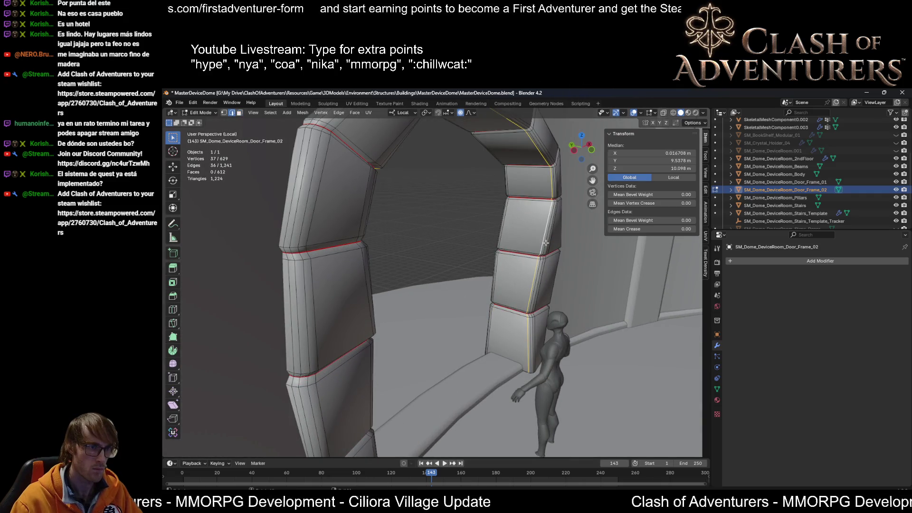
# Step: Inspect the smoothed inner arch edge from behind and select a right pillar face in face mode
pyautogui.moveTo(544, 242); pyautogui.dragTo(464, 235, button='middle')
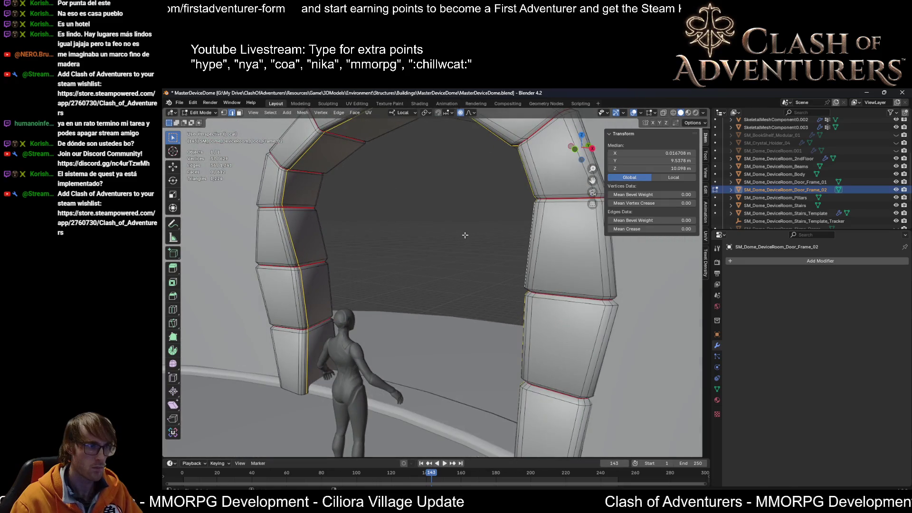
pyautogui.scroll(-3, 464, 235)
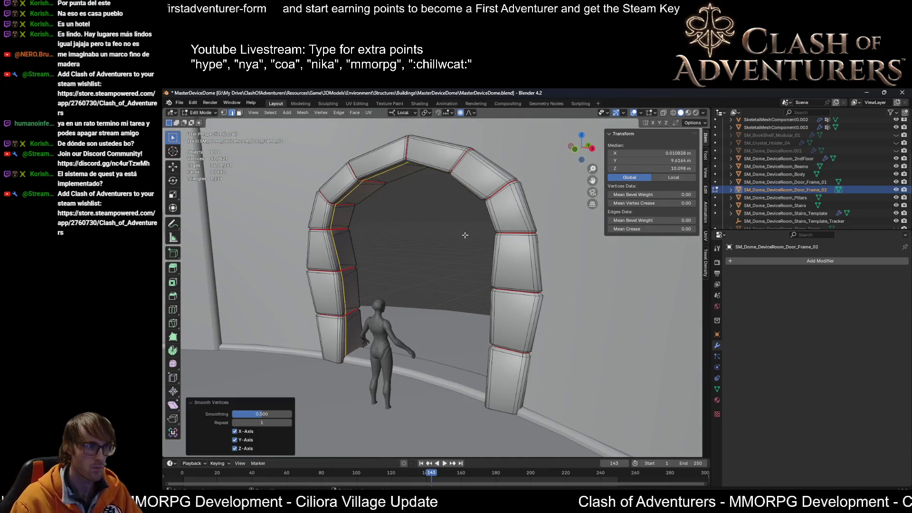
pyautogui.scroll(4, 464, 235)
pyautogui.moveTo(465, 234)
pyautogui.mouseDown(button='middle')
pyautogui.moveTo(372, 262)
pyautogui.moveTo(363, 246)
pyautogui.moveTo(399, 246)
pyautogui.mouseUp(button='middle')
pyautogui.scroll(2, 363, 246)
pyautogui.scroll(-2, 364, 246)
pyautogui.scroll(-2, 399, 246)
pyautogui.scroll(-1, 399, 246)
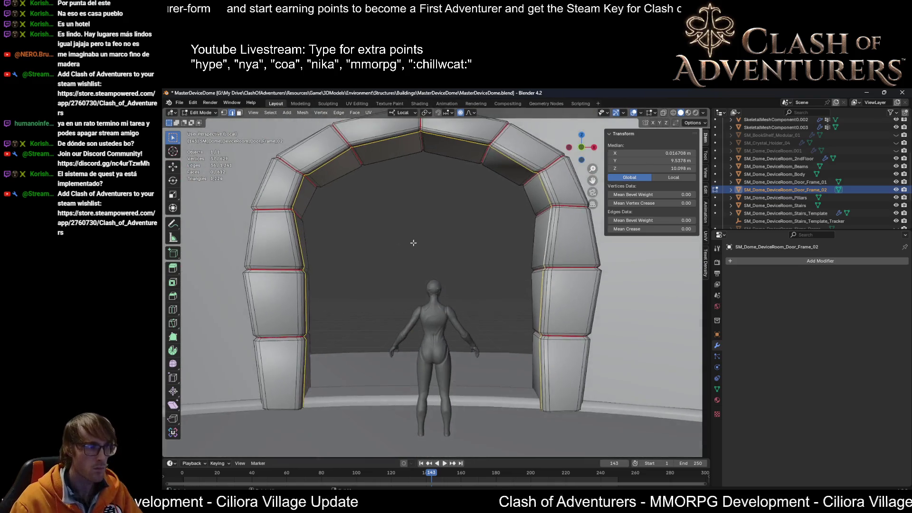
pyautogui.scroll(-1, 412, 243)
pyautogui.scroll(-2, 521, 261)
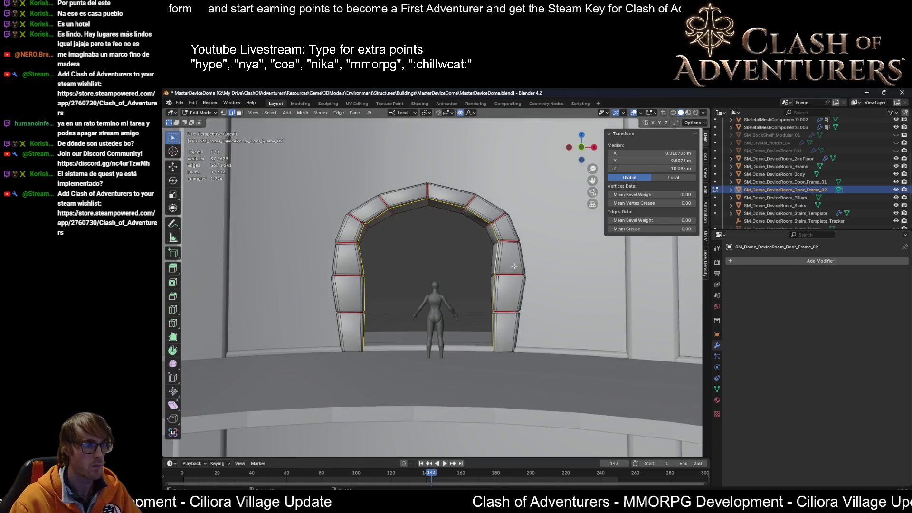
pyautogui.scroll(2, 519, 270)
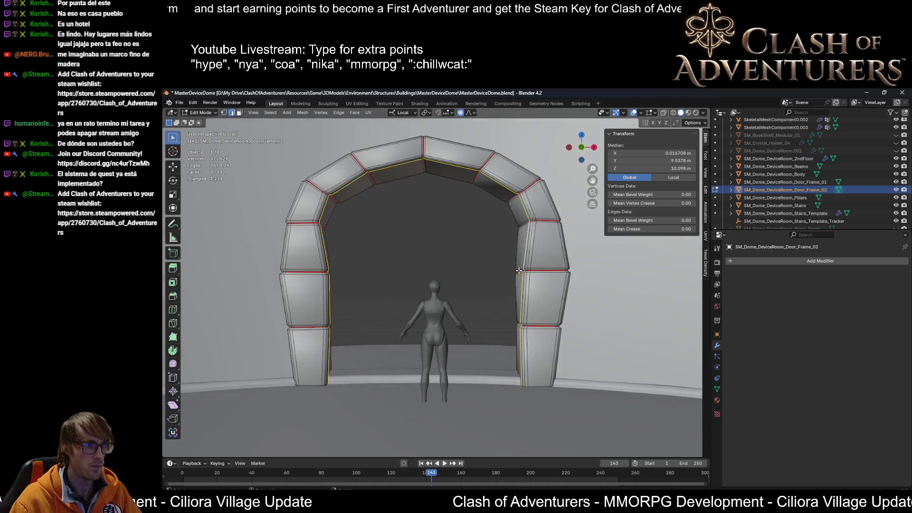
pyautogui.click(544, 298)
pyautogui.press('3')
pyautogui.click(544, 289)
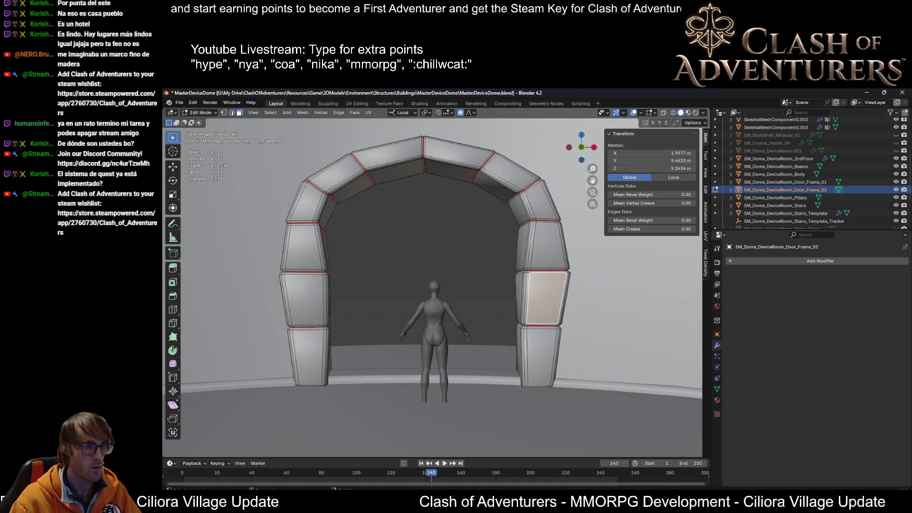
# Step: Narrow the lower pillar face pair along local X to 0.948 with proportional falloff
pyautogui.keyDown('shift'); pyautogui.click(296, 296); pyautogui.keyUp('shift')
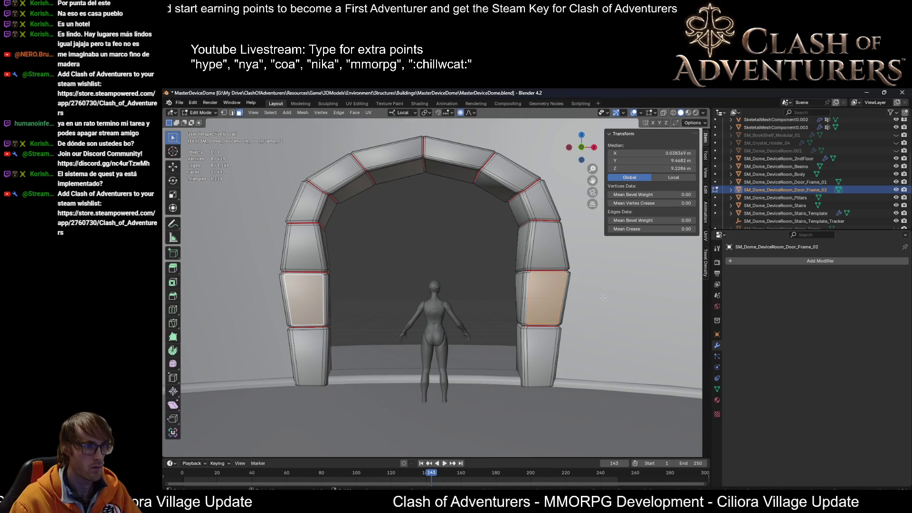
pyautogui.press('s')
pyautogui.press('y')
pyautogui.press('x')
pyautogui.press('x')
pyautogui.scroll(5, 592, 296)
pyautogui.scroll(-2, 591, 296)
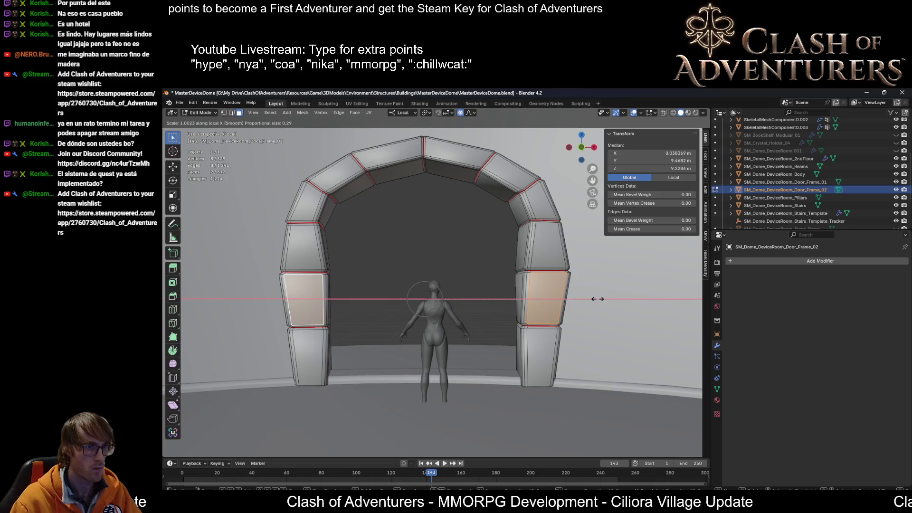
pyautogui.click(597, 298)
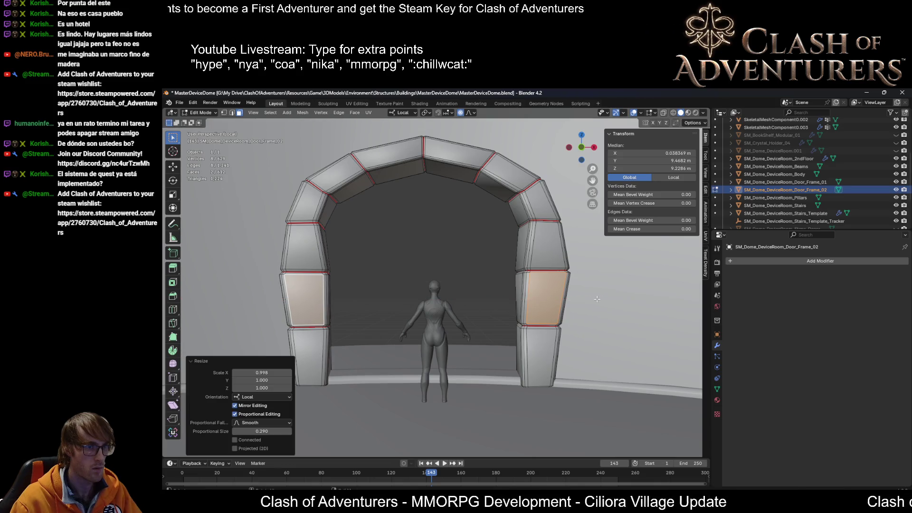
pyautogui.scroll(-3, 597, 299)
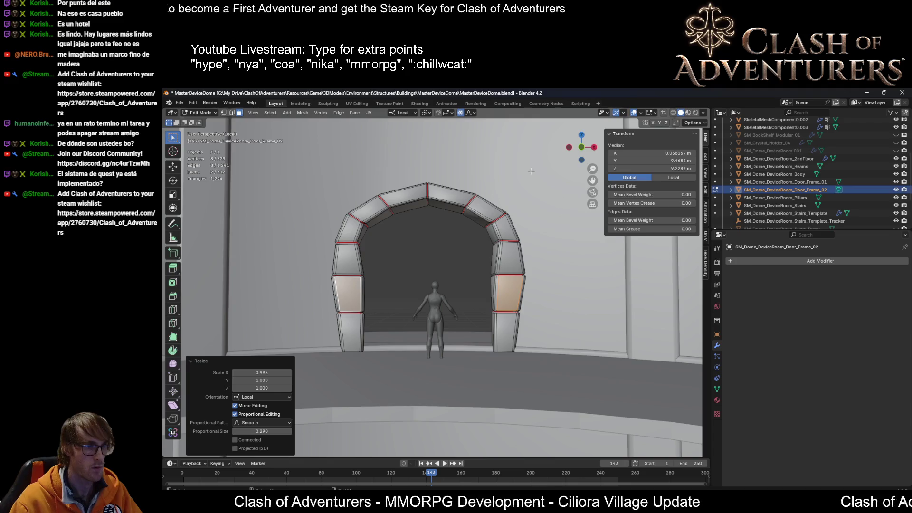
# Step: Narrow the upper pillar faces and the upper-right arch face along local X to match
pyautogui.click(513, 269)
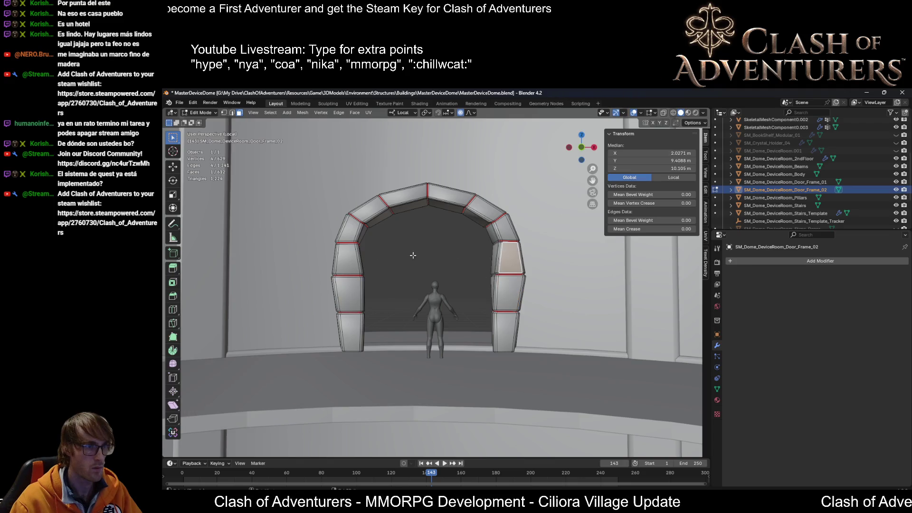
pyautogui.keyDown('shift'); pyautogui.click(347, 260); pyautogui.keyUp('shift')
pyautogui.press('s')
pyautogui.press('y')
pyautogui.press('y')
pyautogui.press('y')
pyautogui.press('x')
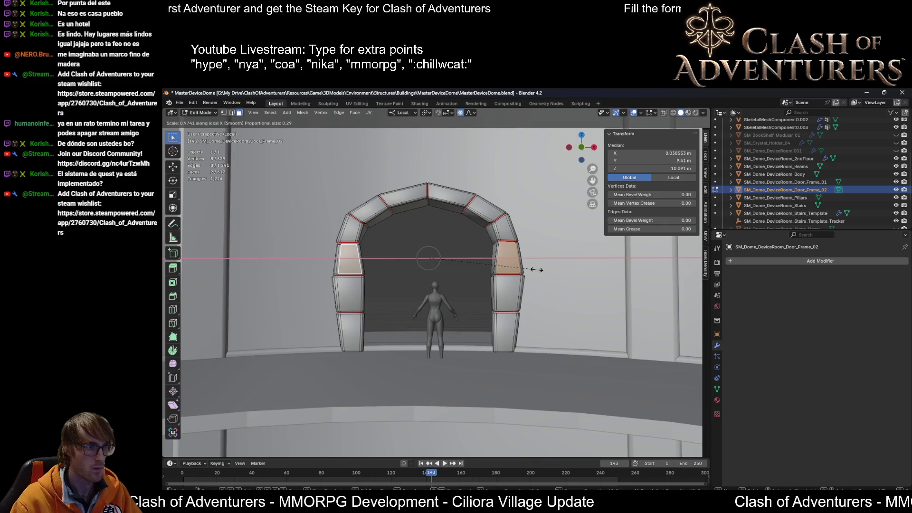
pyautogui.click(531, 270)
pyautogui.click(505, 226)
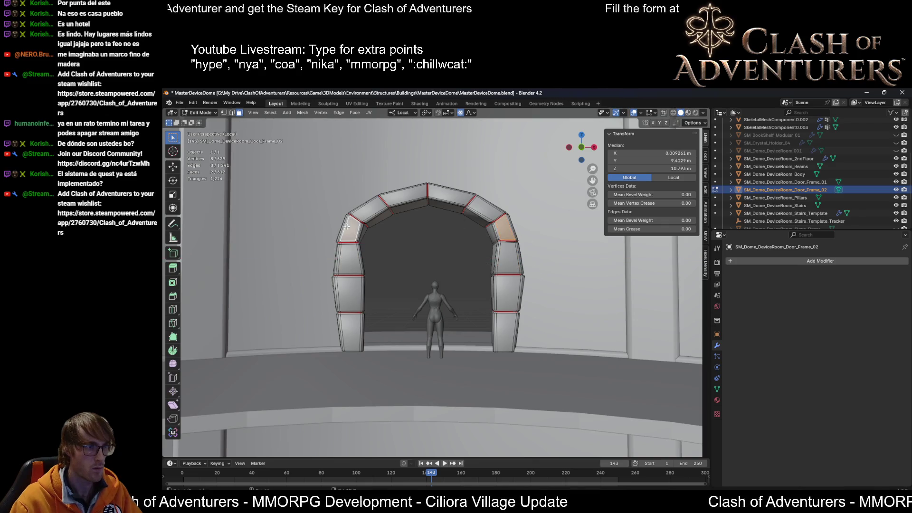
pyautogui.press('s')
pyautogui.press('x')
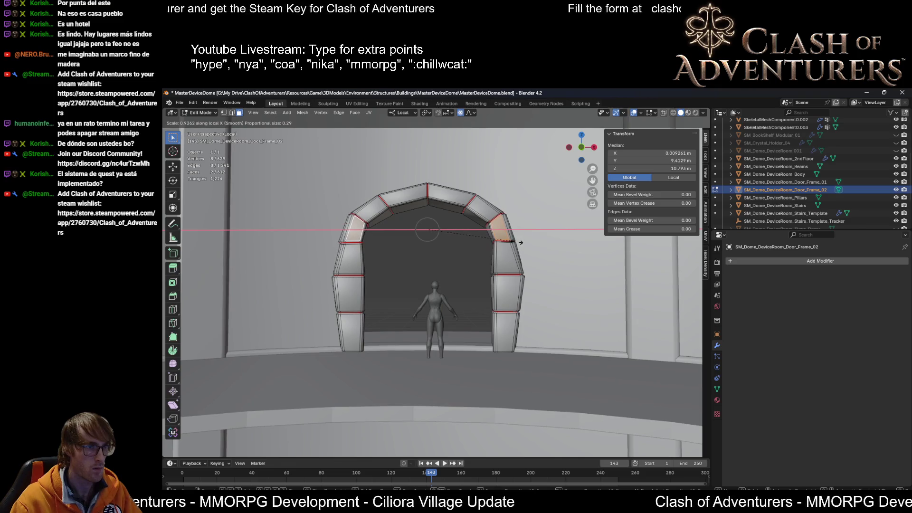
pyautogui.click(520, 243)
pyautogui.moveTo(493, 220); pyautogui.dragTo(655, 230, button='middle')
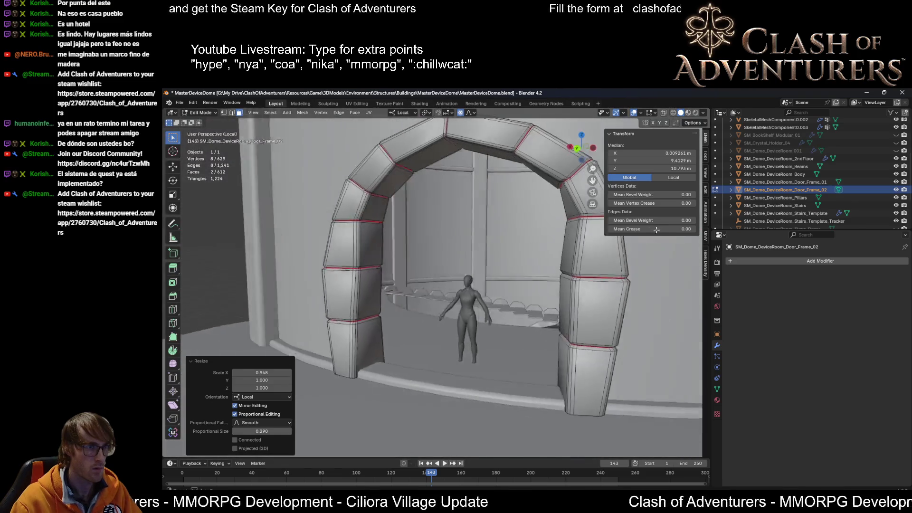
pyautogui.scroll(-2, 607, 288)
pyautogui.scroll(-2, 608, 289)
# Step: Check Door_Frame_02 from the left and leave Edit Mode, the frame now about 4.89 m wide
pyautogui.moveTo(655, 231)
pyautogui.mouseDown(button='middle')
pyautogui.moveTo(608, 288)
pyautogui.moveTo(548, 337)
pyautogui.moveTo(453, 247)
pyautogui.moveTo(408, 244)
pyautogui.moveTo(522, 303)
pyautogui.mouseUp(button='middle')
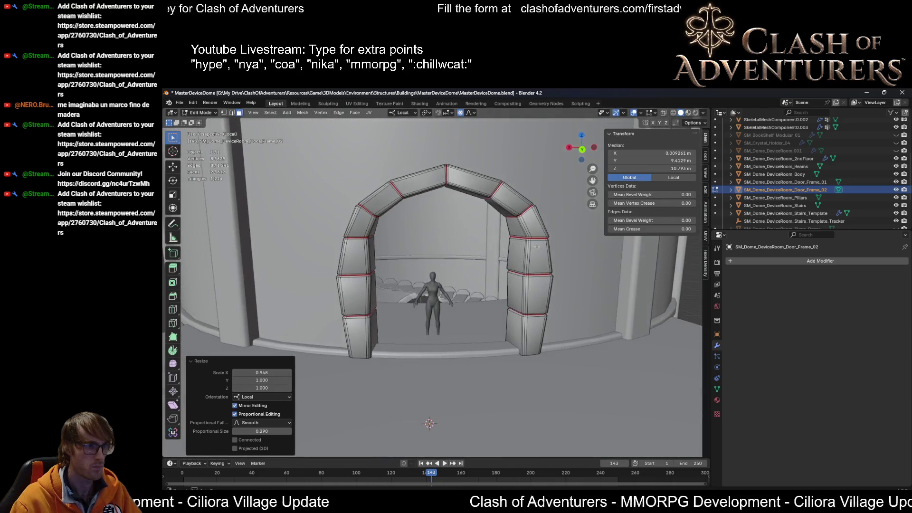
pyautogui.click(513, 376)
pyautogui.press('Tab')
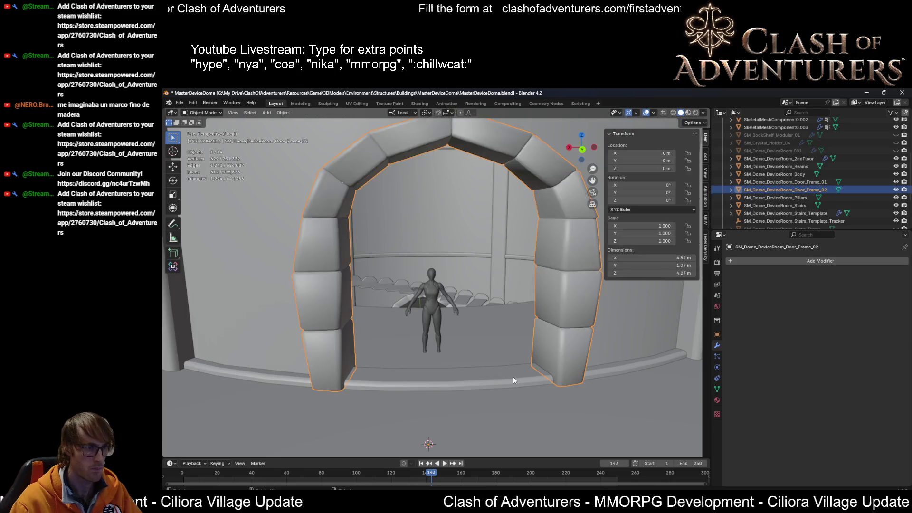
# Step: Edit the Beams mesh and delete the ring faces under the doorway, turning on X-ray
pyautogui.click(514, 377)
pyautogui.moveTo(513, 377); pyautogui.dragTo(532, 374, button='middle')
pyautogui.press('Tab')
pyautogui.press('a')
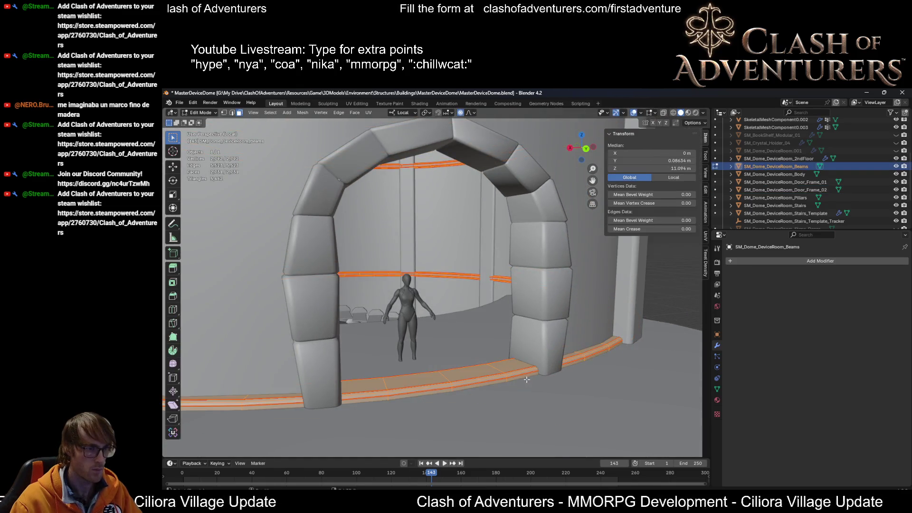
pyautogui.scroll(2, 503, 312)
pyautogui.moveTo(504, 313)
pyautogui.mouseDown(button='middle')
pyautogui.moveTo(513, 317)
pyautogui.moveTo(492, 303)
pyautogui.moveTo(540, 363)
pyautogui.moveTo(436, 363)
pyautogui.moveTo(446, 332)
pyautogui.mouseUp(button='middle')
pyautogui.click(437, 364)
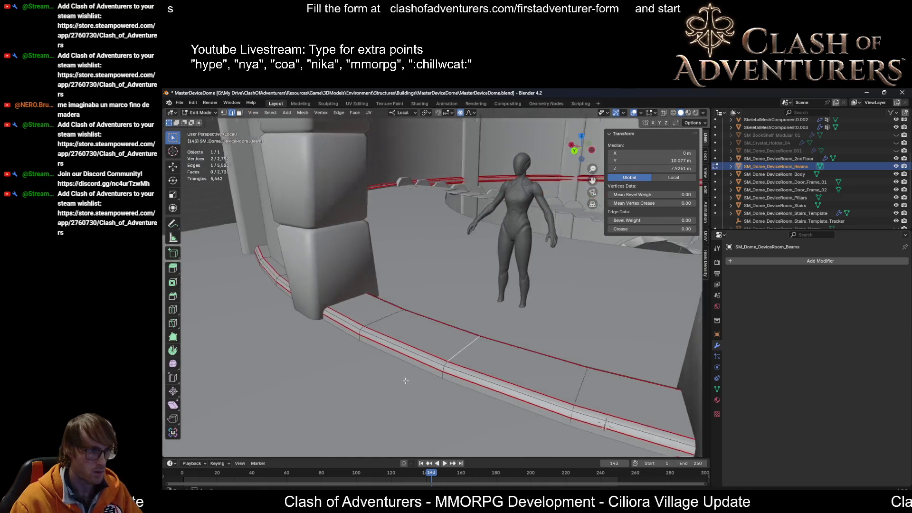
pyautogui.moveTo(452, 298); pyautogui.dragTo(433, 333, button='middle')
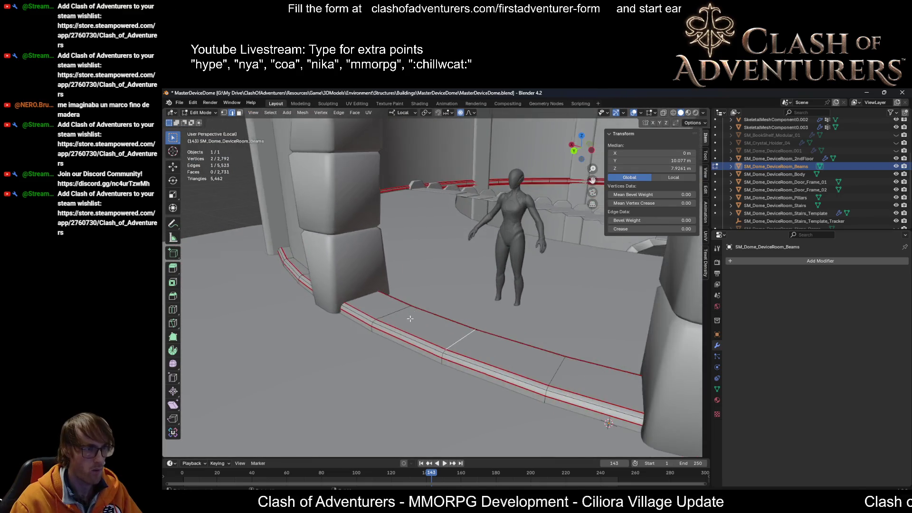
pyautogui.press('ctrl+KP_Add')
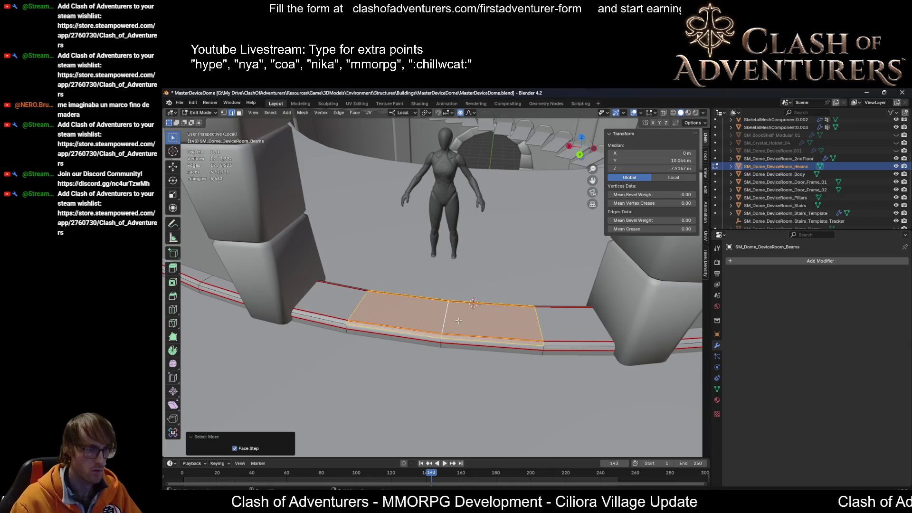
pyautogui.press('ctrl+KP_Add')
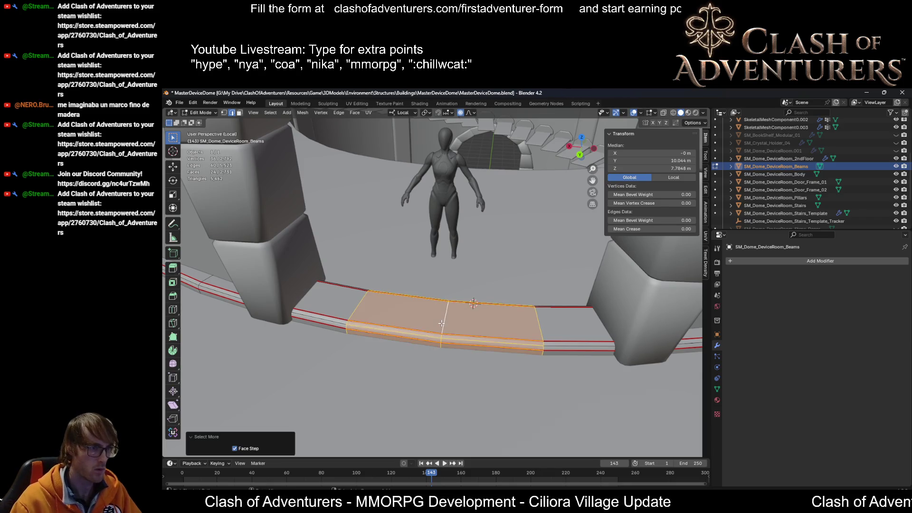
pyautogui.rightClick(441, 323)
pyautogui.click(392, 280)
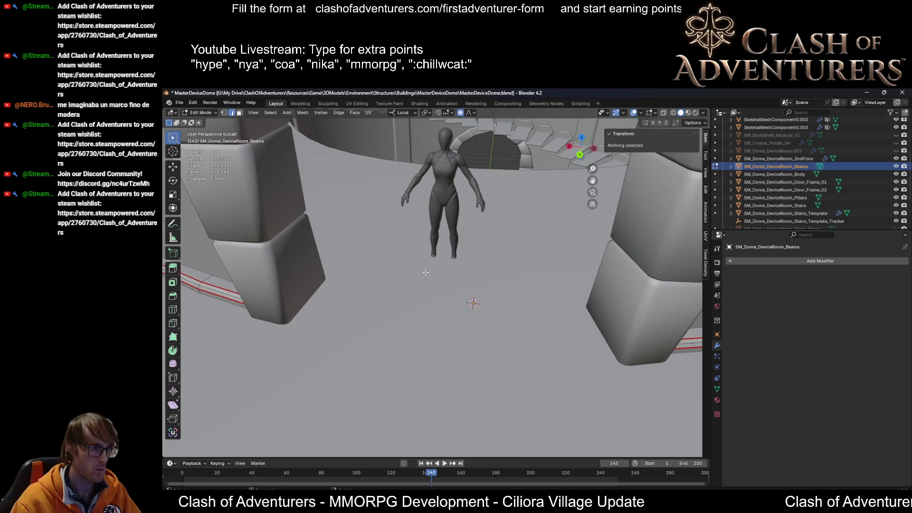
pyautogui.hotkey('alt', 'z')
# Step: Extrude both open beam ends inward and slide the new loop along X to the doorway centre at X 0
pyautogui.click(282, 288)
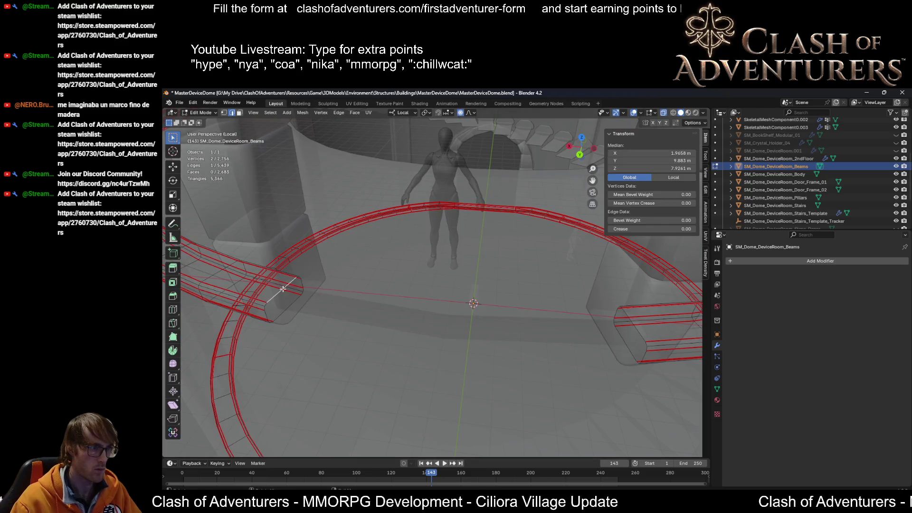
pyautogui.keyDown('alt'); pyautogui.click(283, 288); pyautogui.keyUp('alt')
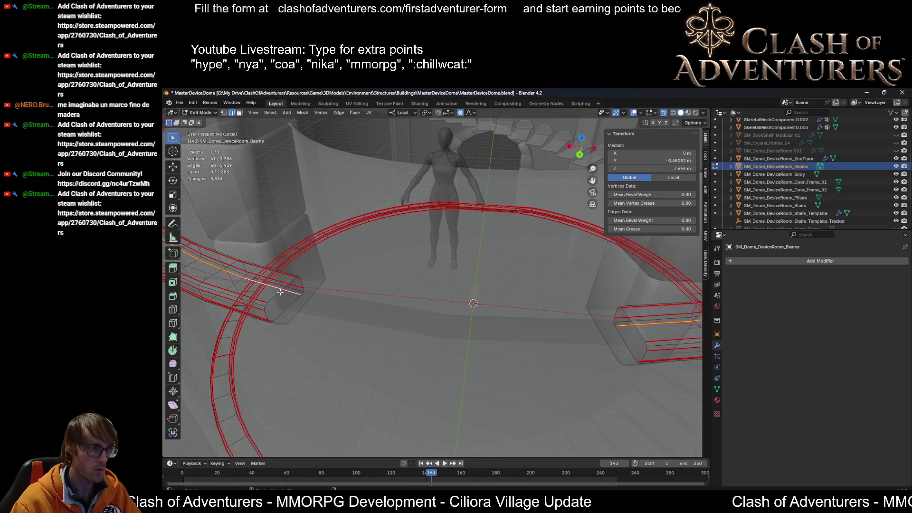
pyautogui.press('e')
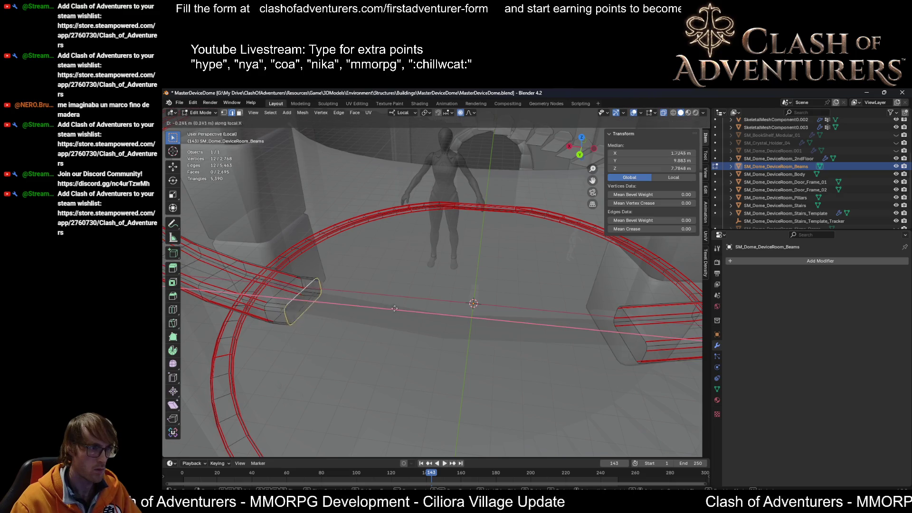
pyautogui.click(682, 323)
pyautogui.click(633, 330)
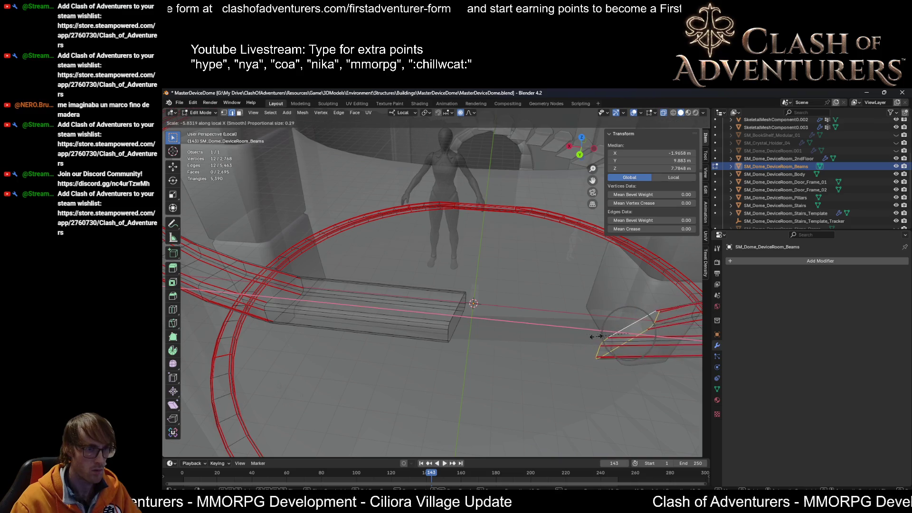
pyautogui.press('e')
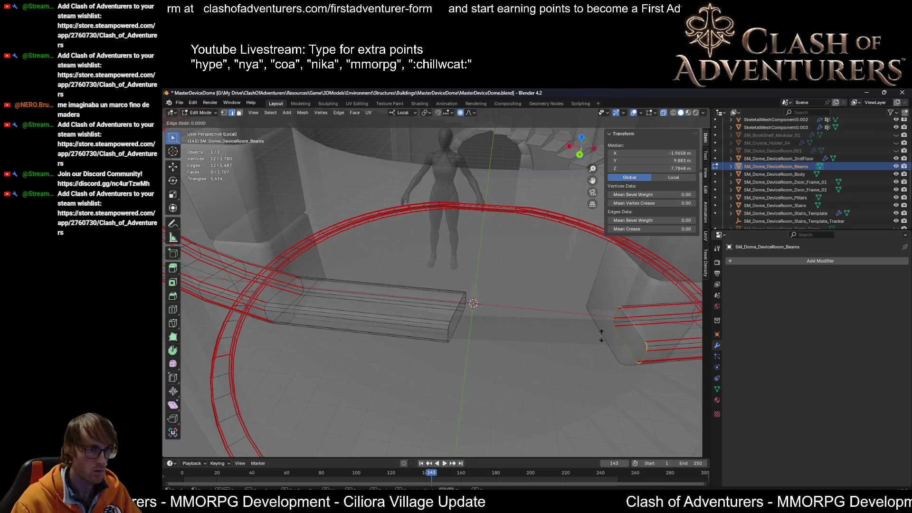
pyautogui.press('Escape')
pyautogui.press('g')
pyautogui.press('x')
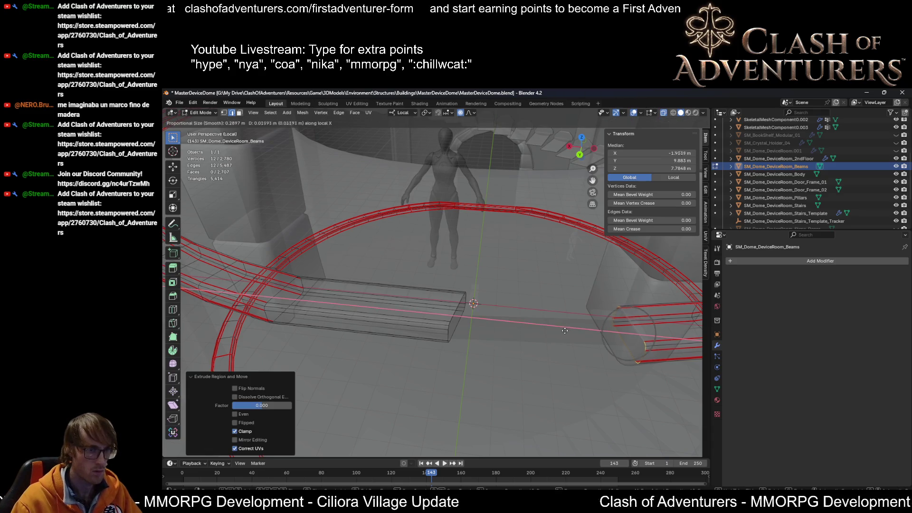
pyautogui.click(558, 330)
pyautogui.hotkey('ctrl', 'z')
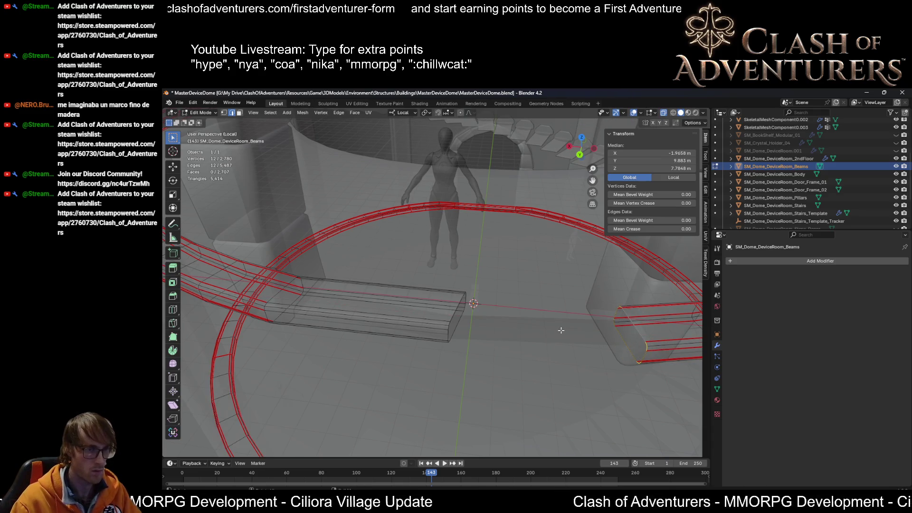
pyautogui.press('g')
pyautogui.press('x')
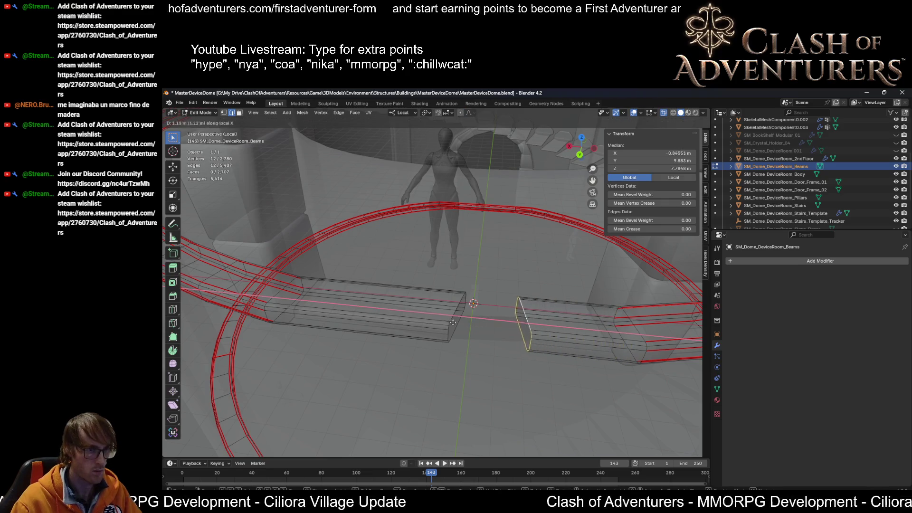
pyautogui.click(425, 321)
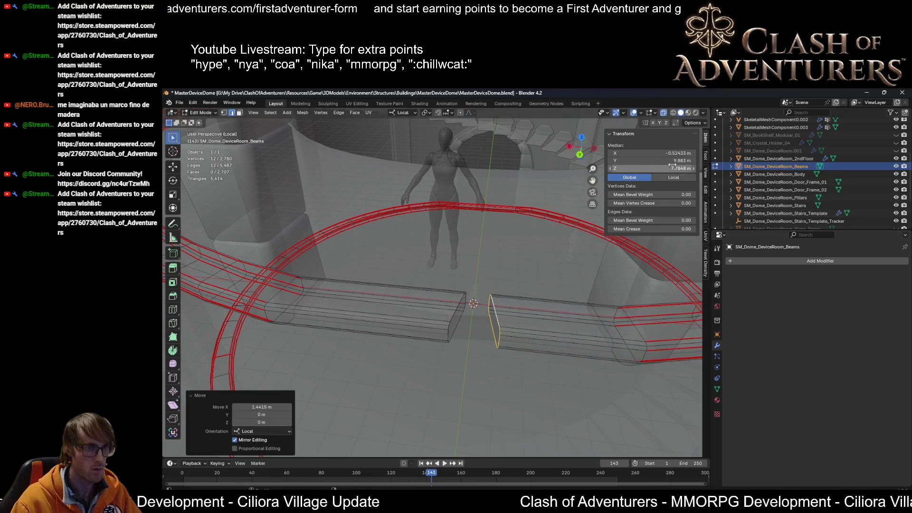
pyautogui.write('0')
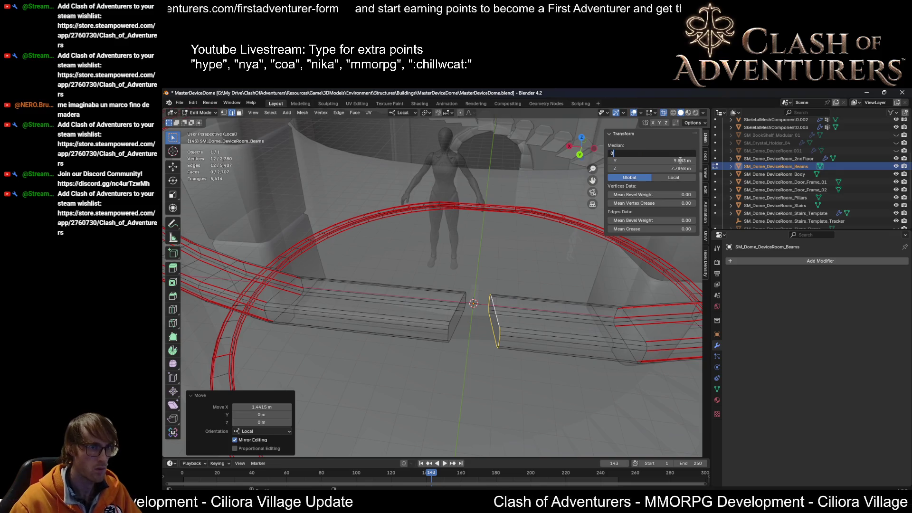
pyautogui.press('Return')
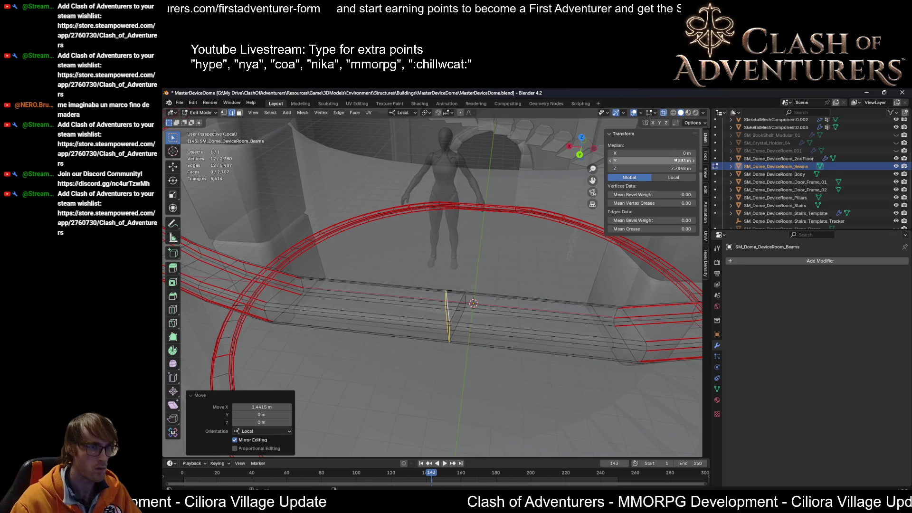
# Step: Flatten the centre loop to zero X width and set its median X back to 0
pyautogui.press('s')
pyautogui.press('x')
pyautogui.press('0')
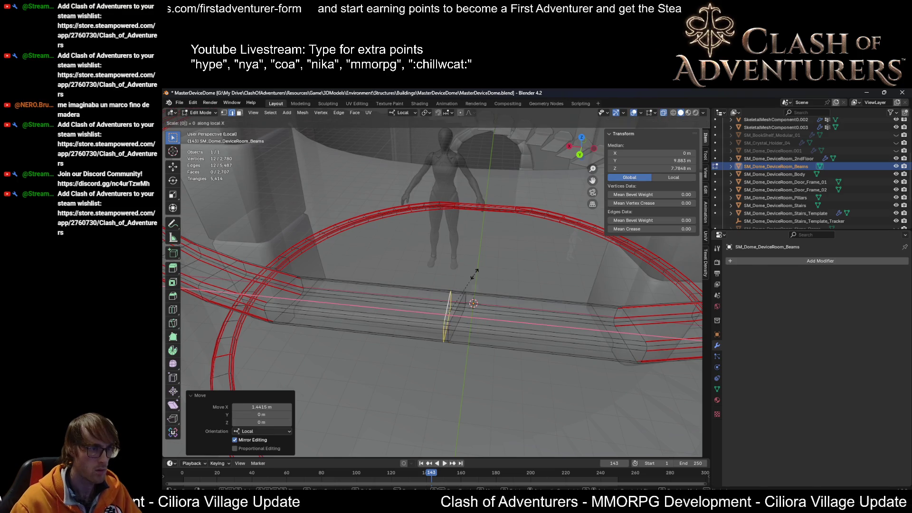
pyautogui.press('Return')
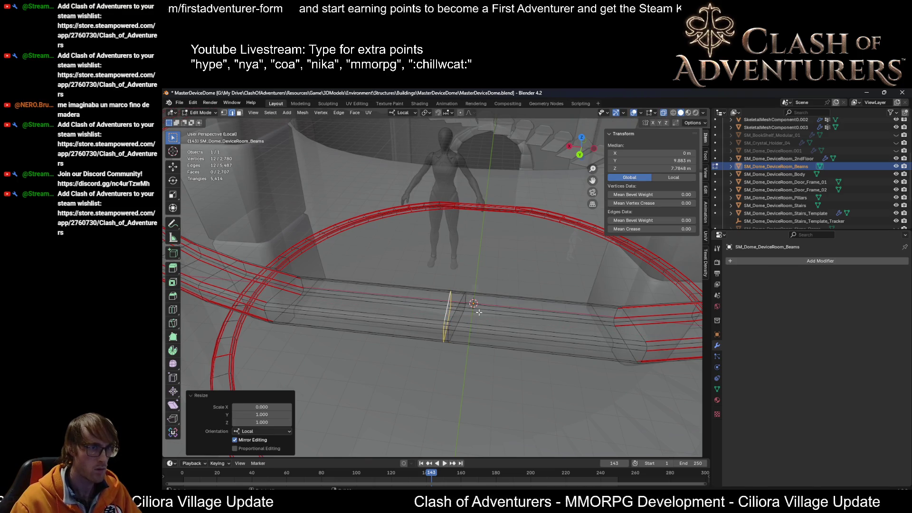
pyautogui.press('g')
pyautogui.click(458, 306)
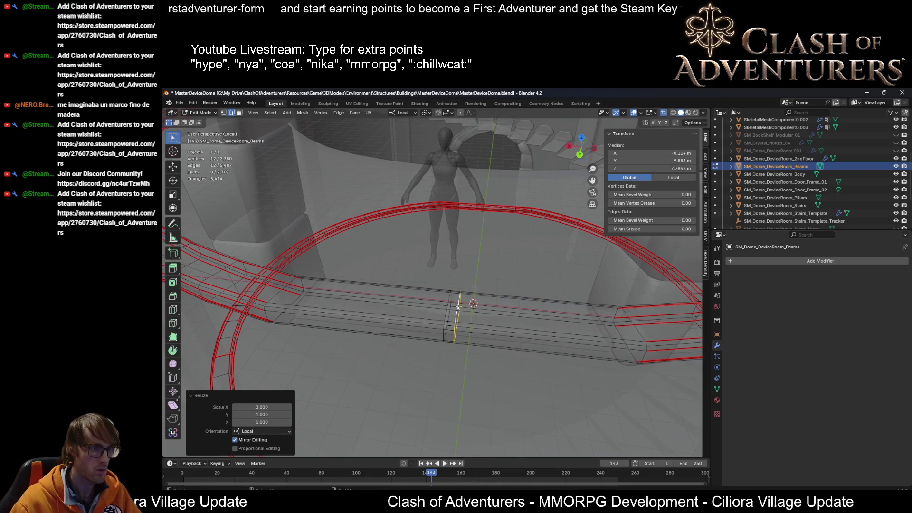
pyautogui.click(676, 153)
pyautogui.write('0')
pyautogui.press('Return')
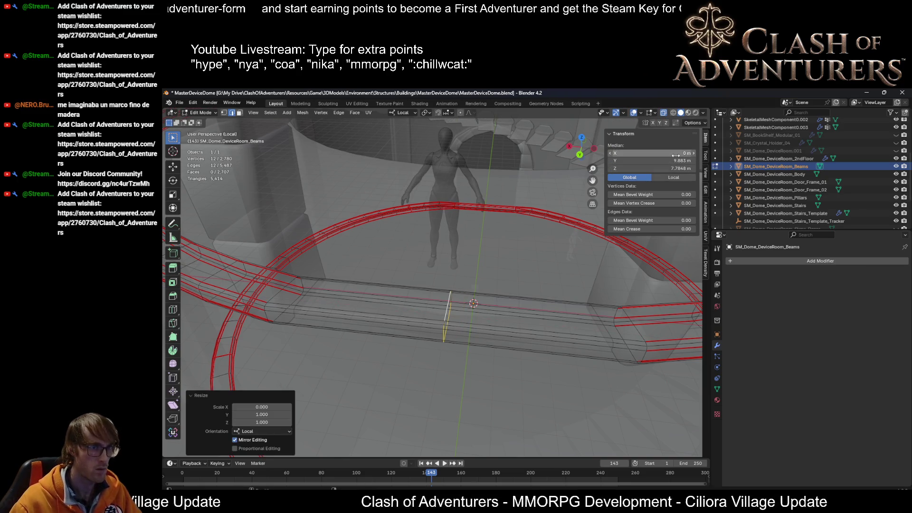
pyautogui.hotkey('ctrl', 'z')
# Step: Merge the meeting loops by distance, removing 12 vertices, and select the centre seam loop
pyautogui.moveTo(410, 372); pyautogui.dragTo(420, 367)
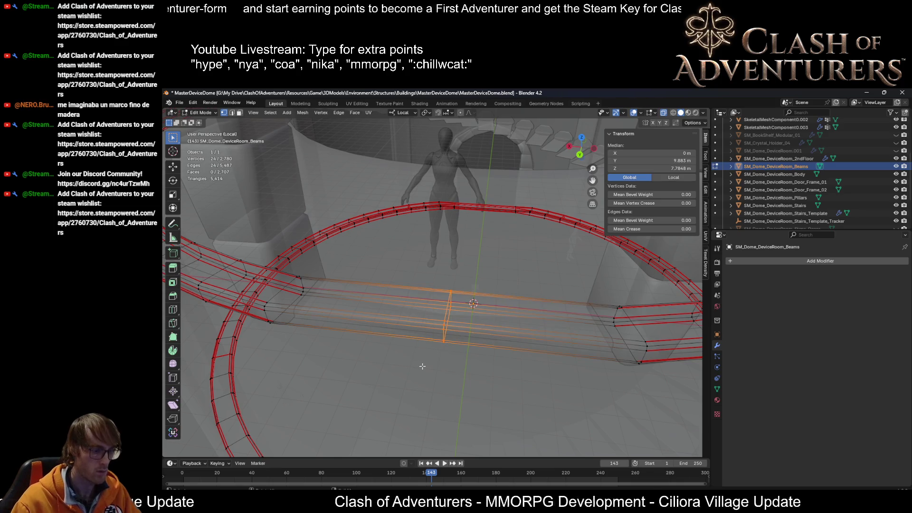
pyautogui.press('m')
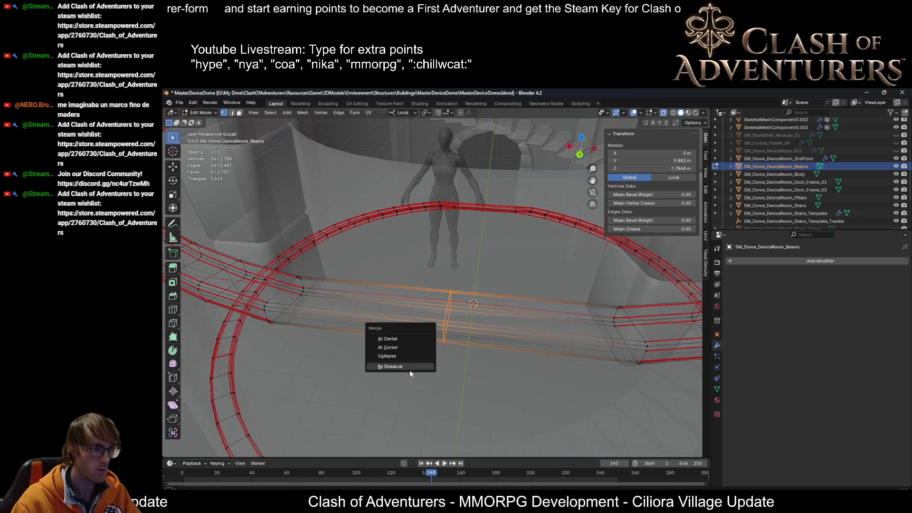
pyautogui.click(410, 366)
pyautogui.hotkey('alt', 'a')
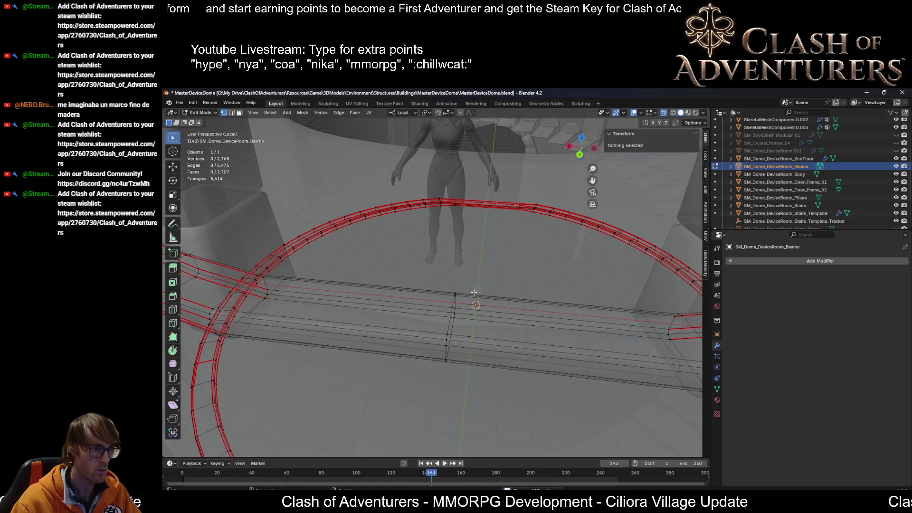
pyautogui.keyDown('alt'); pyautogui.click(447, 305); pyautogui.keyUp('alt')
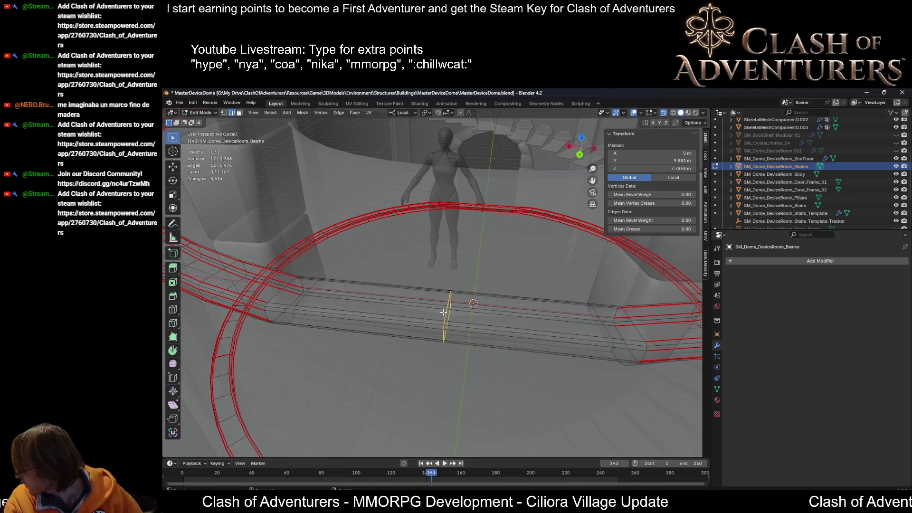
# Step: Dissolve the leftover centre edge loop of the new threshold piece
pyautogui.press('x')
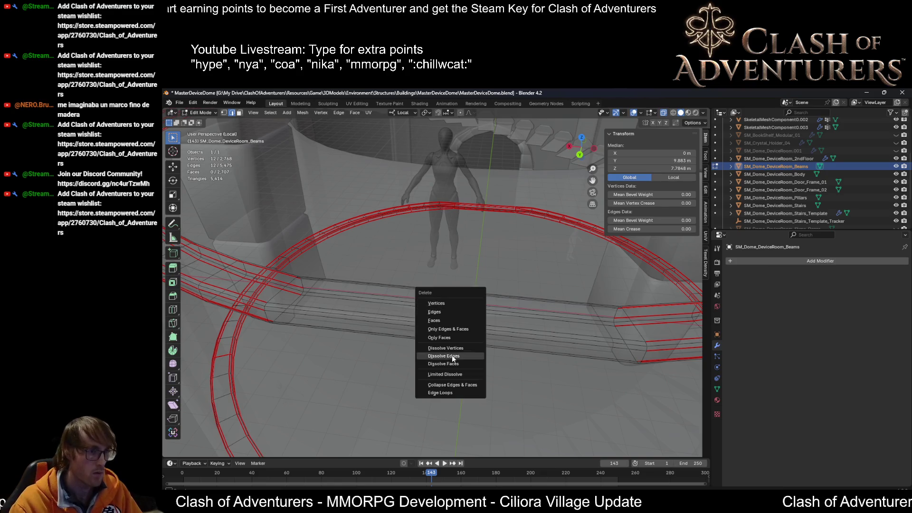
pyautogui.click(451, 355)
pyautogui.moveTo(452, 355); pyautogui.dragTo(233, 316, button='middle')
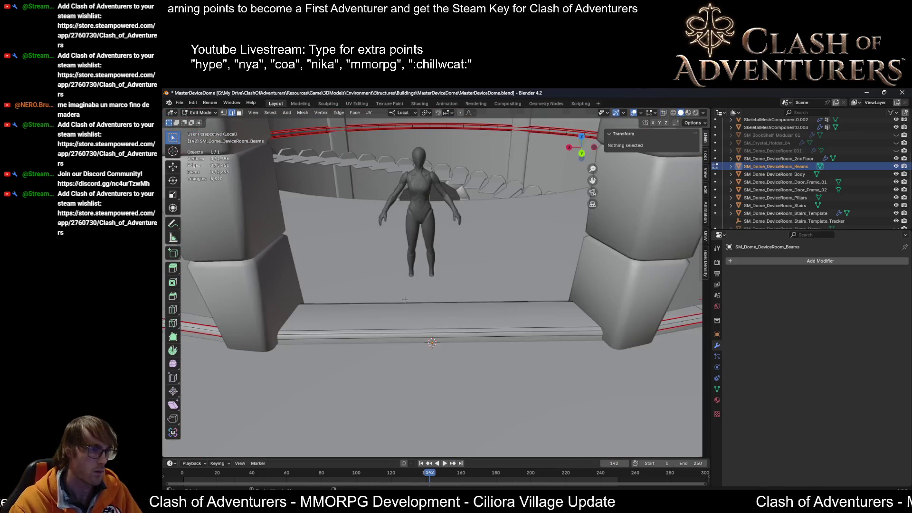
pyautogui.press('Left')
pyautogui.moveTo(379, 314); pyautogui.dragTo(285, 324, button='middle')
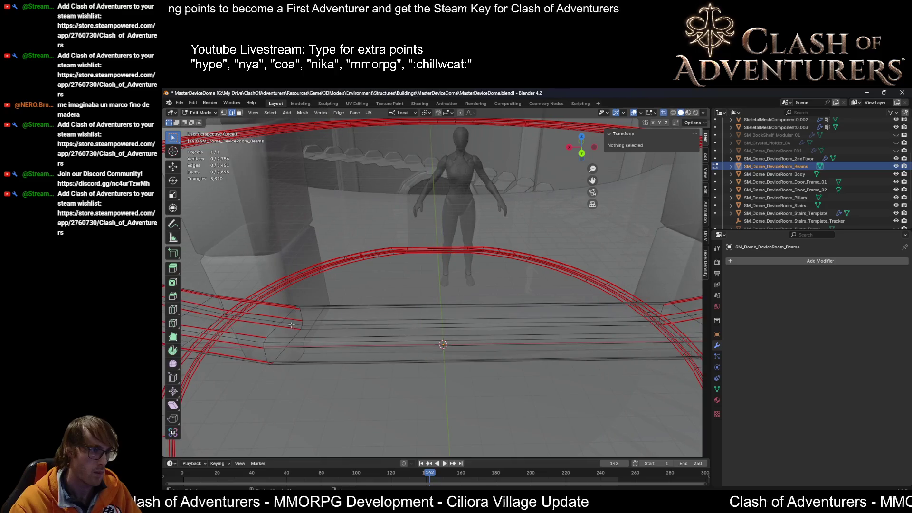
# Step: Select the long edge loops of the beam ring and mark them as UV seams
pyautogui.keyDown('alt'); pyautogui.click(275, 326); pyautogui.keyUp('alt')
pyautogui.keyDown('alt'); pyautogui.keyDown('shift'); pyautogui.click(255, 345); pyautogui.keyUp('shift'); pyautogui.keyUp('alt')
pyautogui.moveTo(259, 359)
pyautogui.mouseDown(button='middle')
pyautogui.moveTo(299, 336)
pyautogui.moveTo(299, 355)
pyautogui.moveTo(322, 379)
pyautogui.moveTo(354, 364)
pyautogui.moveTo(370, 373)
pyautogui.moveTo(334, 354)
pyautogui.moveTo(314, 328)
pyautogui.moveTo(375, 330)
pyautogui.mouseUp(button='middle')
pyautogui.keyDown('alt'); pyautogui.keyDown('shift'); pyautogui.click(338, 355); pyautogui.keyUp('shift'); pyautogui.keyUp('alt')
pyautogui.keyDown('alt'); pyautogui.keyDown('shift'); pyautogui.click(353, 380); pyautogui.keyUp('shift'); pyautogui.keyUp('alt')
pyautogui.keyDown('alt'); pyautogui.keyDown('shift'); pyautogui.click(314, 328); pyautogui.keyUp('shift'); pyautogui.keyUp('alt')
pyautogui.hotkey('alt', 'a')
pyautogui.press('u')
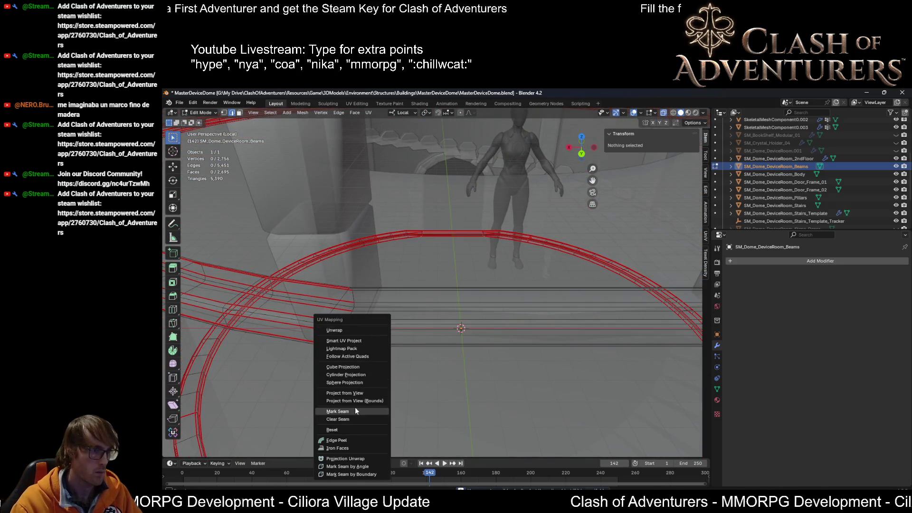
pyautogui.click(357, 411)
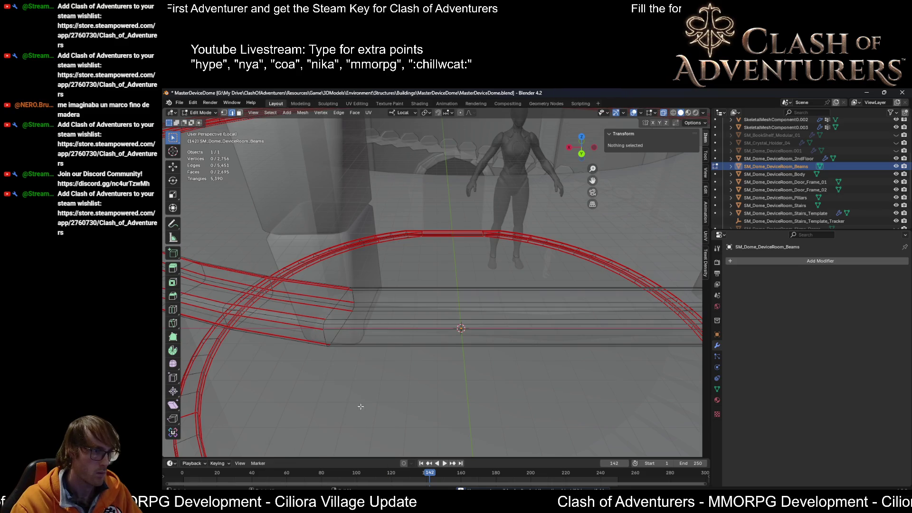
pyautogui.press('l')
pyautogui.press('u')
pyautogui.click(337, 313)
# Step: Flatten one beam cross-section end loop to zero width along local X with mirror editing
pyautogui.keyDown('alt'); pyautogui.click(333, 311); pyautogui.keyUp('alt')
pyautogui.moveTo(538, 295); pyautogui.dragTo(368, 303, button='middle')
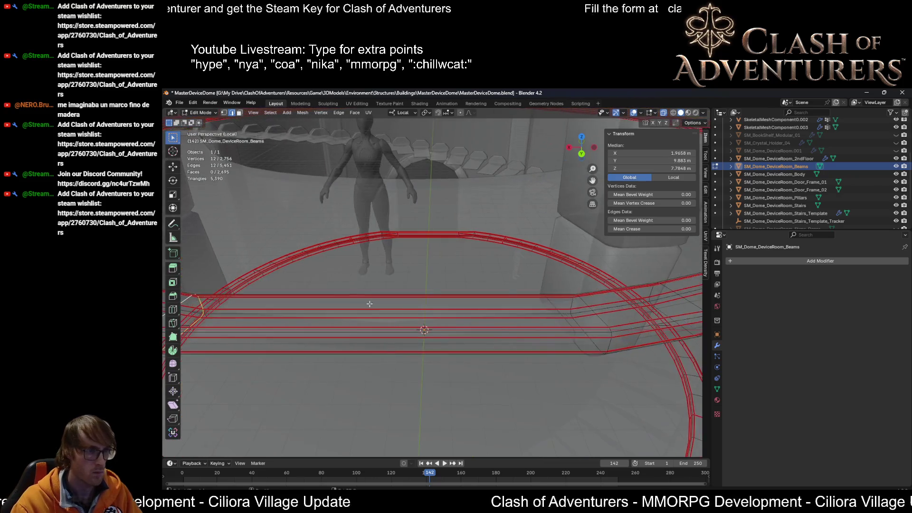
pyautogui.scroll(-3, 604, 322)
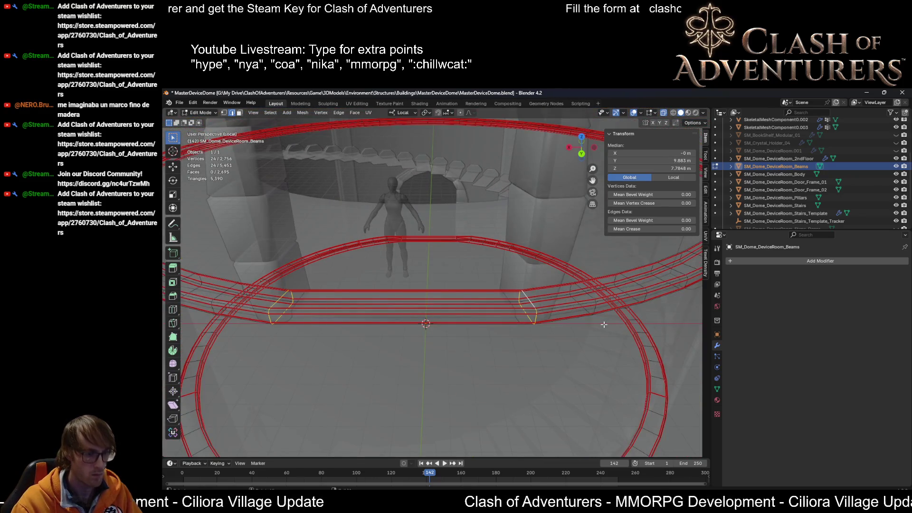
pyautogui.rightClick(604, 324)
pyautogui.press('Escape')
pyautogui.moveTo(604, 324)
pyautogui.mouseDown(button='middle')
pyautogui.moveTo(488, 294)
pyautogui.moveTo(451, 297)
pyautogui.mouseUp(button='middle')
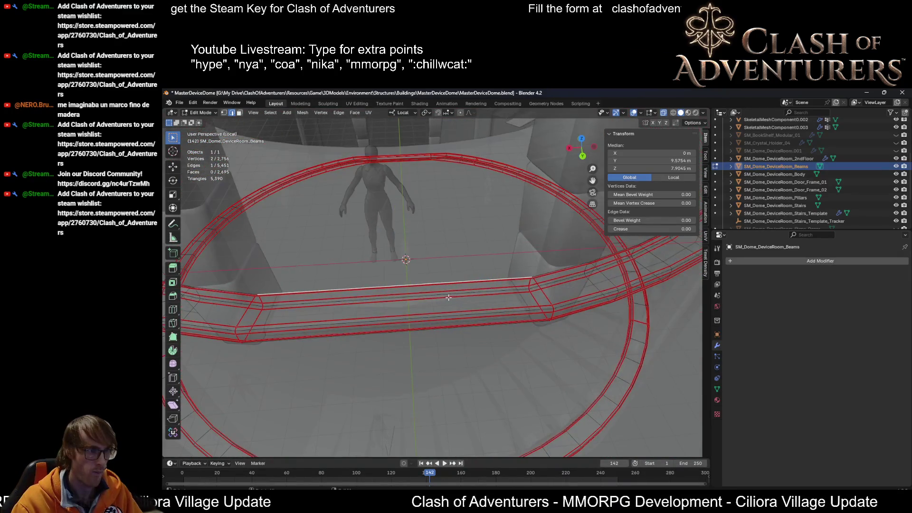
pyautogui.press('s')
pyautogui.press('x')
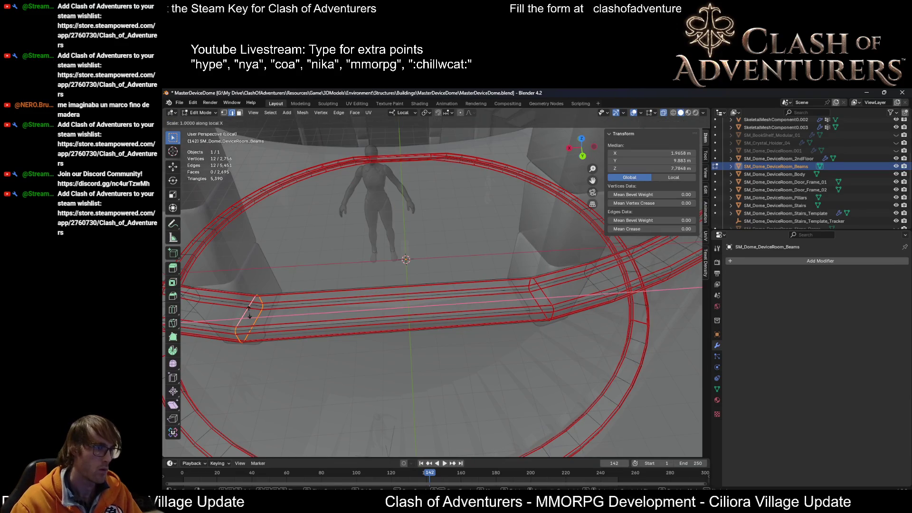
pyautogui.press('Return')
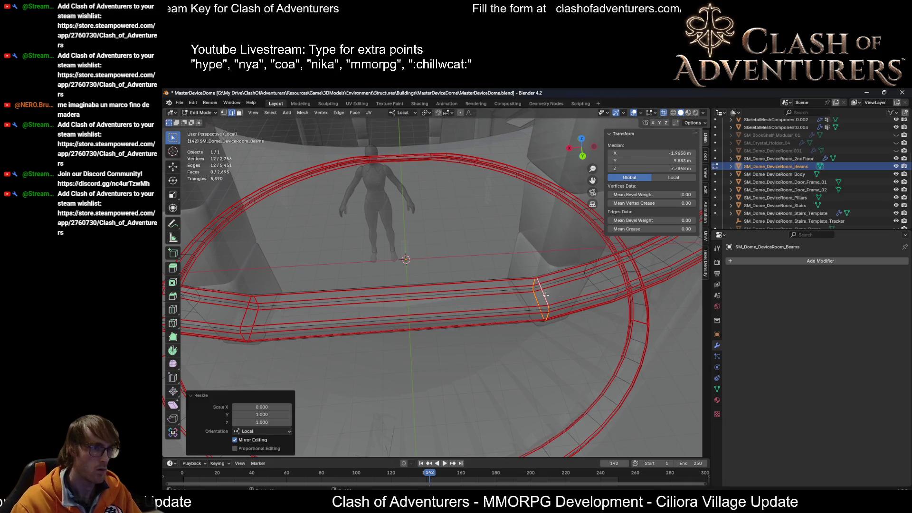
# Step: Check the result with X-ray toggled and select the opposite end cross-section loop
pyautogui.hotkey('alt', 'z')
pyautogui.moveTo(531, 297); pyautogui.dragTo(583, 266, button='middle')
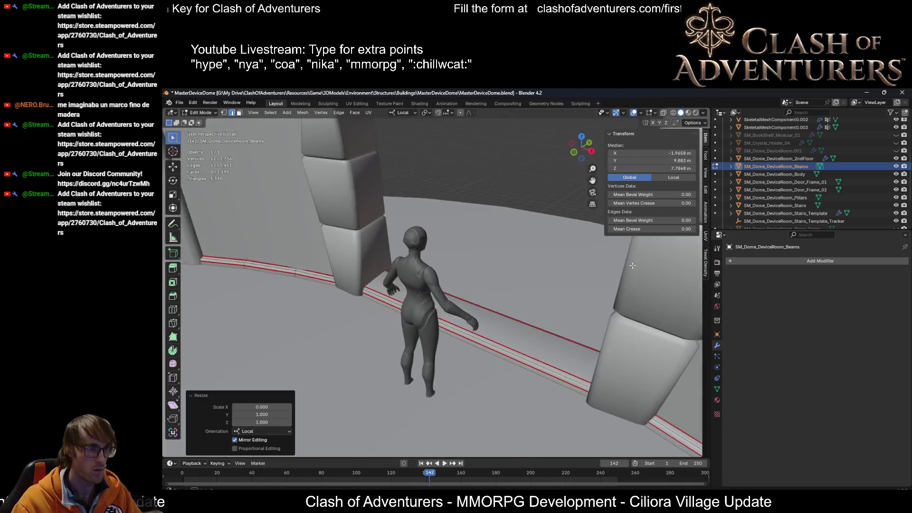
pyautogui.scroll(-5, 583, 267)
pyautogui.hotkey('alt', 'z')
pyautogui.moveTo(527, 306)
pyautogui.mouseDown(button='middle')
pyautogui.moveTo(534, 314)
pyautogui.moveTo(427, 328)
pyautogui.mouseUp(button='middle')
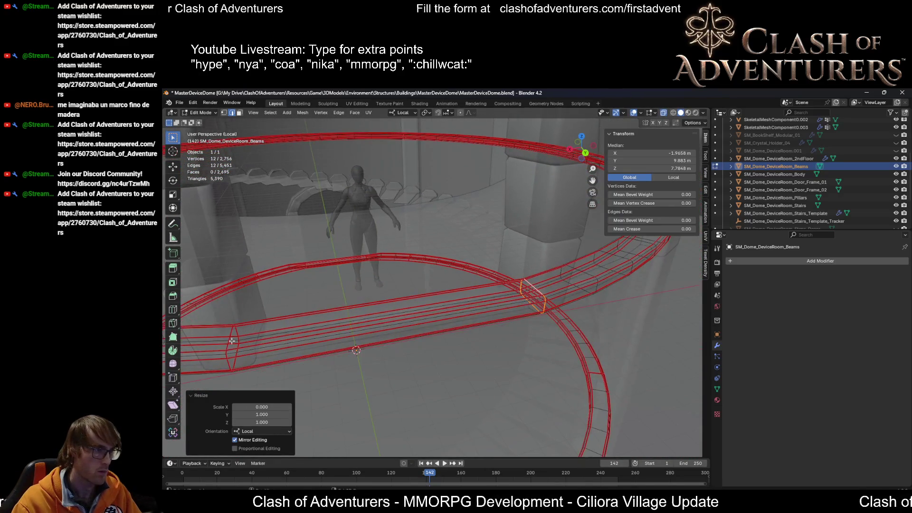
pyautogui.keyDown('alt'); pyautogui.keyDown('shift'); pyautogui.click(230, 341); pyautogui.keyUp('shift'); pyautogui.keyUp('alt')
pyautogui.moveTo(229, 341)
pyautogui.mouseDown(button='middle')
pyautogui.moveTo(292, 315)
pyautogui.moveTo(290, 326)
pyautogui.mouseUp(button='middle')
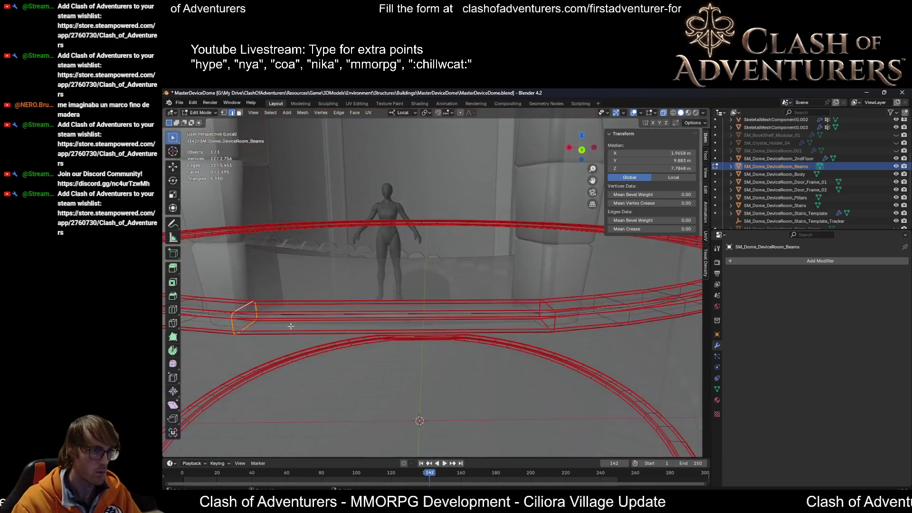
pyautogui.moveTo(570, 298)
pyautogui.mouseDown(button='middle')
pyautogui.moveTo(561, 308)
pyautogui.moveTo(459, 294)
pyautogui.mouseUp(button='middle')
pyautogui.keyDown('ctrl'); pyautogui.click(563, 303); pyautogui.keyUp('ctrl')
pyautogui.keyDown('ctrl'); pyautogui.click(540, 328); pyautogui.keyUp('ctrl')
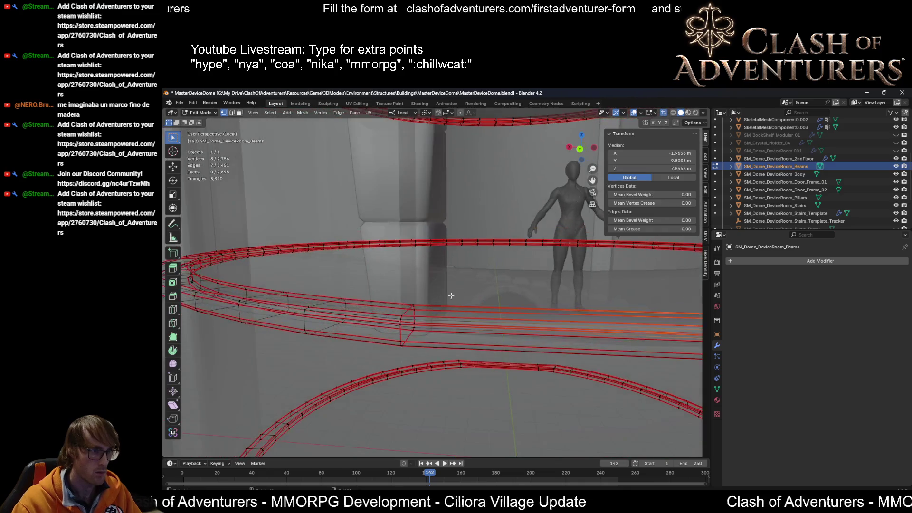
# Step: Lower the bridging beam's upper edge about 6 cm along its local Z
pyautogui.keyDown('shift'); pyautogui.moveTo(406, 312); pyautogui.dragTo(393, 326); pyautogui.keyUp('shift')
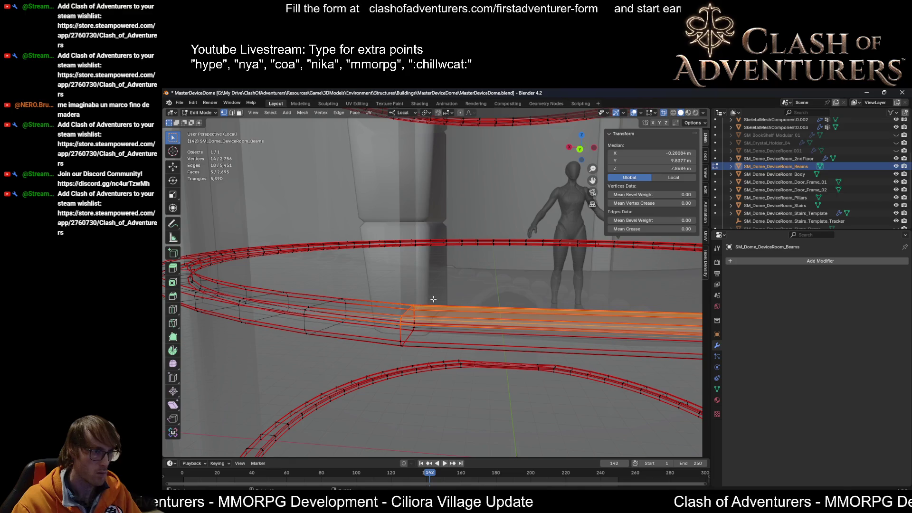
pyautogui.moveTo(432, 299); pyautogui.dragTo(436, 299, button='middle')
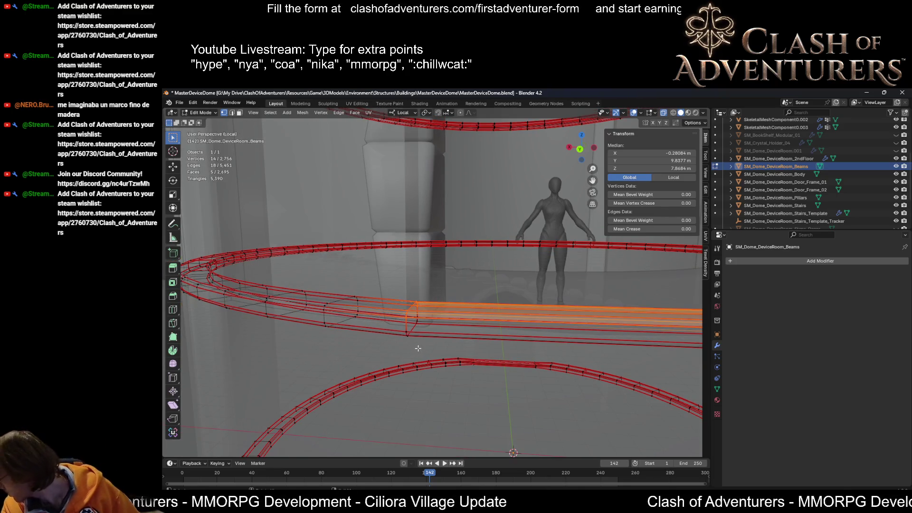
pyautogui.hotkey('alt', 'z')
pyautogui.moveTo(417, 349)
pyautogui.mouseDown(button='middle')
pyautogui.moveTo(410, 253)
pyautogui.moveTo(457, 251)
pyautogui.mouseUp(button='middle')
pyautogui.press('g')
pyautogui.press('z')
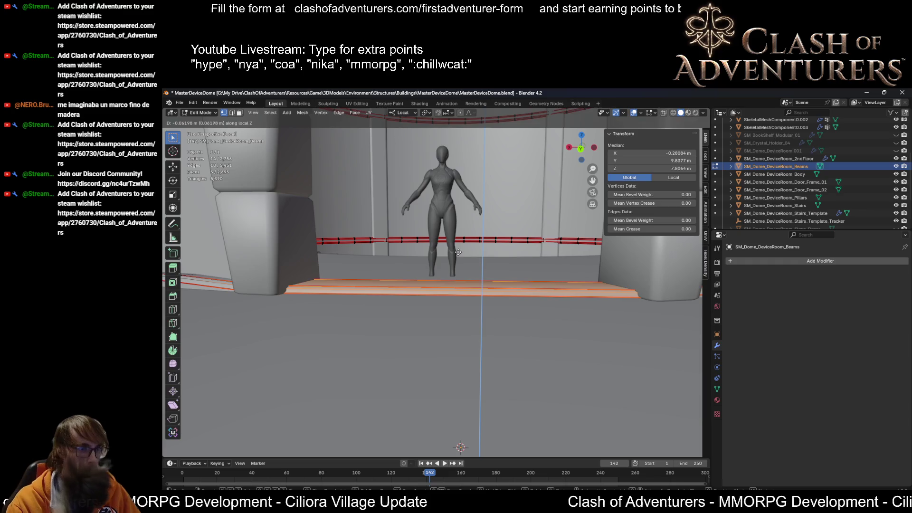
pyautogui.click(457, 251)
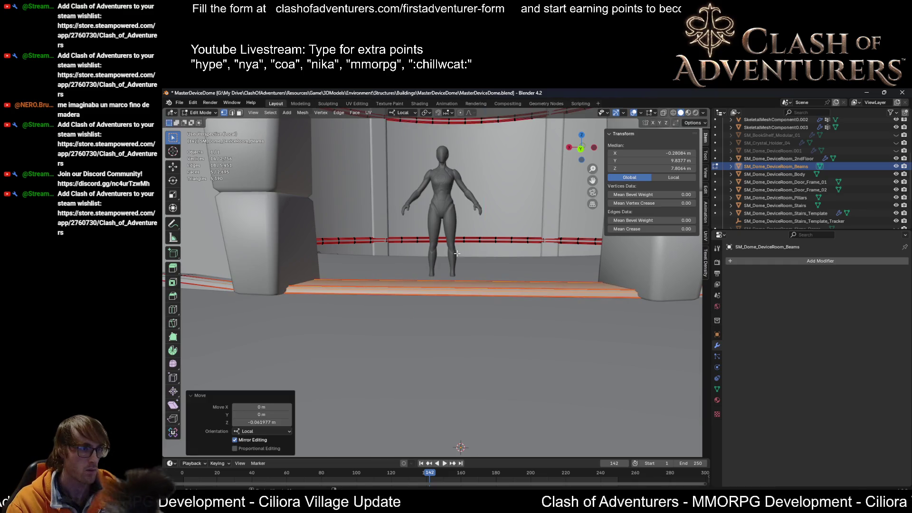
# Step: Inspect the curved beam edges, then select the beam face beneath the doorway
pyautogui.hotkey('alt', 'z')
pyautogui.moveTo(457, 250)
pyautogui.mouseDown(button='middle')
pyautogui.moveTo(282, 289)
pyautogui.moveTo(260, 277)
pyautogui.mouseUp(button='middle')
pyautogui.click(257, 274)
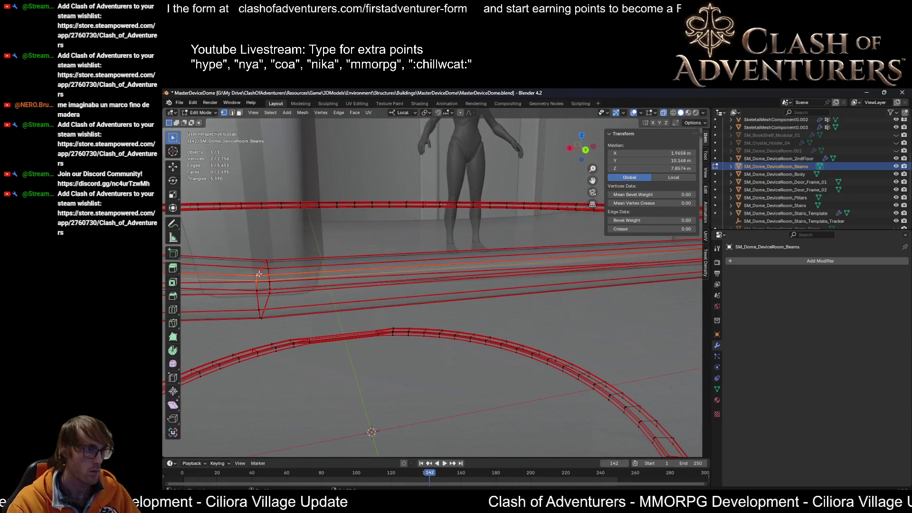
pyautogui.keyDown('shift'); pyautogui.click(268, 260); pyautogui.keyUp('shift')
pyautogui.moveTo(268, 260); pyautogui.dragTo(403, 280, button='middle')
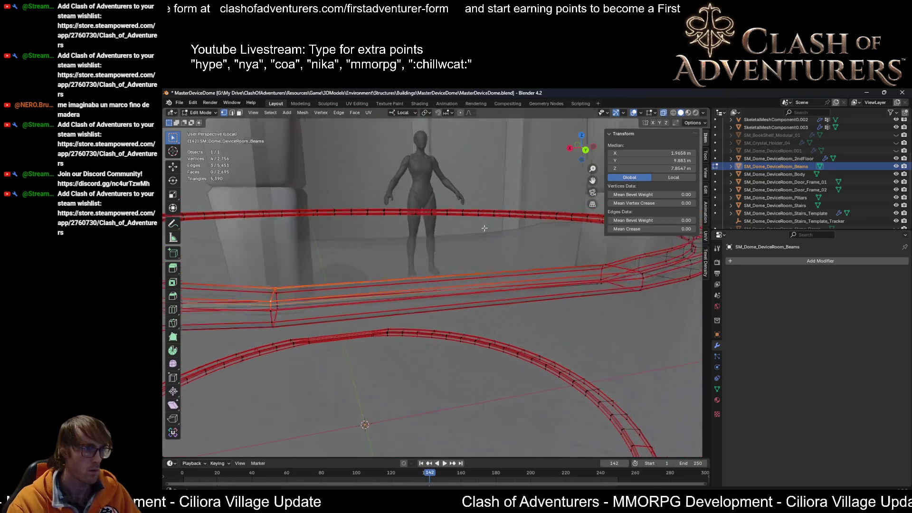
pyautogui.hotkey('alt', 'a')
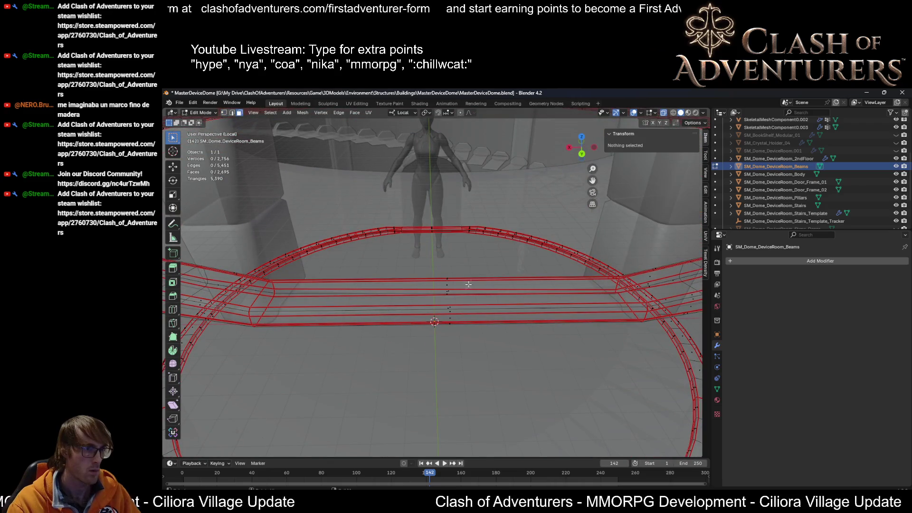
pyautogui.click(471, 282)
pyautogui.moveTo(470, 283)
pyautogui.mouseDown(button='middle')
pyautogui.moveTo(471, 270)
pyautogui.moveTo(539, 294)
pyautogui.moveTo(509, 302)
pyautogui.moveTo(456, 293)
pyautogui.mouseUp(button='middle')
pyautogui.hotkey('alt', 'z')
# Step: Sink the threshold faces about 0.017 m lower along local Z beneath the arched doorway
pyautogui.keyDown('shift'); pyautogui.click(480, 309); pyautogui.keyUp('shift')
pyautogui.press('g')
pyautogui.press('z')
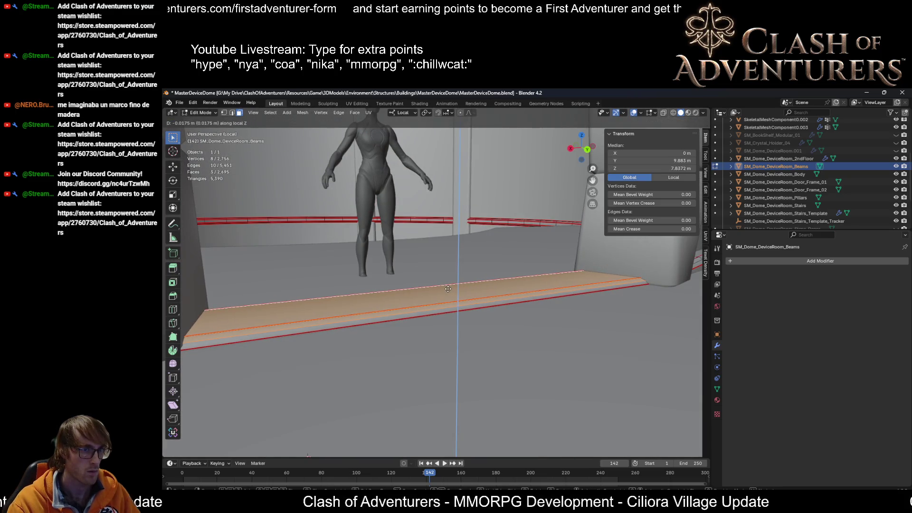
pyautogui.click(447, 288)
pyautogui.moveTo(448, 288)
pyautogui.mouseDown(button='middle')
pyautogui.moveTo(576, 298)
pyautogui.moveTo(433, 277)
pyautogui.mouseUp(button='middle')
pyautogui.hotkey('alt', 'z')
pyautogui.hotkey('alt', 'z')
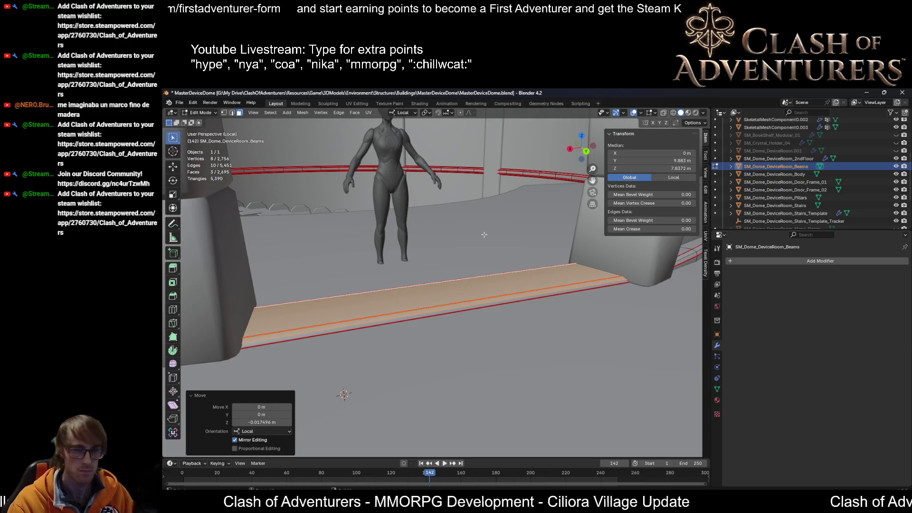
pyautogui.scroll(-3, 485, 243)
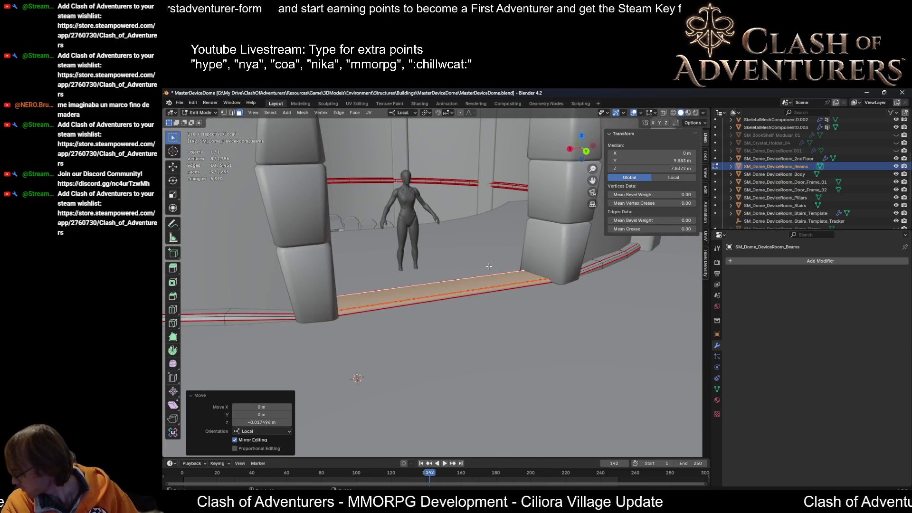
# Step: Save the blend file and check the threshold between the pillars from above
pyautogui.hotkey('ctrl', 's')
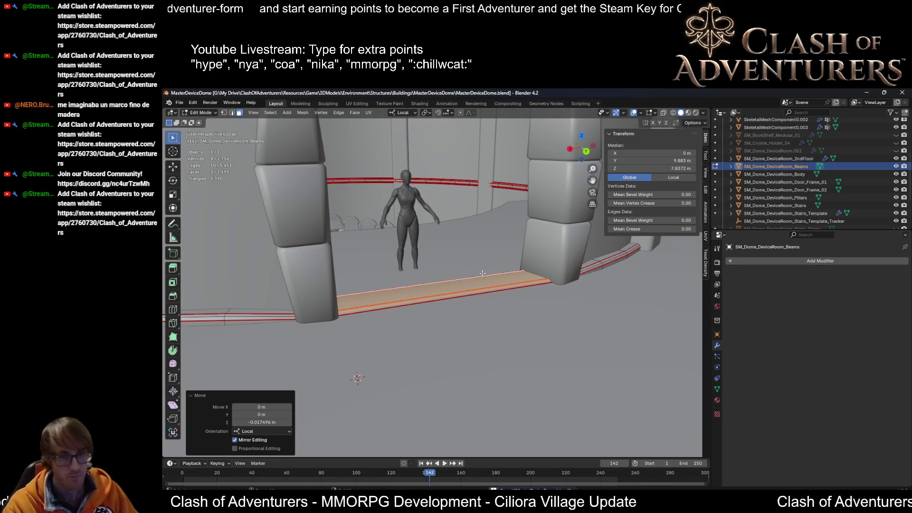
pyautogui.moveTo(482, 272); pyautogui.dragTo(463, 277, button='middle')
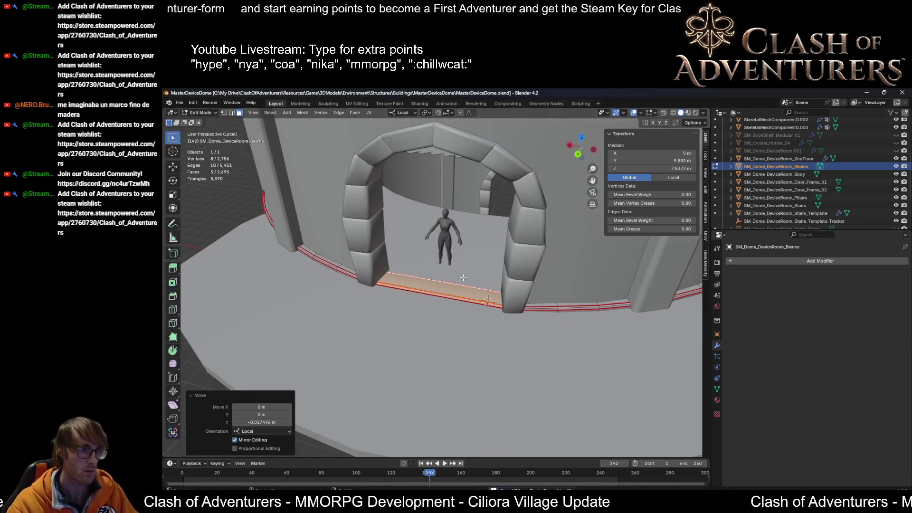
pyautogui.scroll(5, 463, 277)
pyautogui.moveTo(463, 277)
pyautogui.mouseDown(button='middle')
pyautogui.moveTo(451, 266)
pyautogui.moveTo(443, 282)
pyautogui.mouseUp(button='middle')
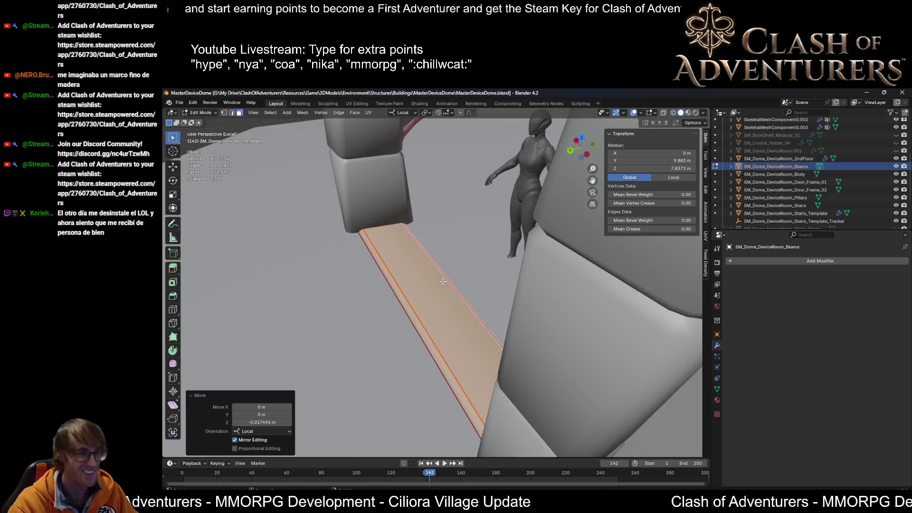
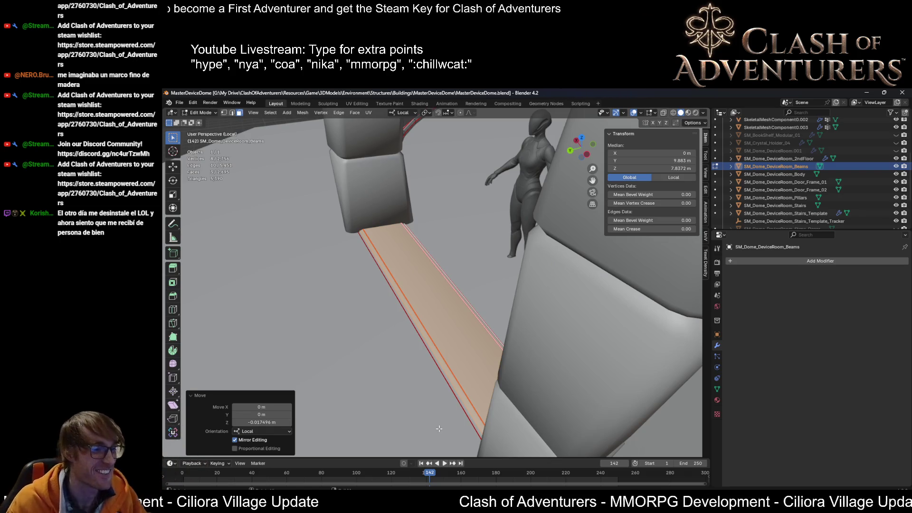
# Step: Deselect the beam's mesh, return to Object Mode and inspect the door frame pillars
pyautogui.moveTo(429, 353)
pyautogui.mouseDown(button='middle')
pyautogui.moveTo(559, 314)
pyautogui.moveTo(543, 306)
pyautogui.mouseUp(button='middle')
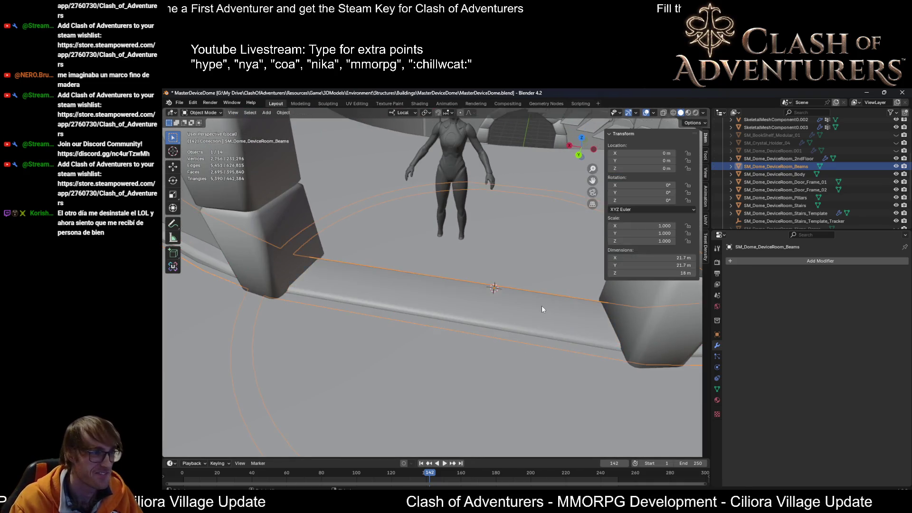
pyautogui.hotkey('alt', 'a')
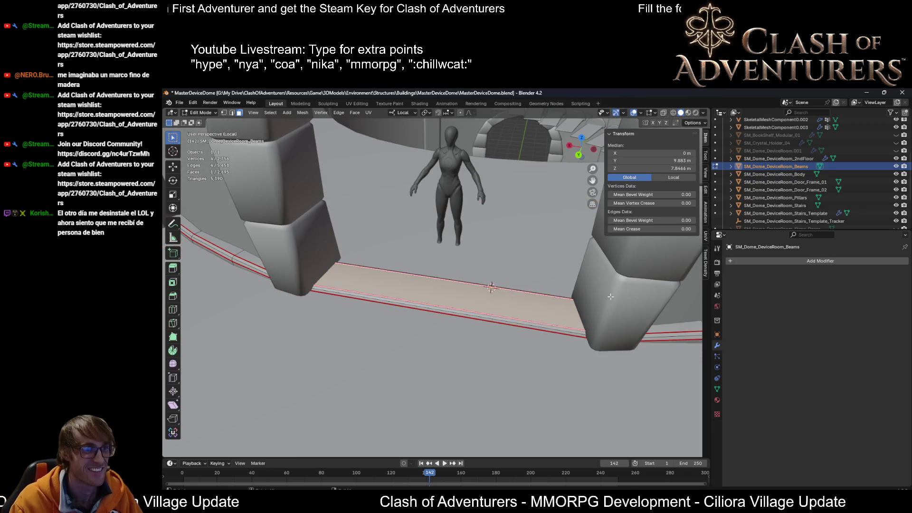
pyautogui.press('Tab')
pyautogui.click(612, 297)
pyautogui.moveTo(542, 314)
pyautogui.mouseDown(button='middle')
pyautogui.moveTo(586, 275)
pyautogui.moveTo(552, 309)
pyautogui.moveTo(560, 321)
pyautogui.moveTo(516, 338)
pyautogui.moveTo(575, 283)
pyautogui.moveTo(562, 298)
pyautogui.moveTo(534, 297)
pyautogui.moveTo(578, 295)
pyautogui.moveTo(545, 270)
pyautogui.moveTo(583, 284)
pyautogui.moveTo(544, 259)
pyautogui.moveTo(560, 250)
pyautogui.moveTo(508, 245)
pyautogui.mouseUp(button='middle')
pyautogui.press('Tab')
# Step: Check the dome body mesh with X-ray view, then select the SM_Dome_DeviceRoom_2ndFloor object
pyautogui.press('Tab')
pyautogui.click(578, 283)
pyautogui.hotkey('alt', 'z')
pyautogui.press('Tab')
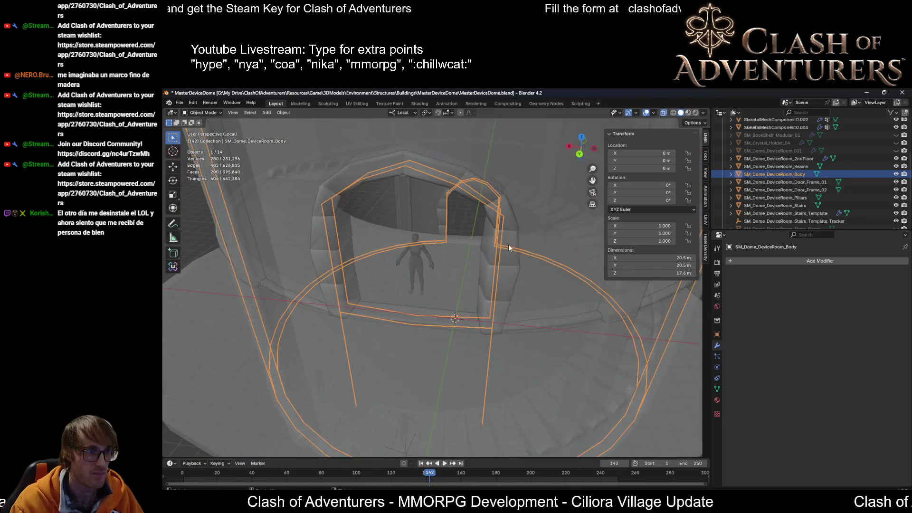
pyautogui.hotkey('alt', 'z')
pyautogui.scroll(2, 509, 240)
pyautogui.press('Tab')
pyautogui.press('Tab')
pyautogui.press('Tab')
pyautogui.click(536, 335)
# Step: Frame Door_Frame_02, edit its mesh in X-ray and select the right pillar's top edge loop
pyautogui.click(535, 336)
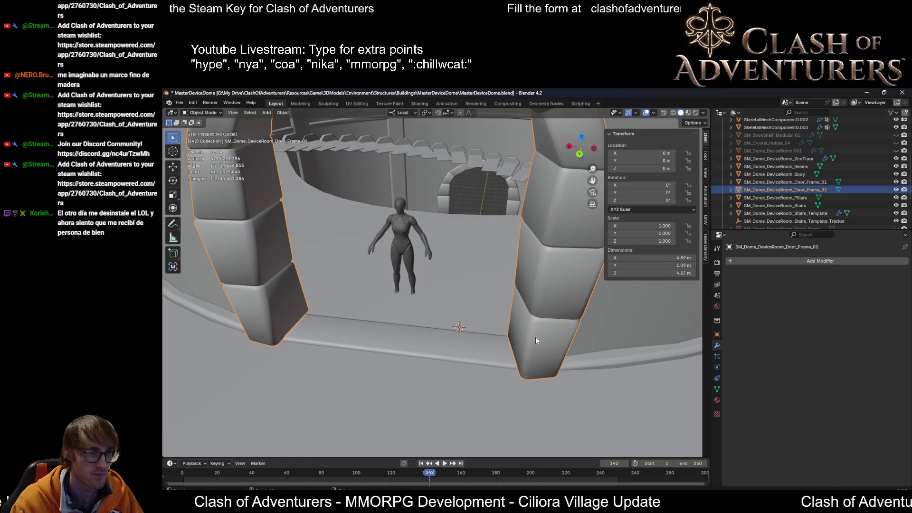
pyautogui.press('KP_Decimal')
pyautogui.press('Tab')
pyautogui.scroll(3, 531, 312)
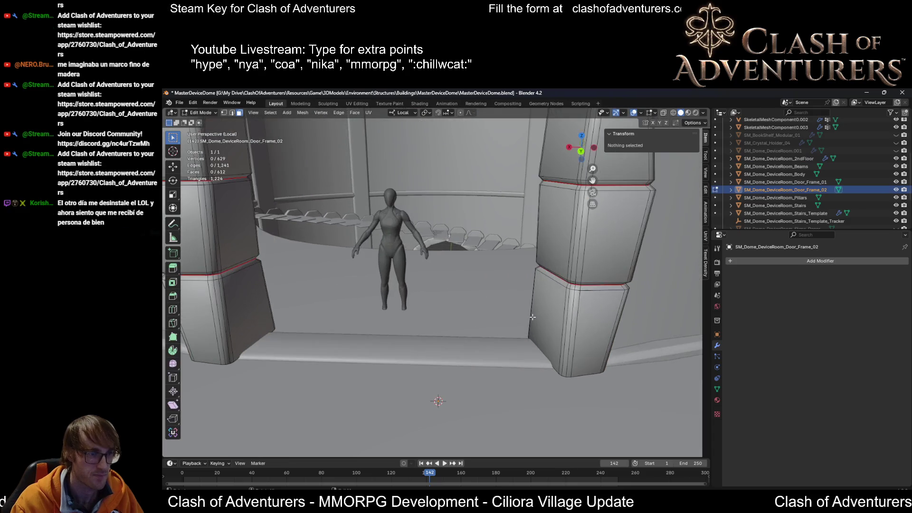
pyautogui.scroll(-3, 531, 300)
pyautogui.scroll(5, 533, 271)
pyautogui.scroll(-5, 533, 270)
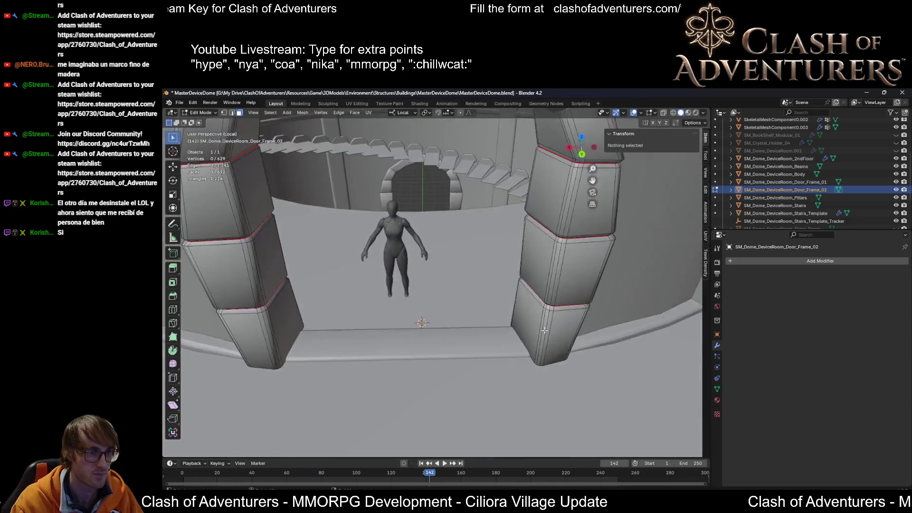
pyautogui.hotkey('alt', 'z')
pyautogui.scroll(-2, 532, 270)
pyautogui.scroll(-2, 533, 271)
pyautogui.click(539, 261)
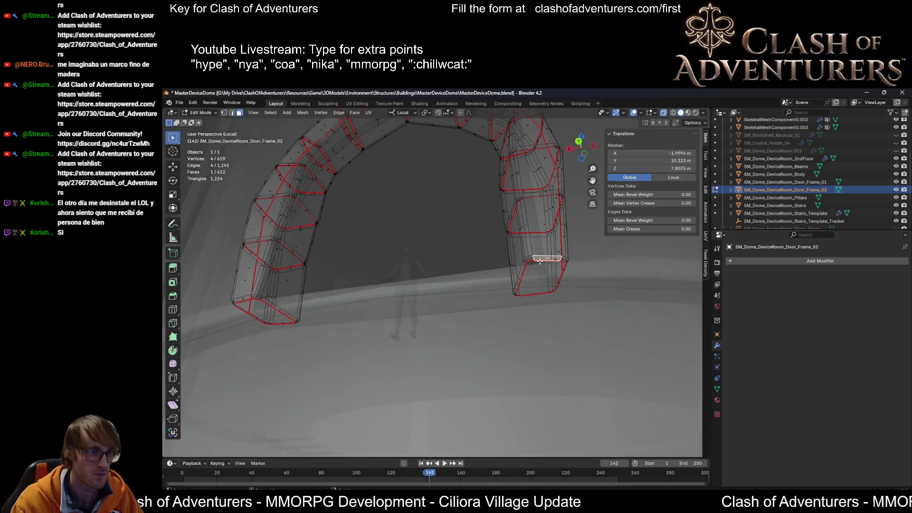
pyautogui.press('2')
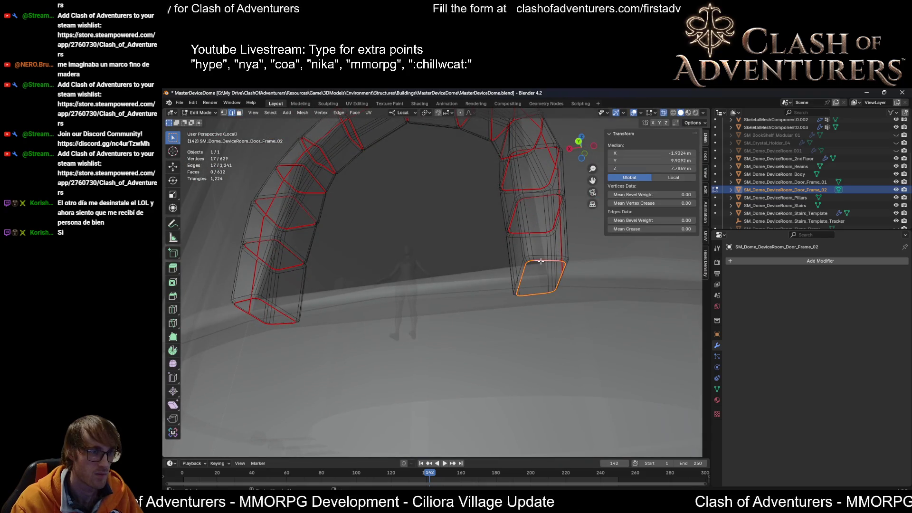
pyautogui.moveTo(540, 261); pyautogui.dragTo(551, 306, button='middle')
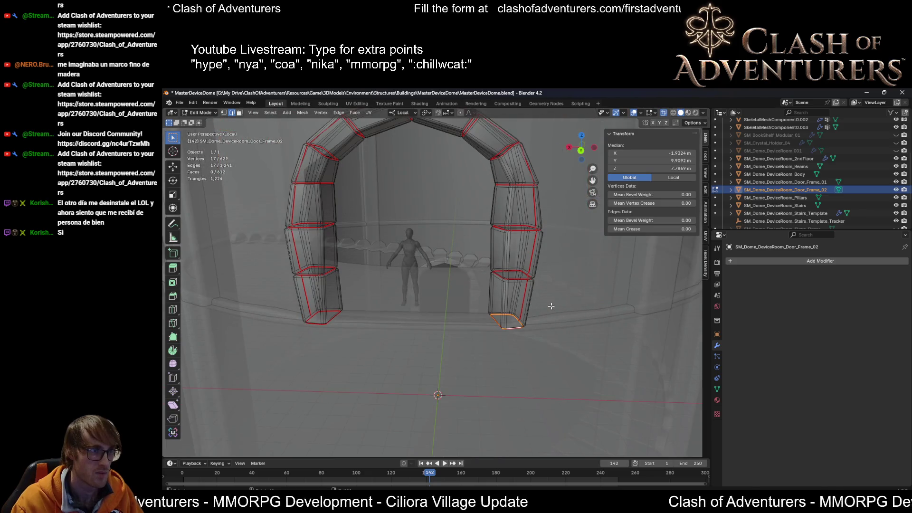
# Step: Rotate two right-pillar edge loops about local Z with proportional falloff
pyautogui.press('o')
pyautogui.press('r')
pyautogui.press('z')
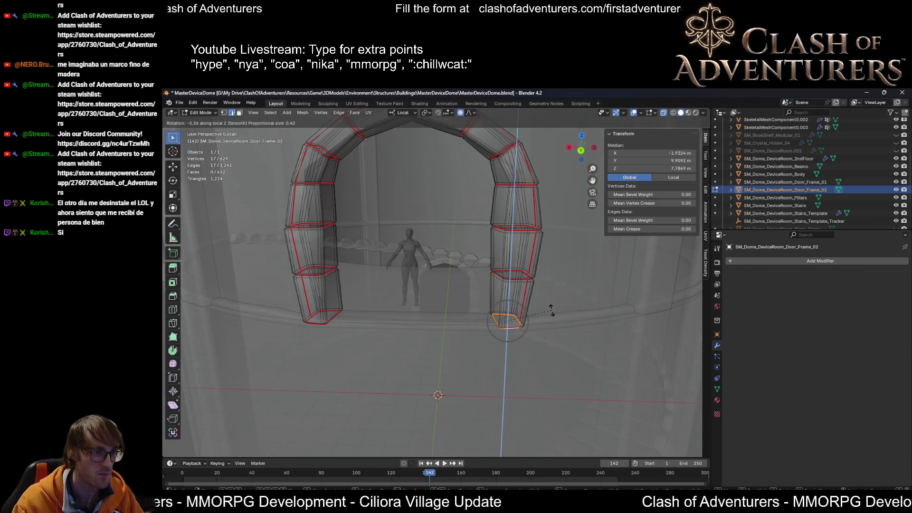
pyautogui.scroll(-2, 552, 308)
pyautogui.scroll(-1, 551, 308)
pyautogui.scroll(-1, 550, 309)
pyautogui.scroll(-1, 548, 308)
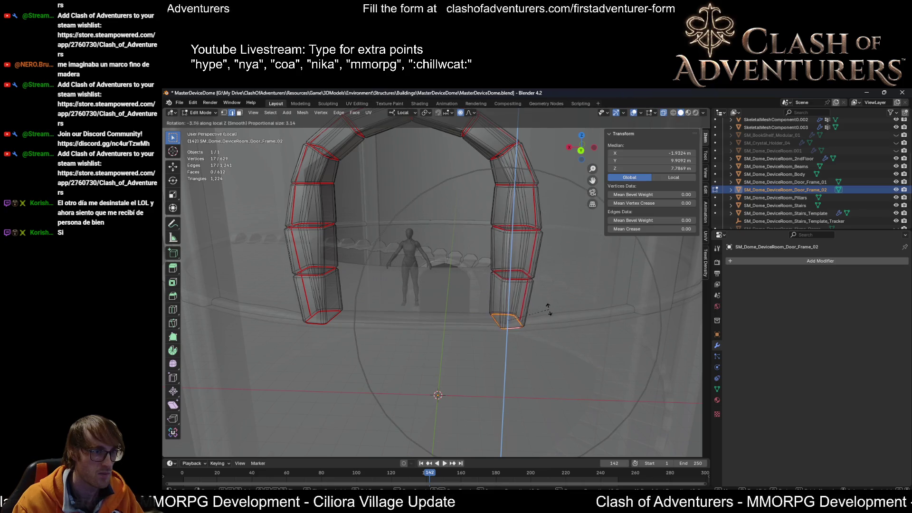
pyautogui.click(583, 317)
pyautogui.scroll(3, 542, 300)
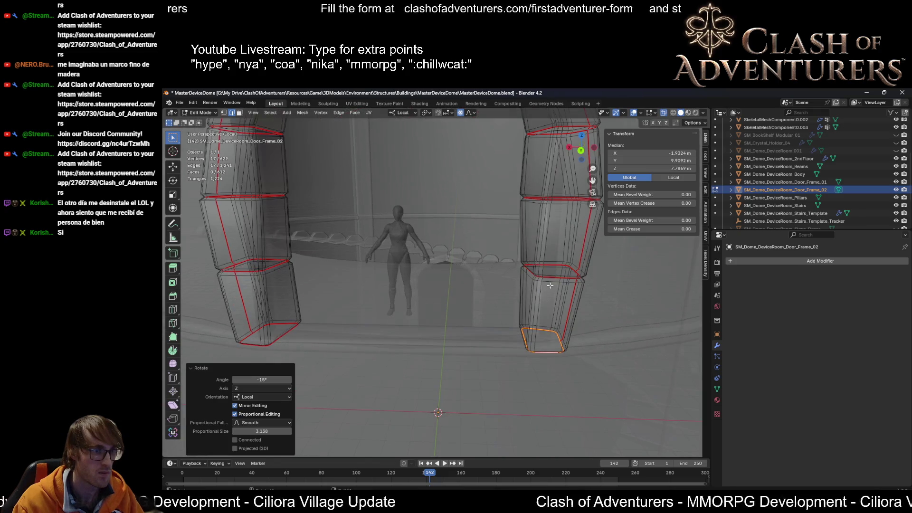
pyautogui.scroll(-1, 514, 283)
pyautogui.scroll(-3, 512, 268)
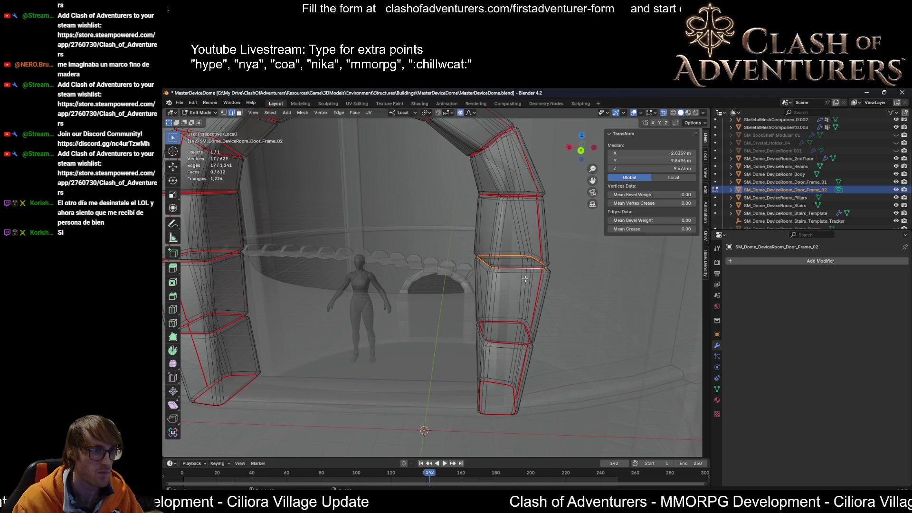
pyautogui.keyDown('alt'); pyautogui.click(503, 271); pyautogui.keyUp('alt')
pyautogui.press('r')
pyautogui.press('z')
pyautogui.press('z')
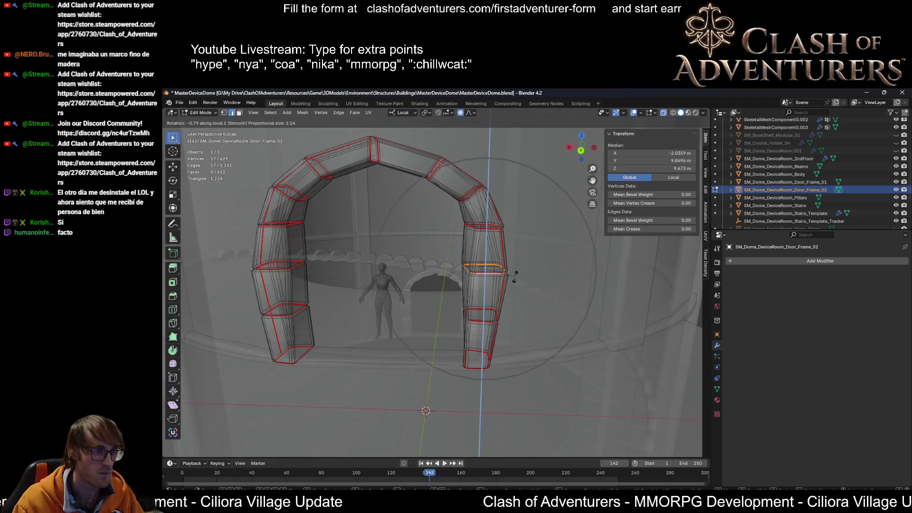
pyautogui.scroll(2, 513, 275)
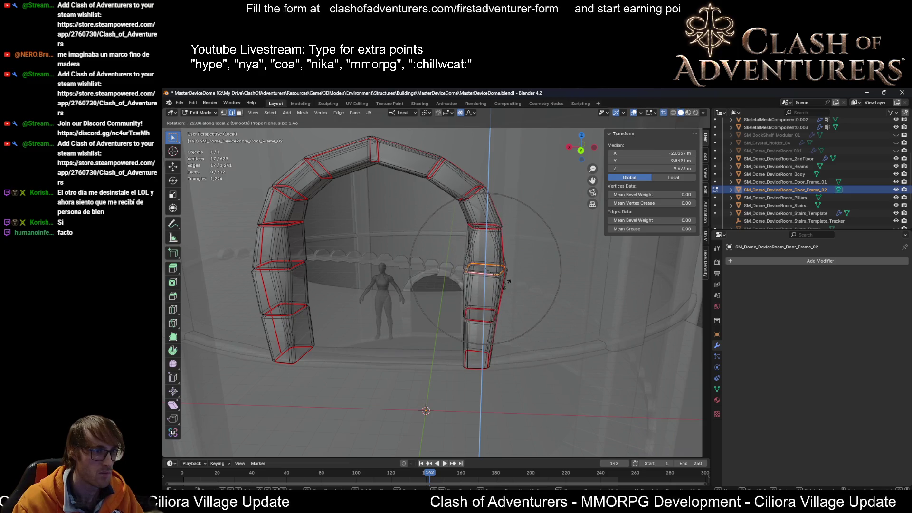
pyautogui.click(508, 280)
pyautogui.scroll(3, 499, 264)
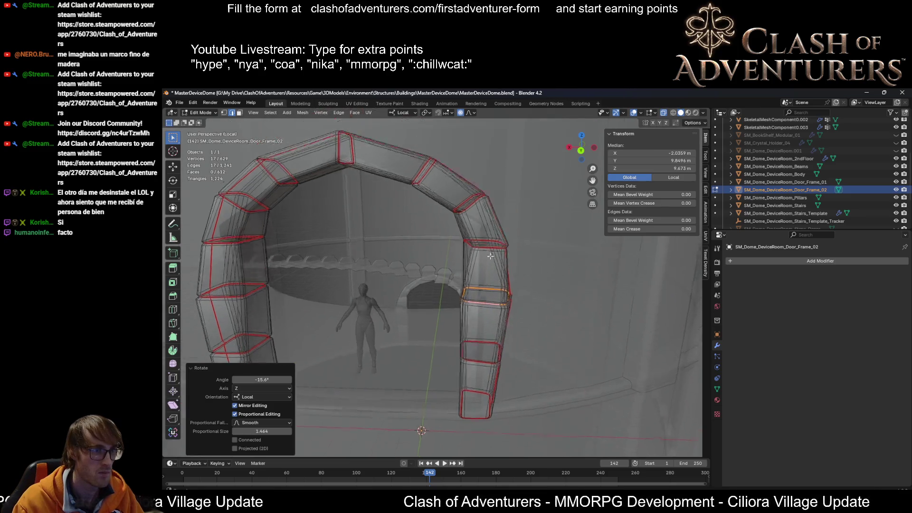
# Step: Rotate the pillar's upper edge loop about local Z, then return to solid shading
pyautogui.moveTo(498, 257); pyautogui.dragTo(490, 244, button='middle')
pyautogui.keyDown('alt'); pyautogui.click(508, 241); pyautogui.keyUp('alt')
pyautogui.press('r')
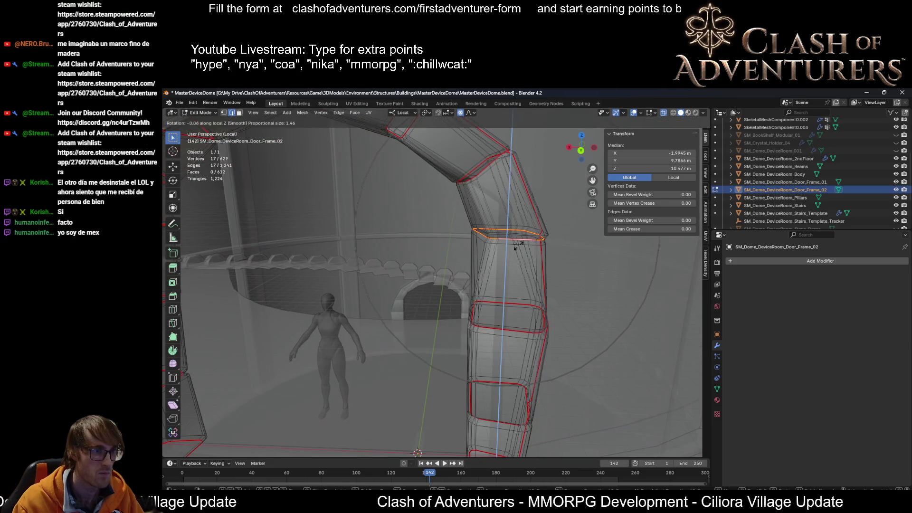
pyautogui.press('z')
pyautogui.press('z')
pyautogui.scroll(2, 512, 245)
pyautogui.scroll(-6, 512, 245)
pyautogui.scroll(3, 513, 246)
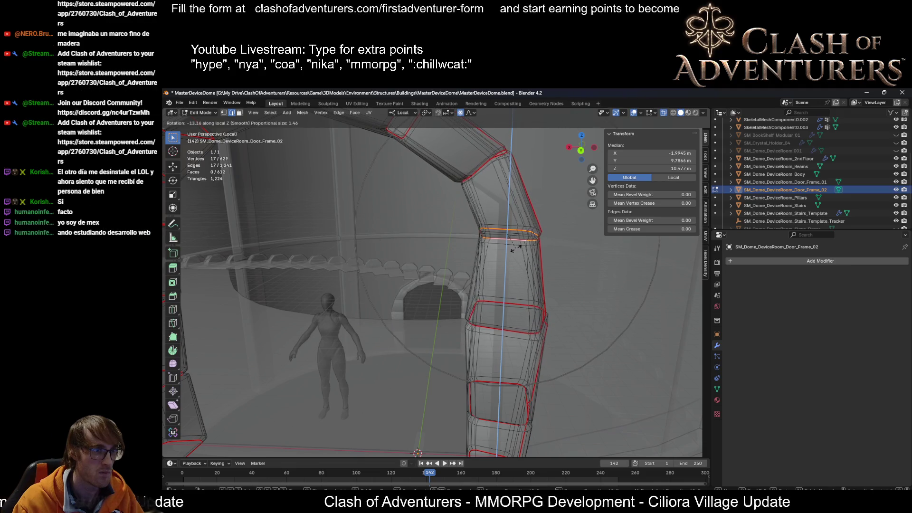
pyautogui.click(508, 264)
pyautogui.hotkey('alt', 'z')
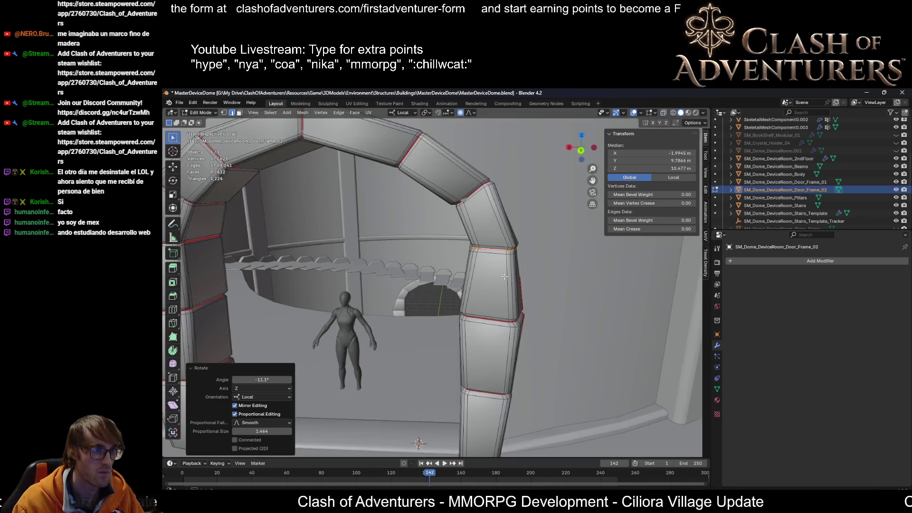
# Step: Inspect the bend, then rotate the left column's bottom edge loop about local Z in X-ray
pyautogui.moveTo(505, 277)
pyautogui.mouseDown(button='middle')
pyautogui.moveTo(591, 277)
pyautogui.moveTo(513, 277)
pyautogui.moveTo(519, 255)
pyautogui.moveTo(418, 248)
pyautogui.moveTo(346, 303)
pyautogui.moveTo(398, 297)
pyautogui.mouseUp(button='middle')
pyautogui.click(516, 279)
pyautogui.hotkey('ctrl', 'l')
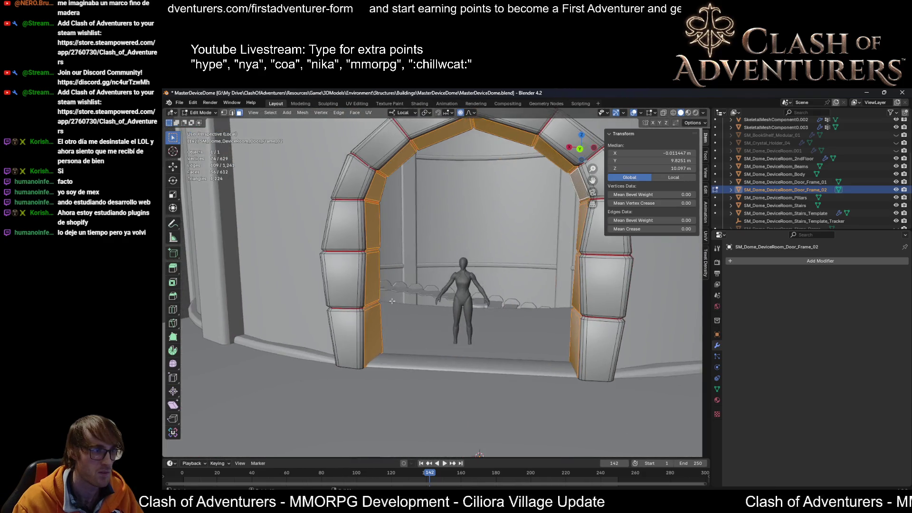
pyautogui.click(344, 343)
pyautogui.moveTo(344, 343)
pyautogui.mouseDown(button='middle')
pyautogui.moveTo(428, 385)
pyautogui.moveTo(431, 377)
pyautogui.mouseUp(button='middle')
pyautogui.hotkey('alt', 'z')
pyautogui.keyDown('alt'); pyautogui.click(428, 390); pyautogui.keyUp('alt')
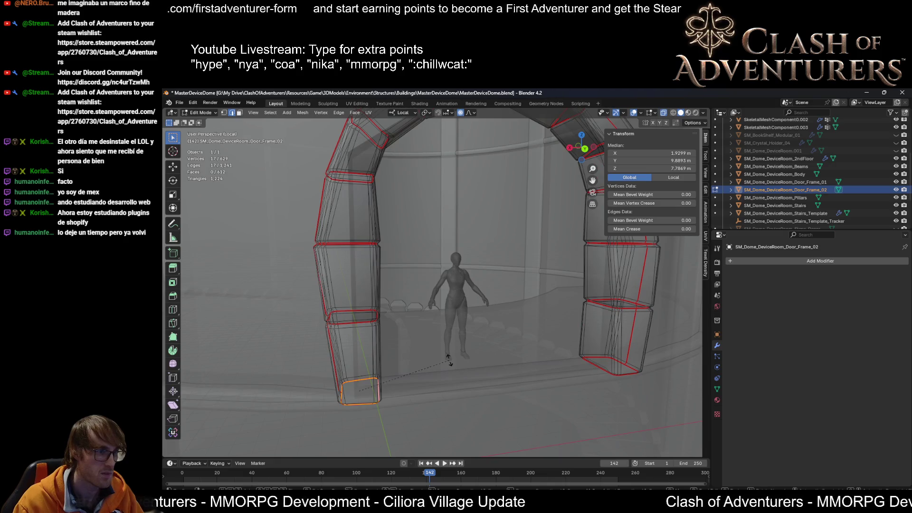
pyautogui.press('r')
pyautogui.press('z')
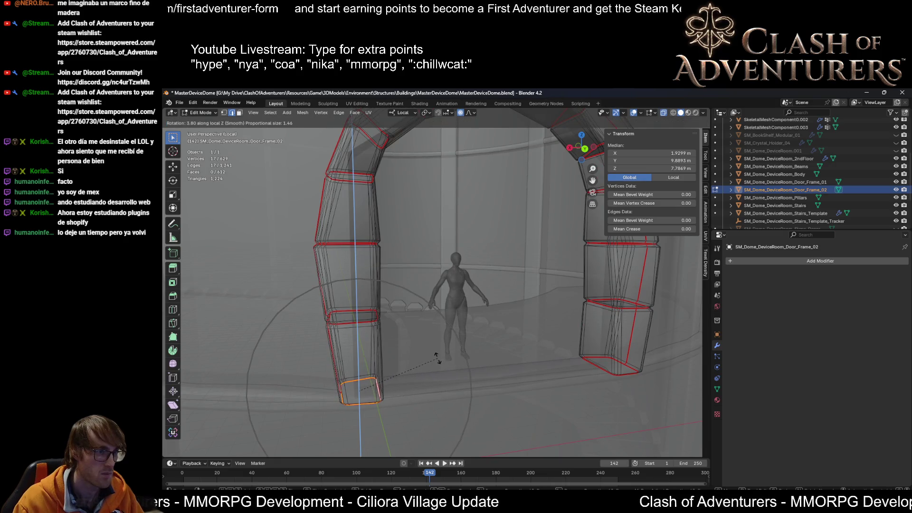
pyautogui.click(437, 358)
# Step: Rotate the next two edge loops up the left column about local Z with falloff
pyautogui.moveTo(439, 358); pyautogui.dragTo(385, 292, button='middle')
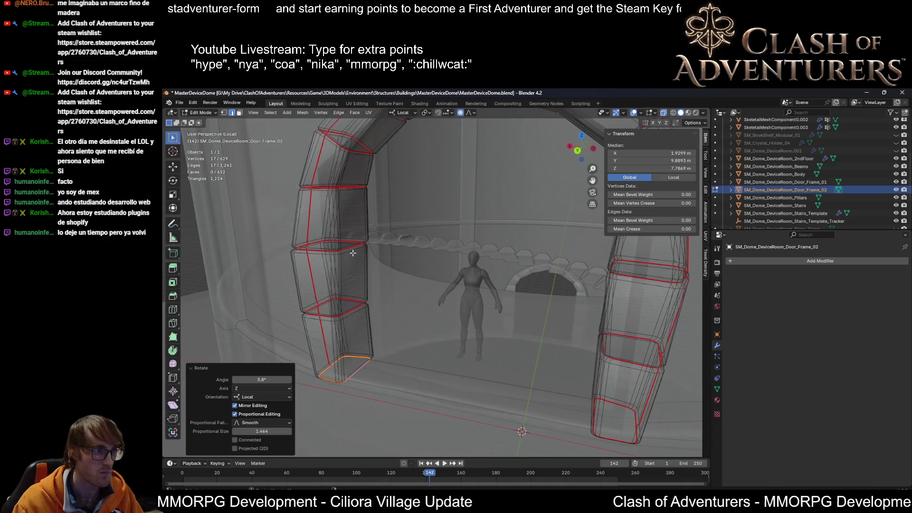
pyautogui.keyDown('alt'); pyautogui.click(353, 253); pyautogui.keyUp('alt')
pyautogui.moveTo(352, 253); pyautogui.dragTo(403, 230, button='middle')
pyautogui.press('r')
pyautogui.press('z')
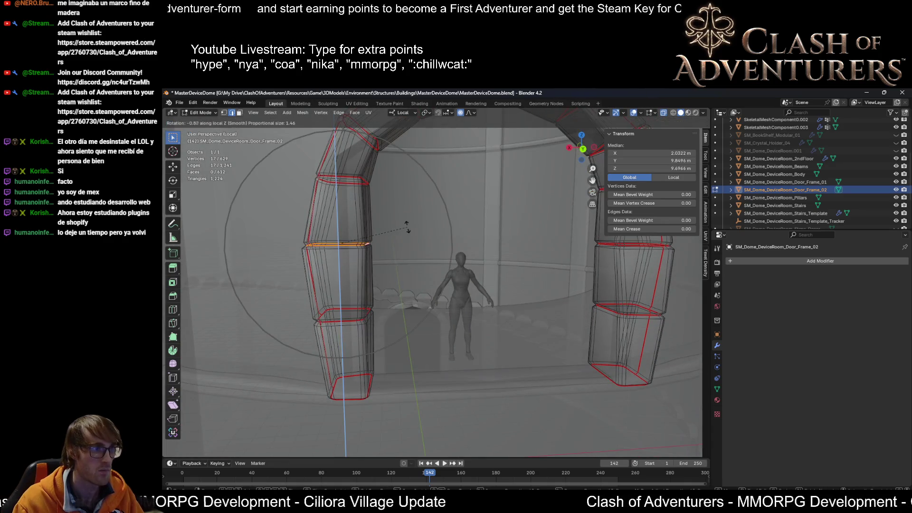
pyautogui.click(404, 227)
pyautogui.moveTo(404, 227); pyautogui.dragTo(313, 295, button='middle')
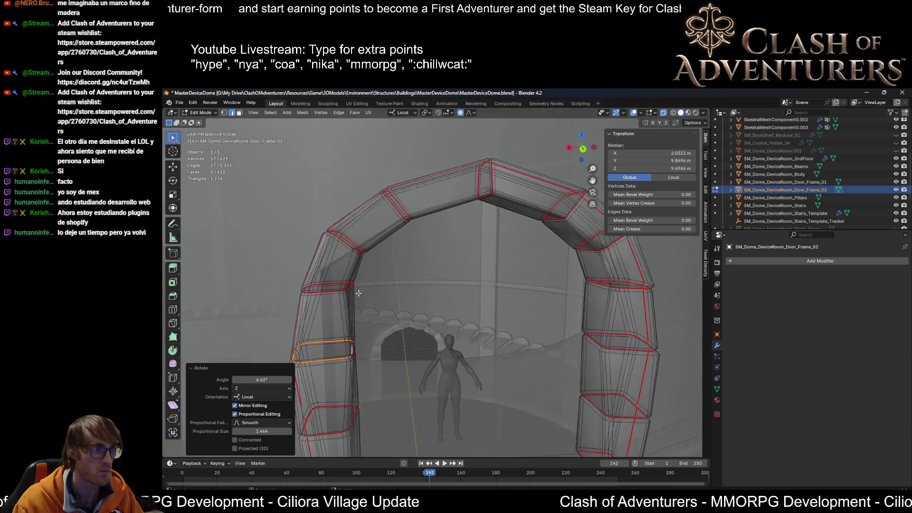
pyautogui.keyDown('alt'); pyautogui.click(313, 294); pyautogui.keyUp('alt')
pyautogui.press('r')
pyautogui.press('z')
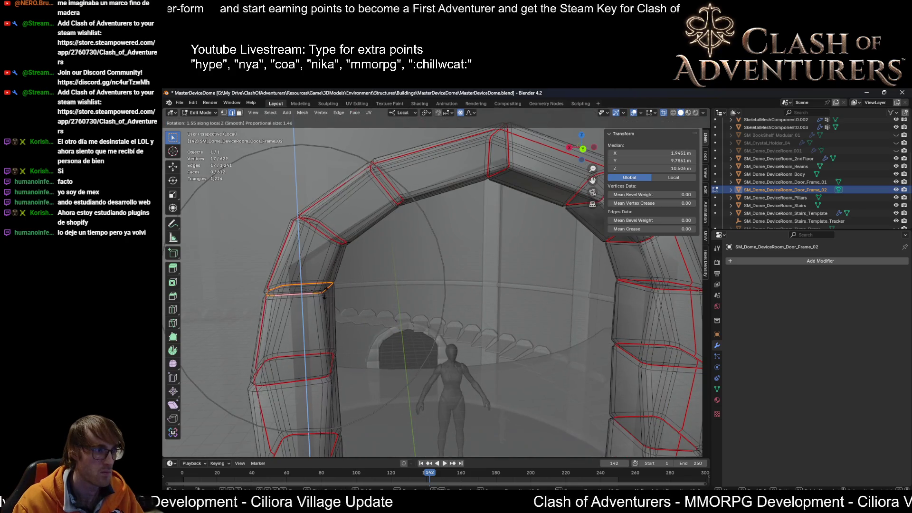
pyautogui.click(326, 293)
# Step: Return to solid view and give the selected loop a final local-Z rotation
pyautogui.hotkey('alt', 'z')
pyautogui.moveTo(326, 293); pyautogui.dragTo(545, 312, button='middle')
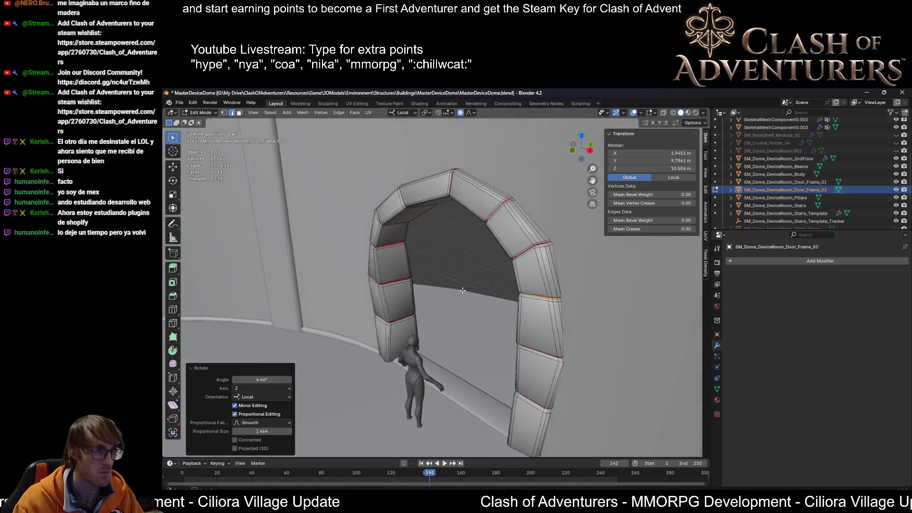
pyautogui.press('r')
pyautogui.press('z')
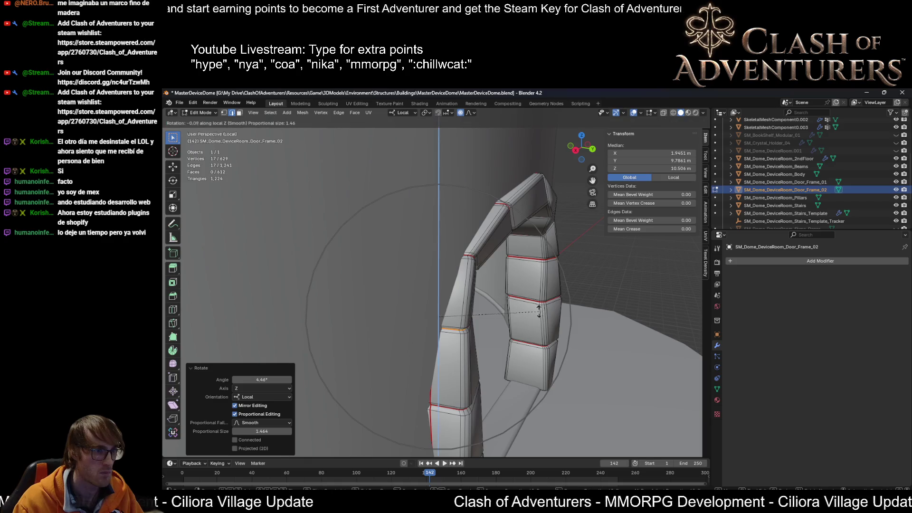
pyautogui.click(466, 322)
pyautogui.moveTo(465, 322)
pyautogui.mouseDown(button='middle')
pyautogui.moveTo(356, 309)
pyautogui.moveTo(401, 328)
pyautogui.mouseUp(button='middle')
pyautogui.scroll(5, 355, 309)
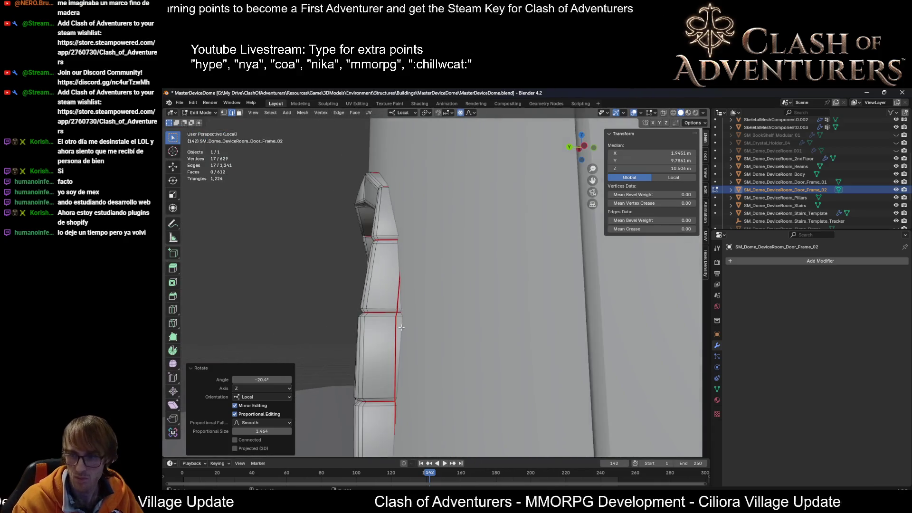
pyautogui.scroll(-4, 402, 327)
pyautogui.scroll(-2, 402, 329)
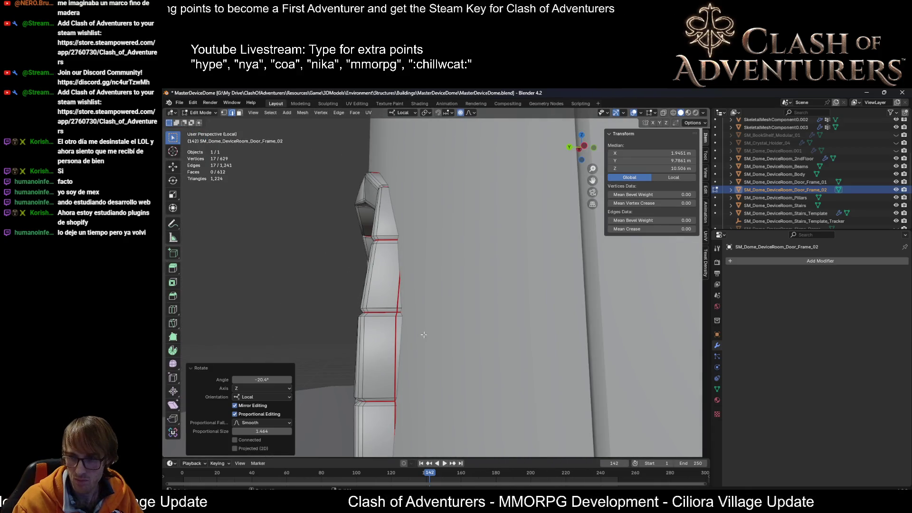
pyautogui.scroll(-2, 432, 339)
pyautogui.scroll(-2, 456, 360)
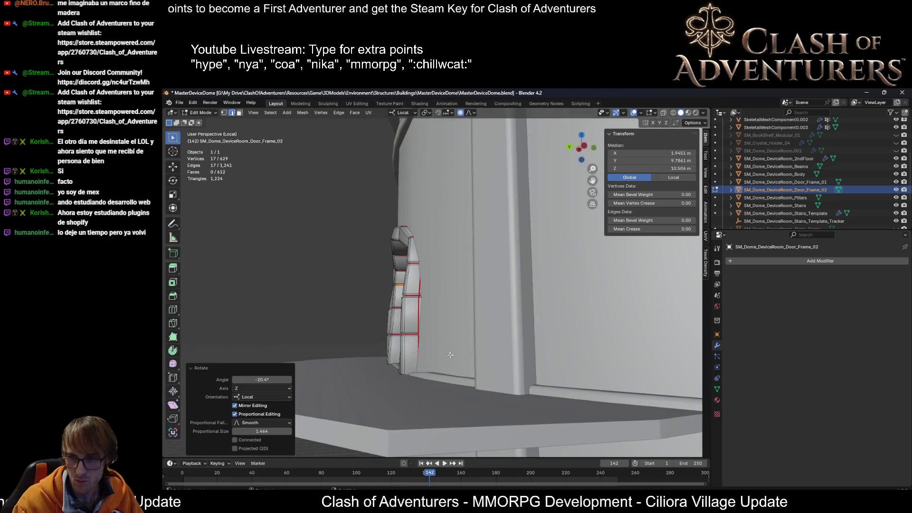
pyautogui.scroll(-1, 491, 393)
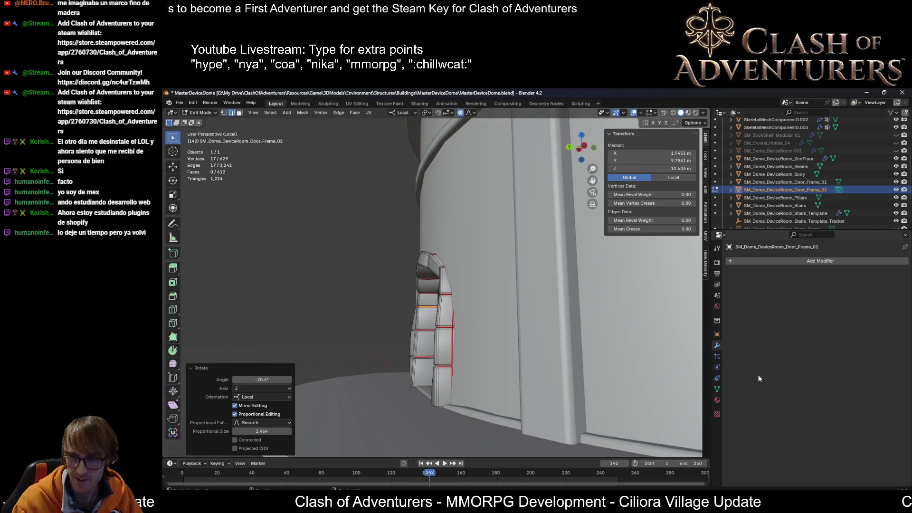
pyautogui.scroll(1, 661, 341)
pyautogui.scroll(1, 690, 317)
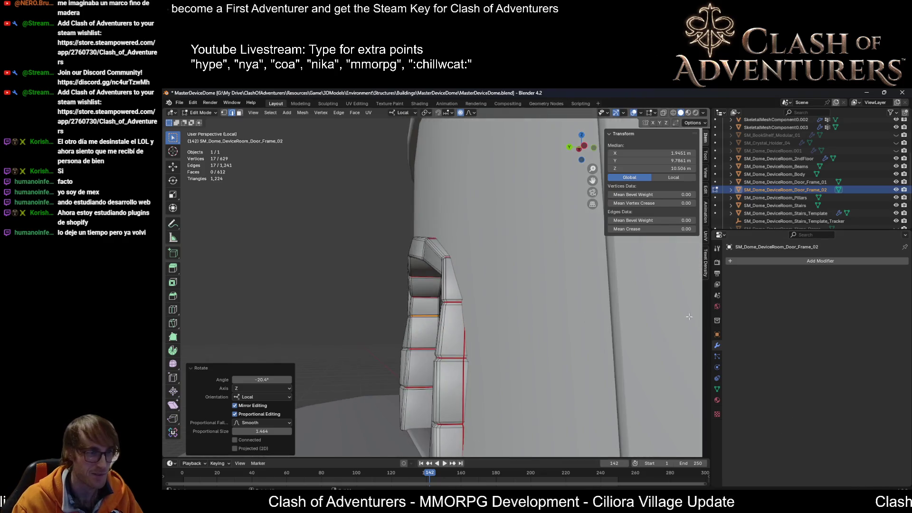
pyautogui.moveTo(540, 338); pyautogui.dragTo(631, 412, button='middle')
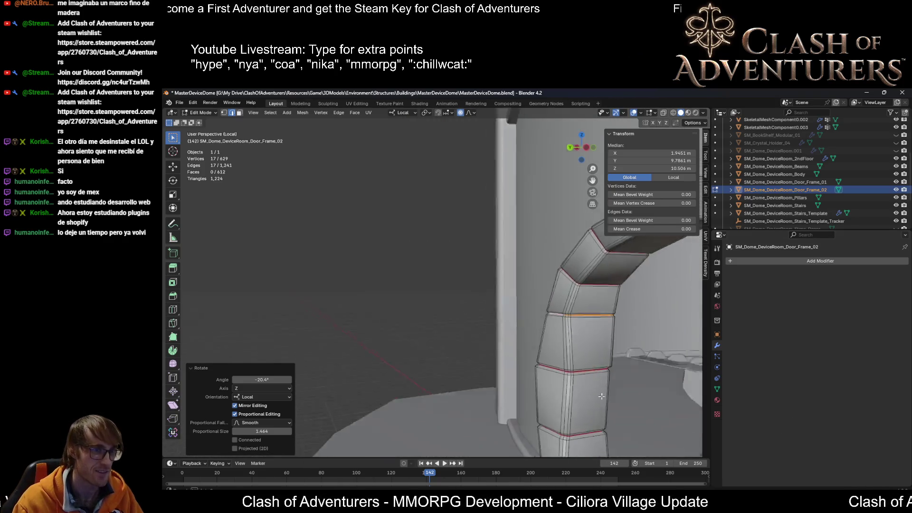
pyautogui.scroll(3, 633, 412)
pyautogui.moveTo(602, 387)
pyautogui.mouseDown(button='middle')
pyautogui.moveTo(446, 341)
pyautogui.moveTo(560, 269)
pyautogui.mouseUp(button='middle')
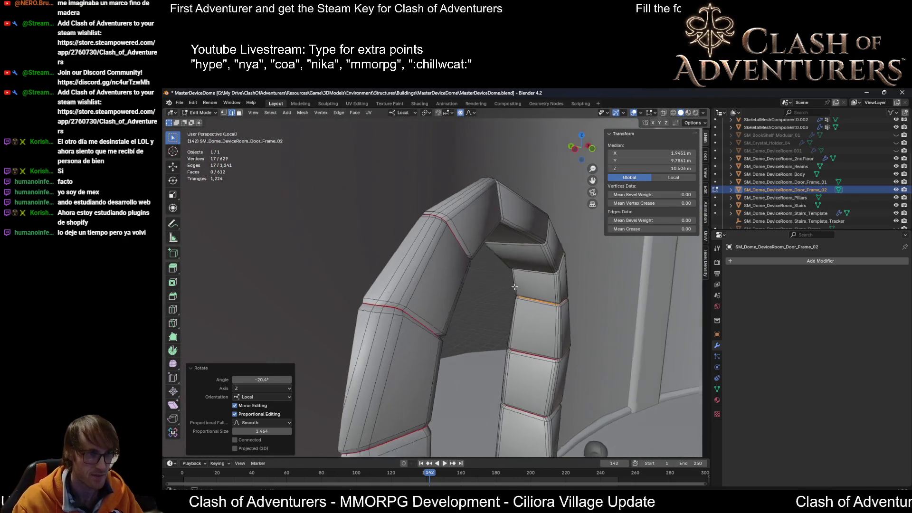
pyautogui.scroll(-5, 531, 302)
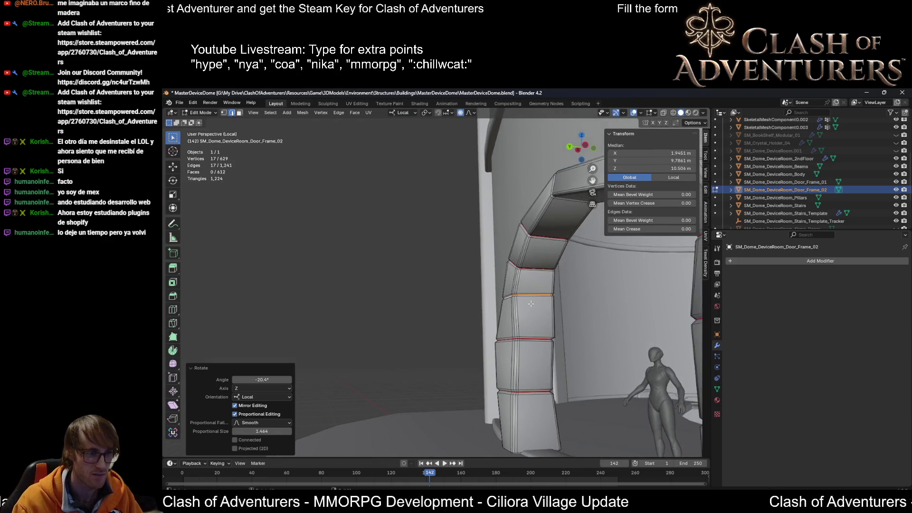
pyautogui.scroll(4, 531, 302)
pyautogui.moveTo(531, 302); pyautogui.dragTo(586, 312, button='middle')
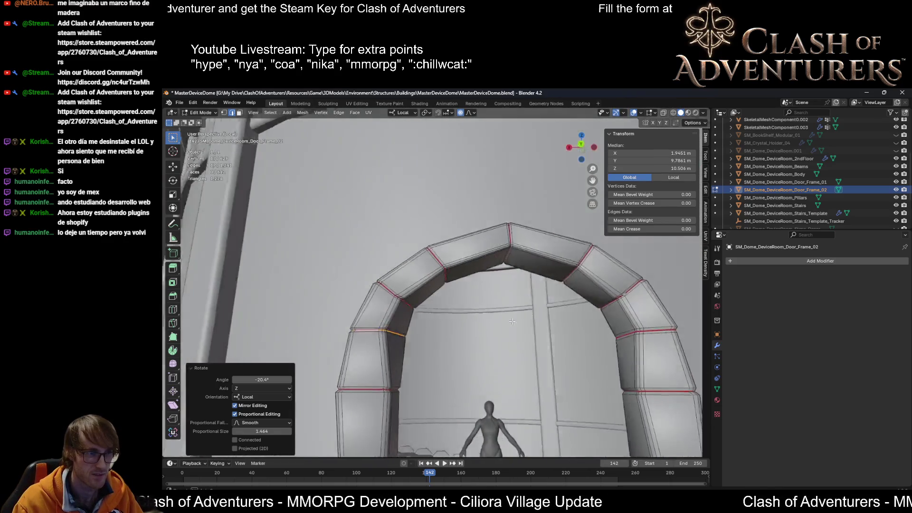
pyautogui.scroll(2, 586, 312)
pyautogui.scroll(2, 596, 306)
pyautogui.scroll(1, 604, 302)
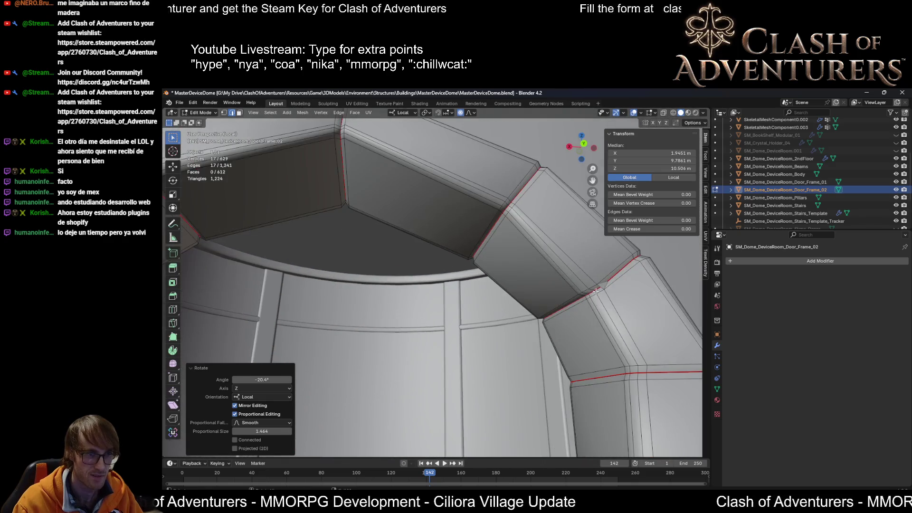
pyautogui.scroll(1, 614, 298)
pyautogui.moveTo(609, 308)
pyautogui.mouseDown(button='middle')
pyautogui.moveTo(661, 303)
pyautogui.moveTo(659, 313)
pyautogui.mouseUp(button='middle')
pyautogui.click(579, 365)
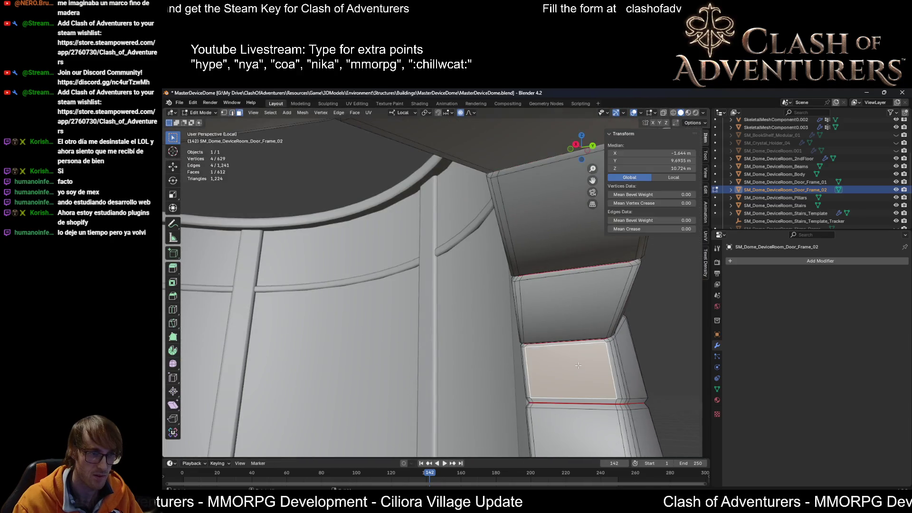
# Step: Tilt two face rings on the column with proportional rotation about local Z
pyautogui.click(600, 387)
pyautogui.moveTo(600, 387)
pyautogui.mouseDown(button='middle')
pyautogui.moveTo(561, 386)
pyautogui.moveTo(544, 338)
pyautogui.mouseUp(button='middle')
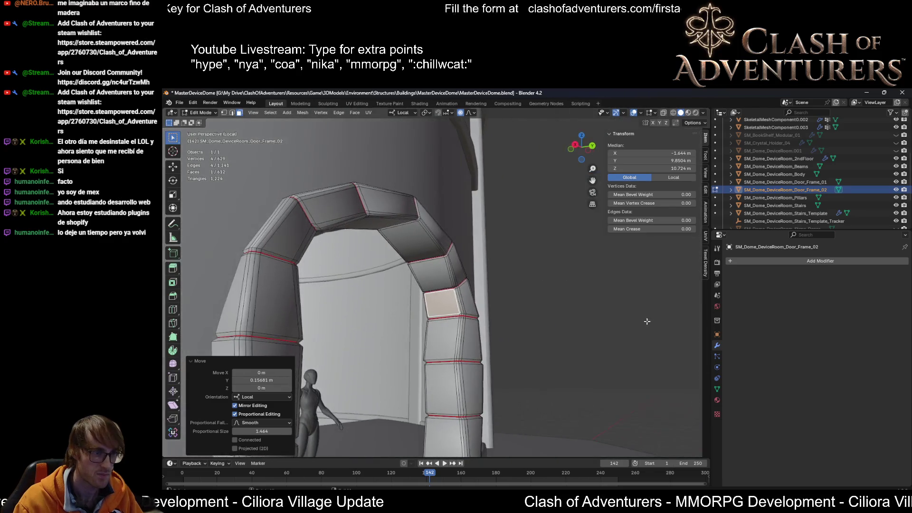
pyautogui.moveTo(544, 338); pyautogui.dragTo(478, 319, button='middle')
pyautogui.keyDown('alt'); pyautogui.click(462, 305); pyautogui.keyUp('alt')
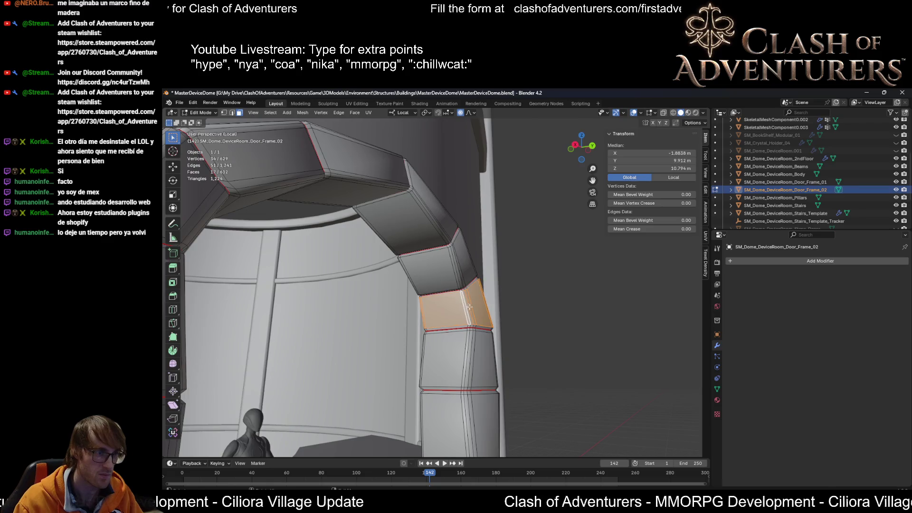
pyautogui.press('r')
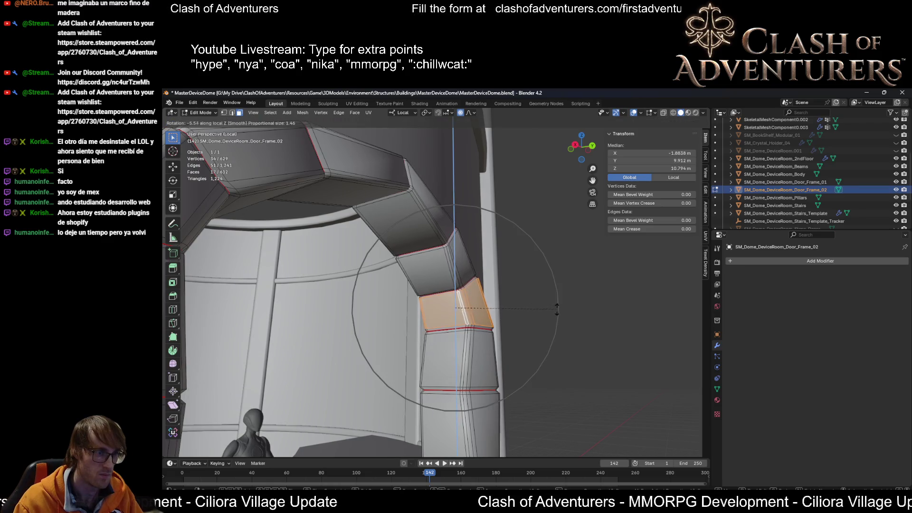
pyautogui.click(472, 316)
pyautogui.keyDown('alt'); pyautogui.click(469, 349); pyautogui.keyUp('alt')
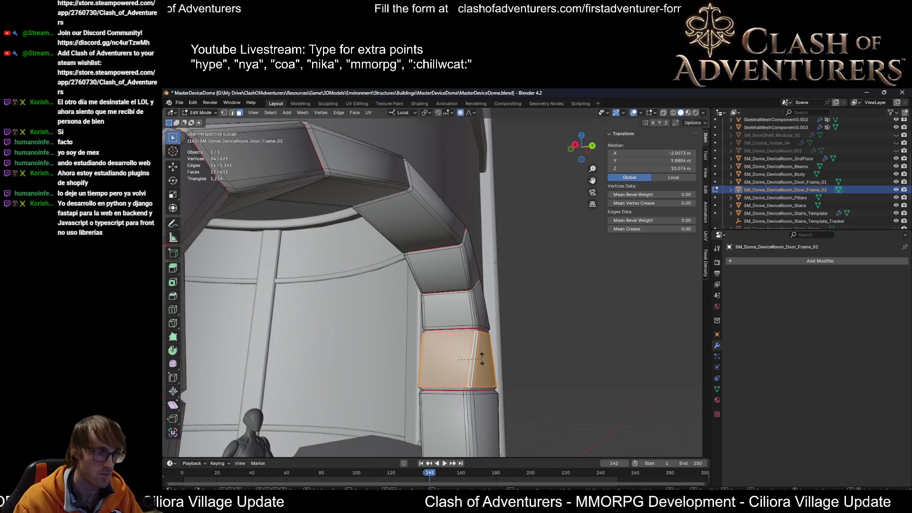
pyautogui.press('r')
pyautogui.press('z')
pyautogui.press('z')
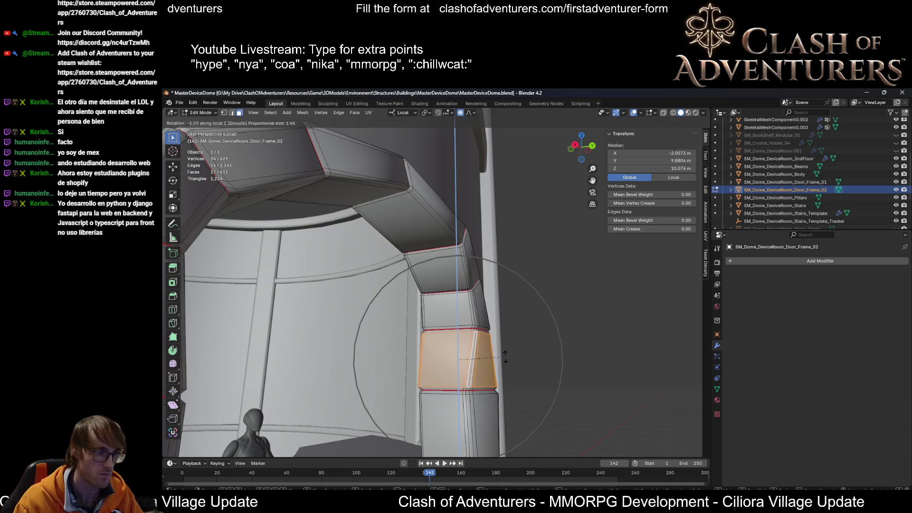
pyautogui.click(569, 345)
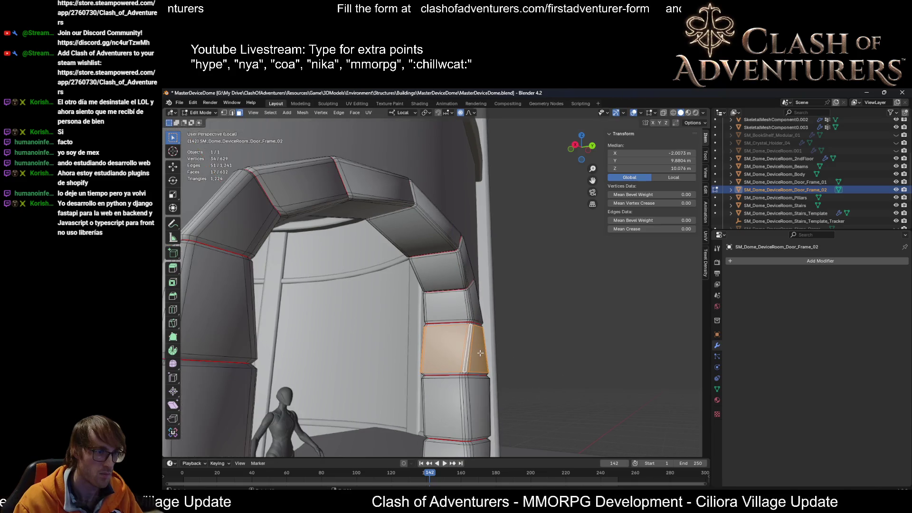
pyautogui.moveTo(569, 344); pyautogui.dragTo(506, 355, button='middle')
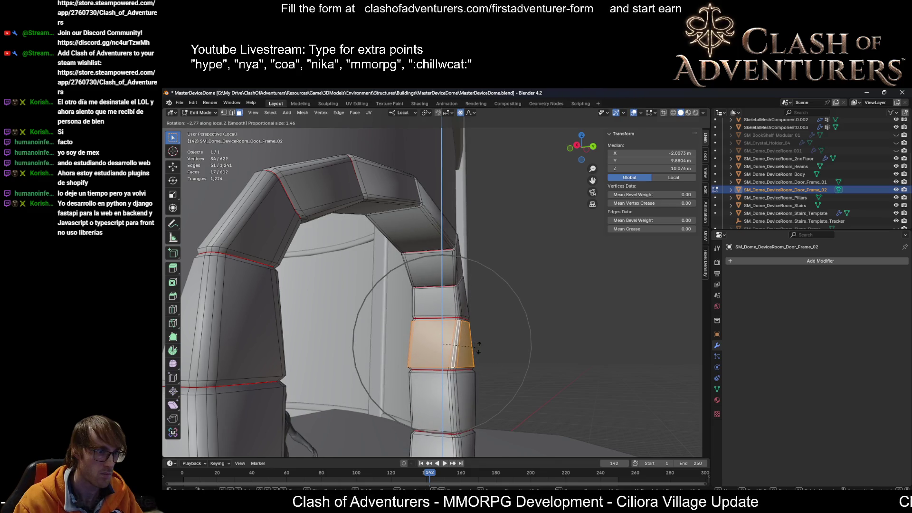
pyautogui.click(489, 348)
# Step: Narrow a pillar edge loop along local Y and select the next loop up
pyautogui.moveTo(490, 348)
pyautogui.mouseDown(button='middle')
pyautogui.moveTo(420, 376)
pyautogui.moveTo(462, 276)
pyautogui.moveTo(505, 280)
pyautogui.moveTo(499, 321)
pyautogui.mouseUp(button='middle')
pyautogui.keyDown('alt'); pyautogui.click(456, 348); pyautogui.keyUp('alt')
pyautogui.press('s')
pyautogui.press('y')
pyautogui.press('y')
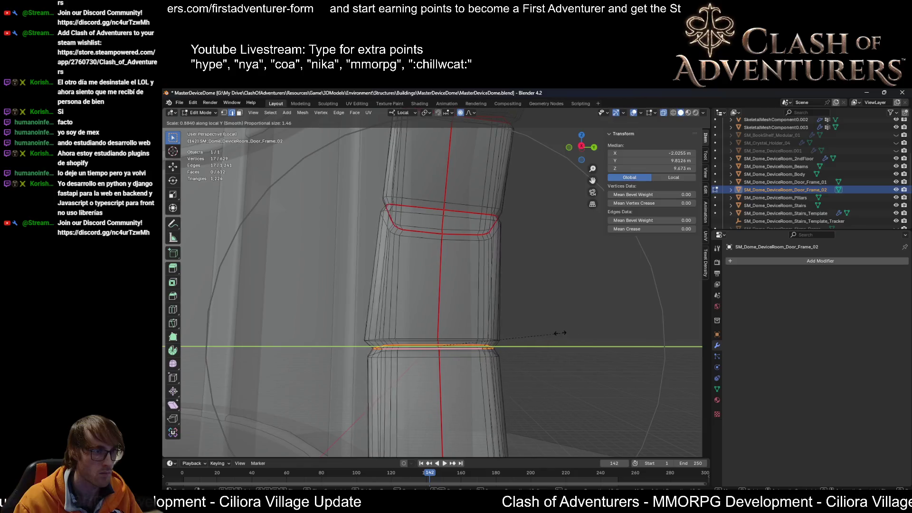
pyautogui.click(534, 330)
pyautogui.moveTo(533, 329)
pyautogui.mouseDown(button='middle')
pyautogui.moveTo(521, 358)
pyautogui.moveTo(485, 313)
pyautogui.moveTo(492, 335)
pyautogui.mouseUp(button='middle')
pyautogui.keyDown('alt'); pyautogui.click(478, 312); pyautogui.keyUp('alt')
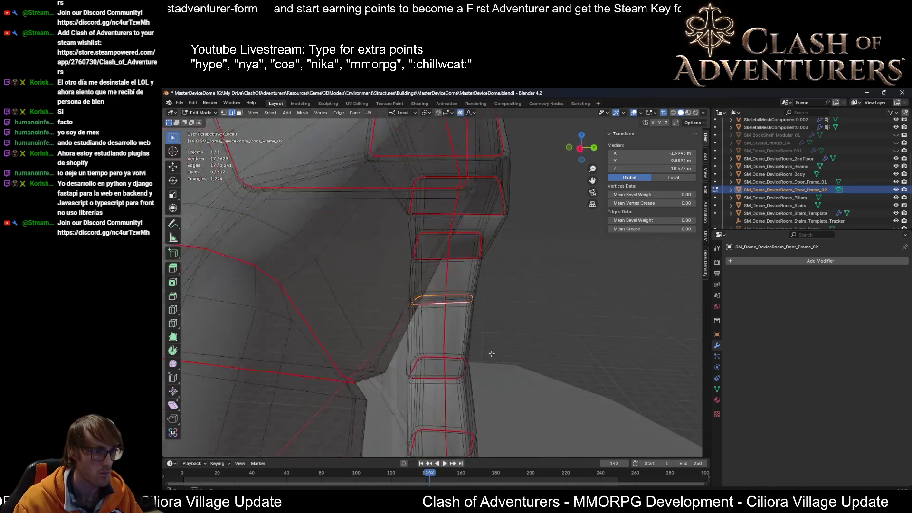
pyautogui.scroll(3, 491, 335)
pyautogui.scroll(1, 492, 335)
pyautogui.press('s')
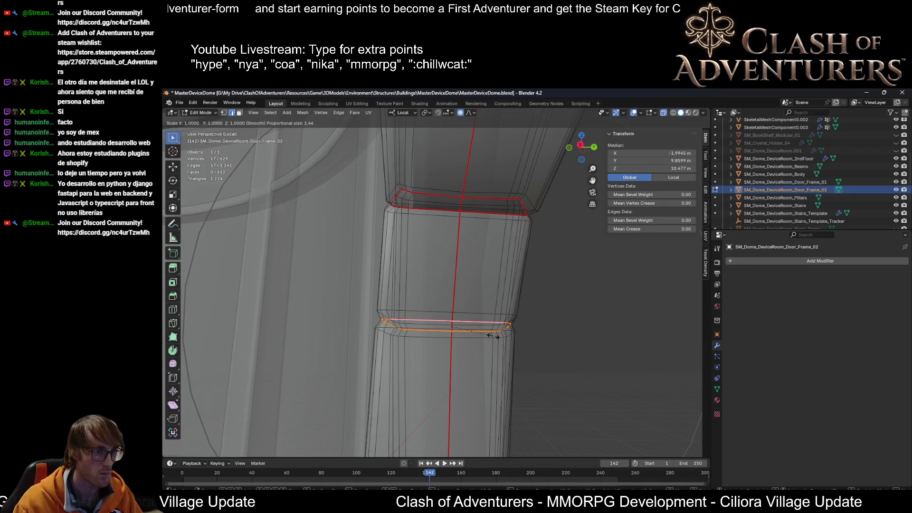
pyautogui.press('Escape')
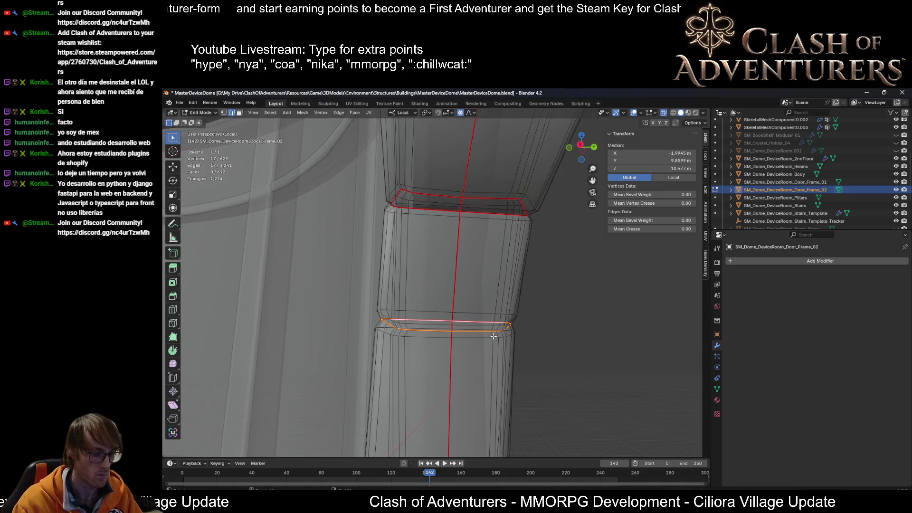
# Step: Flatten that edge loop to zero height with S Z 0
pyautogui.press('s')
pyautogui.press('z')
pyautogui.press('z')
pyautogui.press('0')
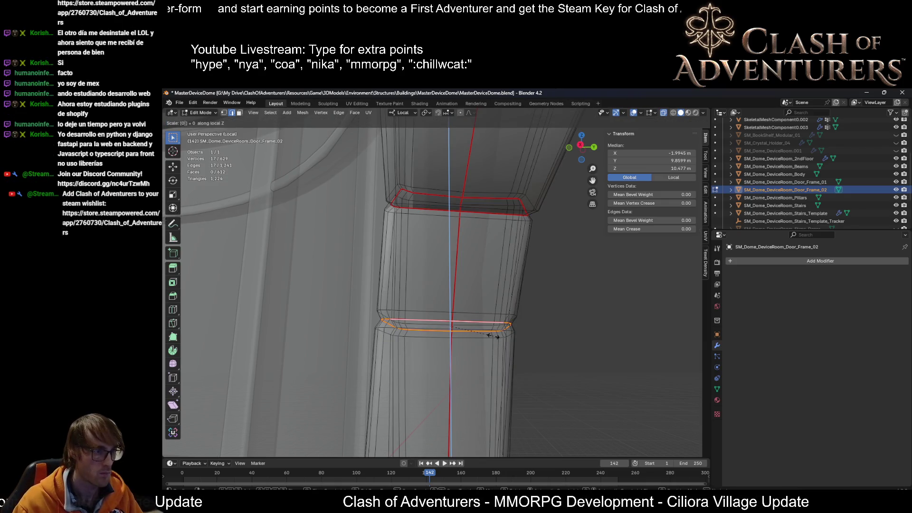
pyautogui.press('Return')
pyautogui.press('s')
pyautogui.press('z')
pyautogui.press('z')
pyautogui.press('0')
pyautogui.press('Return')
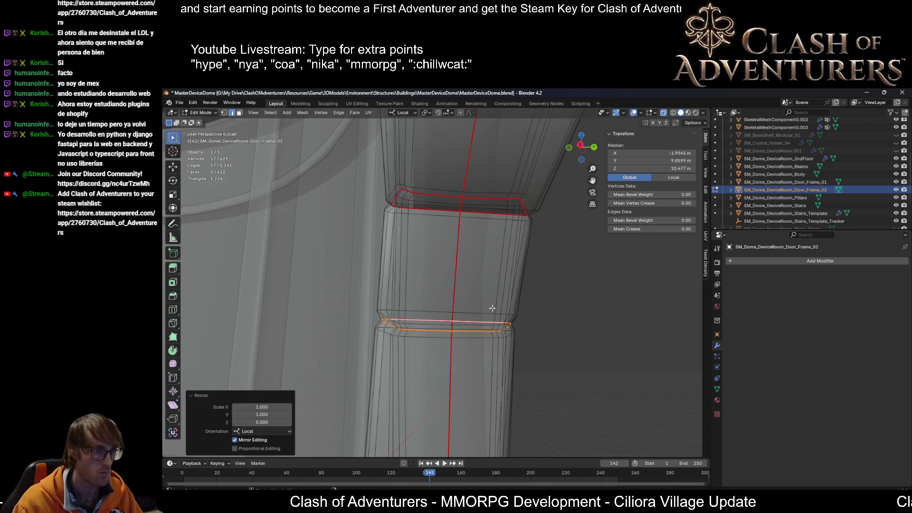
# Step: Shift a neighbouring edge loop along local Y to refine the column's bend
pyautogui.keyDown('alt'); pyautogui.click(492, 311); pyautogui.keyUp('alt')
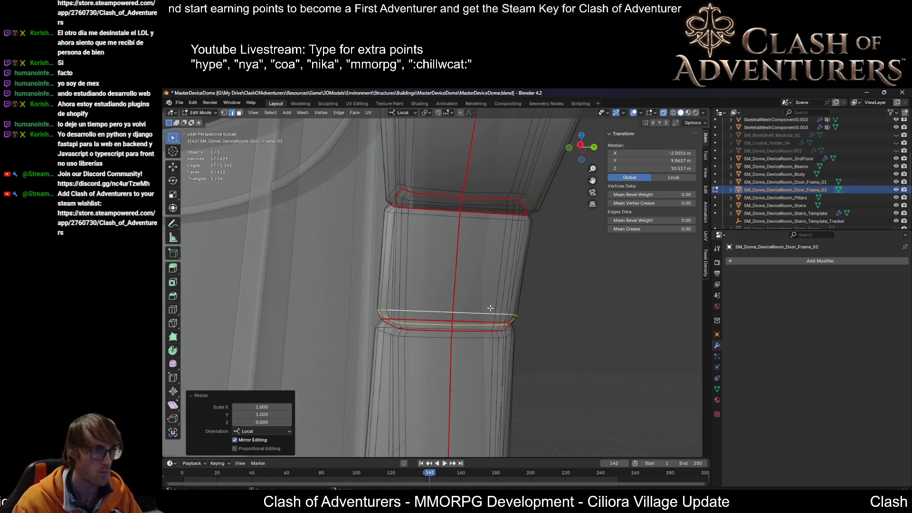
pyautogui.moveTo(491, 308); pyautogui.dragTo(469, 311, button='middle')
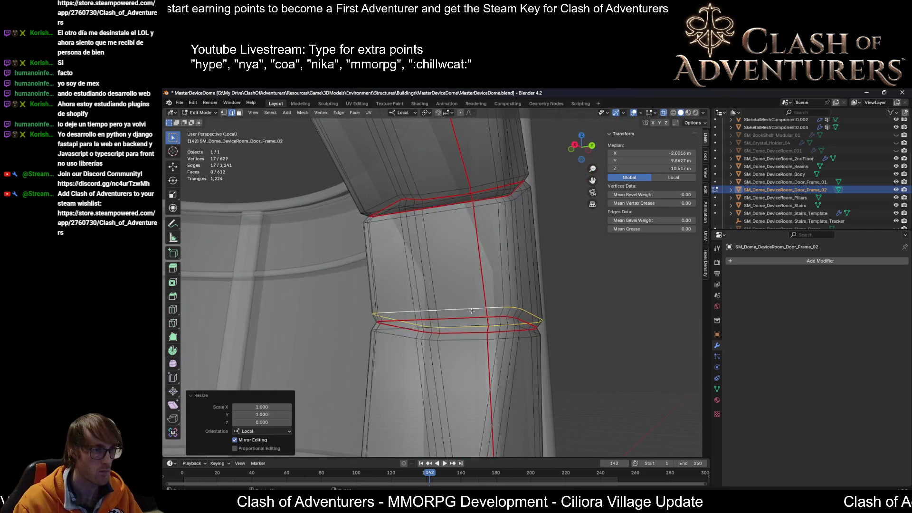
pyautogui.keyDown('alt'); pyautogui.click(476, 319); pyautogui.keyUp('alt')
pyautogui.moveTo(475, 319)
pyautogui.mouseDown(button='middle')
pyautogui.moveTo(500, 337)
pyautogui.moveTo(474, 348)
pyautogui.mouseUp(button='middle')
pyautogui.scroll(2, 474, 321)
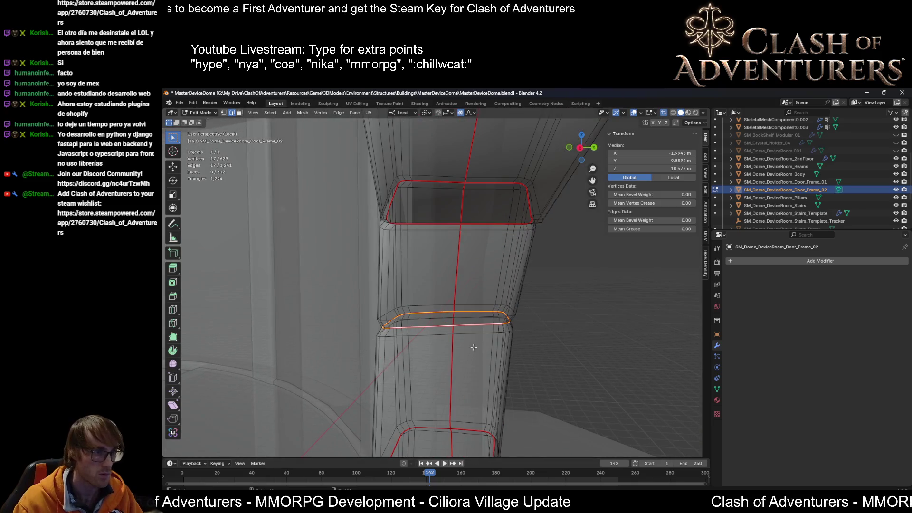
pyautogui.press('g')
pyautogui.press('y')
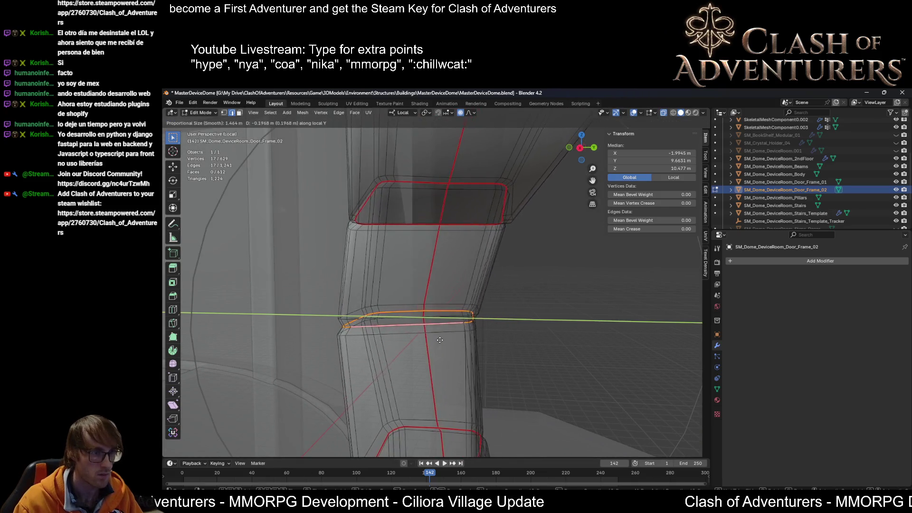
pyautogui.click(463, 342)
pyautogui.moveTo(466, 343)
pyautogui.mouseDown(button='middle')
pyautogui.moveTo(496, 326)
pyautogui.moveTo(464, 233)
pyautogui.moveTo(472, 269)
pyautogui.mouseUp(button='middle')
# Step: Shift and narrow the next edge loop up the column along local Y
pyautogui.keyDown('alt'); pyautogui.click(458, 227); pyautogui.keyUp('alt')
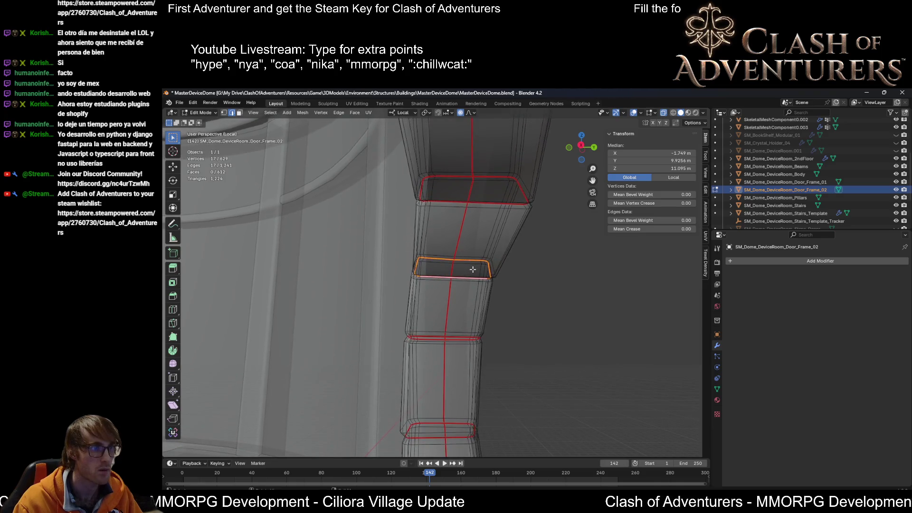
pyautogui.click(465, 268)
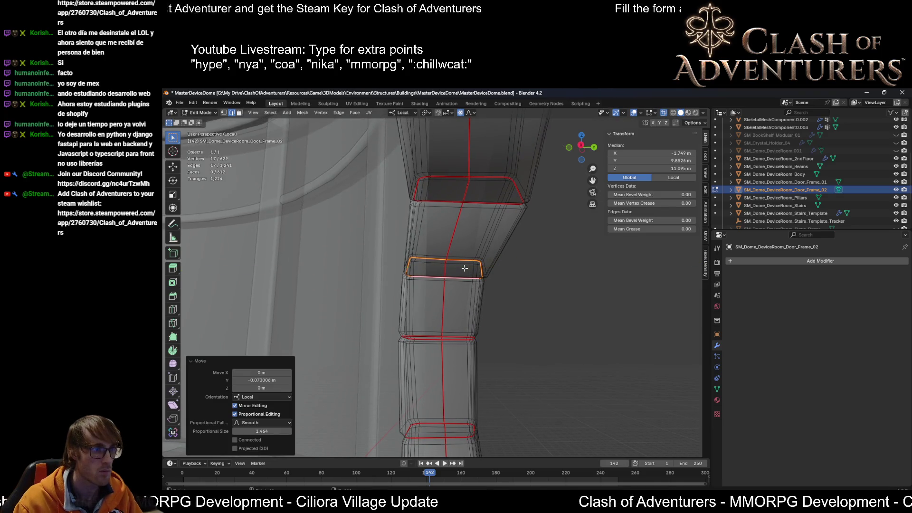
pyautogui.moveTo(481, 204); pyautogui.dragTo(488, 249, button='middle')
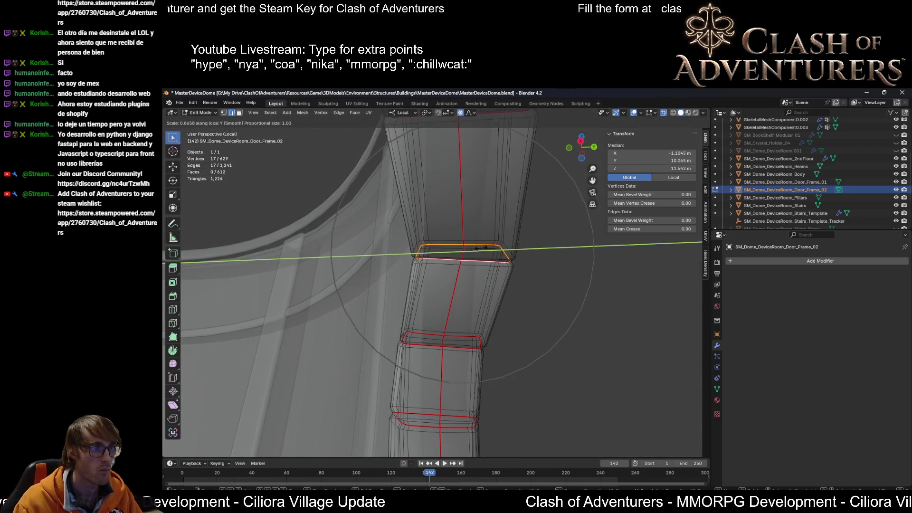
pyautogui.click(479, 248)
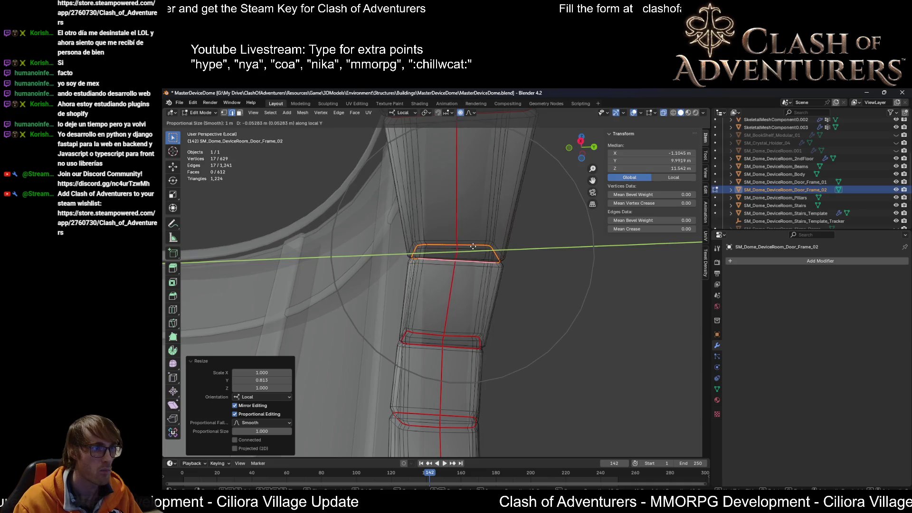
pyautogui.click(468, 246)
pyautogui.moveTo(468, 245)
pyautogui.mouseDown(button='middle')
pyautogui.moveTo(482, 229)
pyautogui.moveTo(442, 271)
pyautogui.moveTo(453, 285)
pyautogui.mouseUp(button='middle')
# Step: Move a higher edge loop along local Y and narrow it to taper the joint
pyautogui.keyDown('alt'); pyautogui.click(428, 265); pyautogui.keyUp('alt')
pyautogui.press('g')
pyautogui.press('y')
pyautogui.press('y')
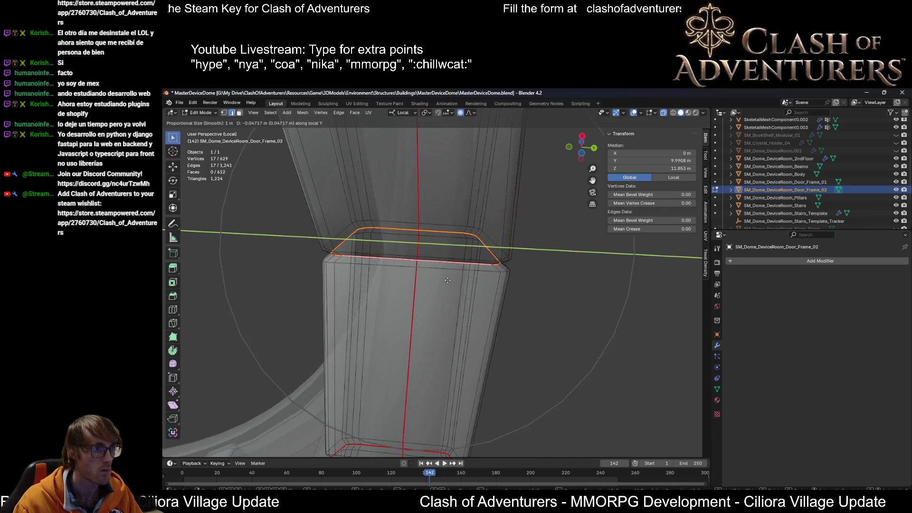
pyautogui.click(444, 281)
pyautogui.press('s')
pyautogui.press('y')
pyautogui.press('y')
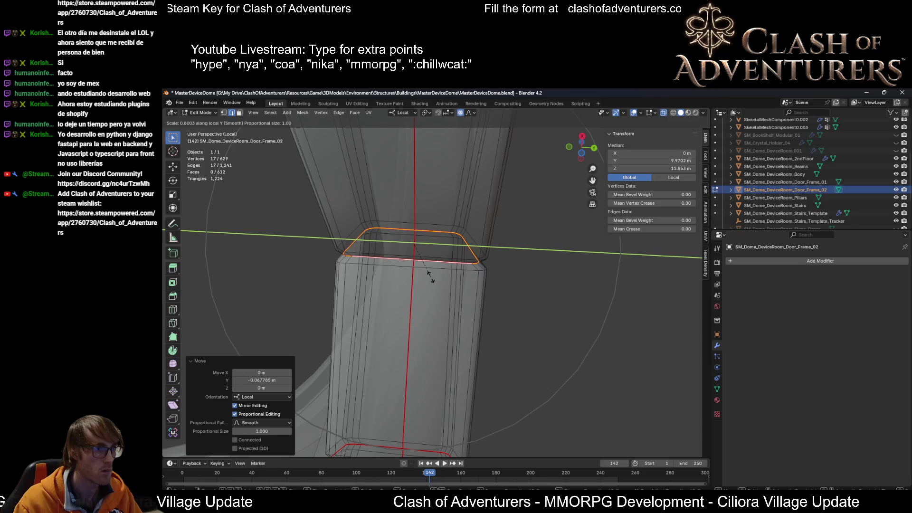
pyautogui.moveTo(430, 276); pyautogui.dragTo(462, 304, button='middle')
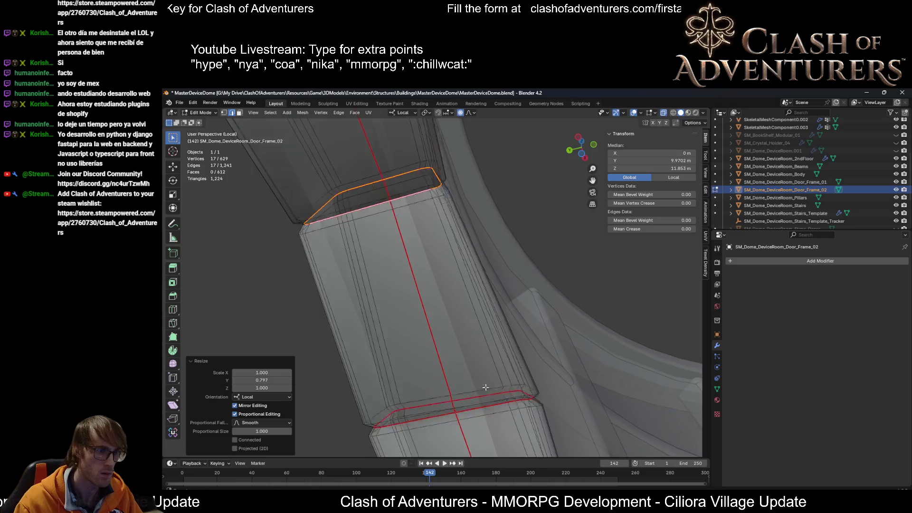
pyautogui.moveTo(462, 305); pyautogui.dragTo(491, 332, button='middle')
# Step: Narrow and shift the next joint's edge loop along local Y, then select its lower loop
pyautogui.keyDown('alt'); pyautogui.click(491, 333); pyautogui.keyUp('alt')
pyautogui.press('s')
pyautogui.press('y')
pyautogui.press('y')
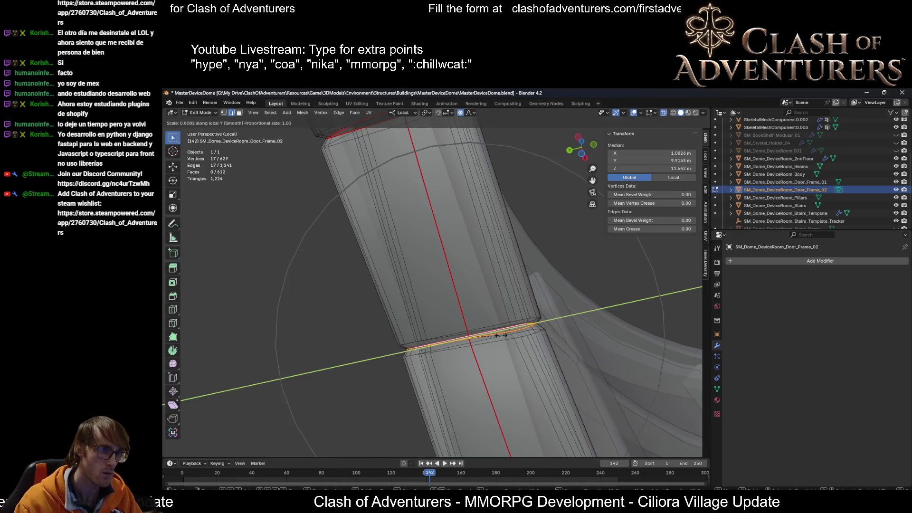
pyautogui.click(496, 334)
pyautogui.press('g')
pyautogui.press('y')
pyautogui.press('y')
pyautogui.moveTo(495, 334)
pyautogui.mouseDown(button='middle')
pyautogui.moveTo(479, 295)
pyautogui.moveTo(570, 351)
pyautogui.moveTo(666, 364)
pyautogui.moveTo(471, 290)
pyautogui.moveTo(452, 341)
pyautogui.mouseUp(button='middle')
pyautogui.scroll(-4, 570, 350)
pyautogui.scroll(3, 471, 290)
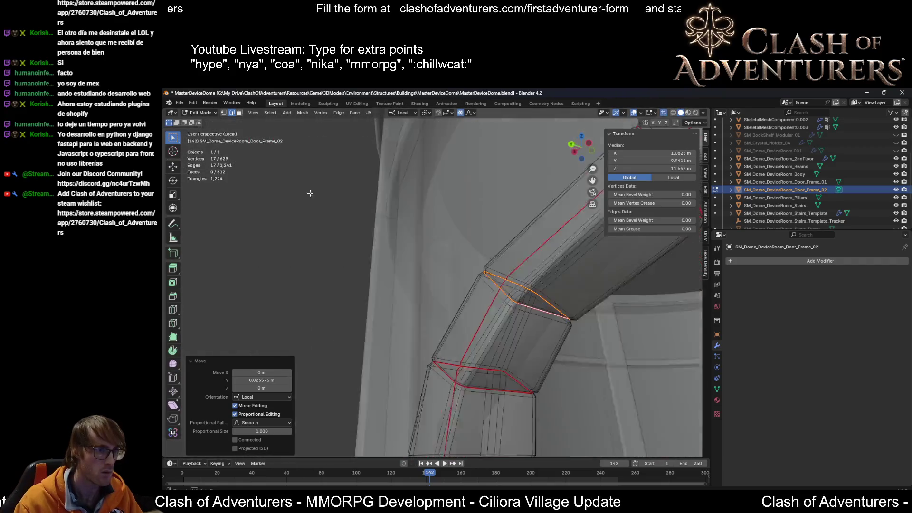
pyautogui.keyDown('alt'); pyautogui.click(546, 369); pyautogui.keyUp('alt')
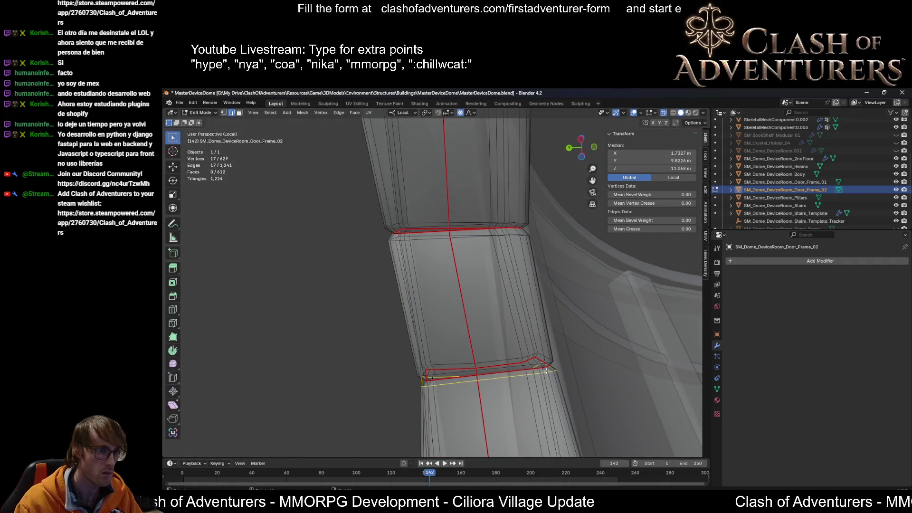
# Step: Shift the joint's lower and upper edge loops along local Y
pyautogui.moveTo(466, 354); pyautogui.dragTo(470, 354, button='middle')
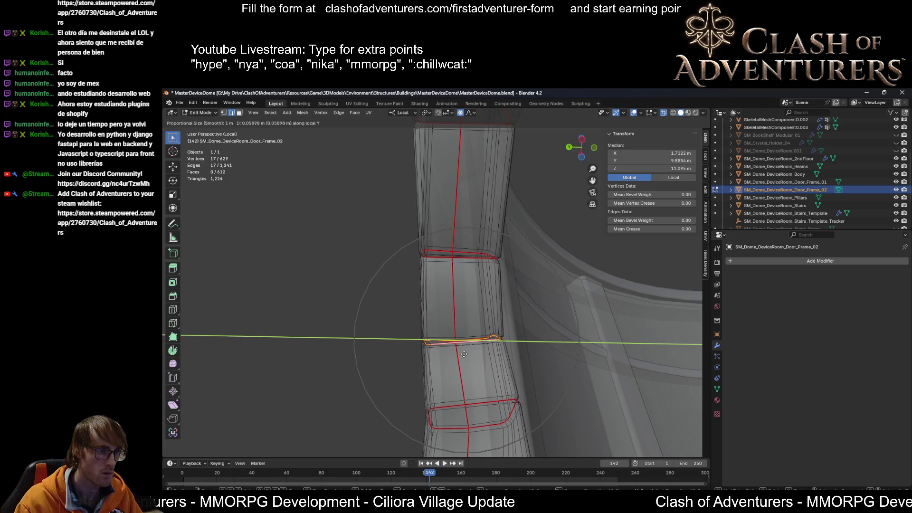
pyautogui.click(463, 355)
pyautogui.scroll(3, 473, 327)
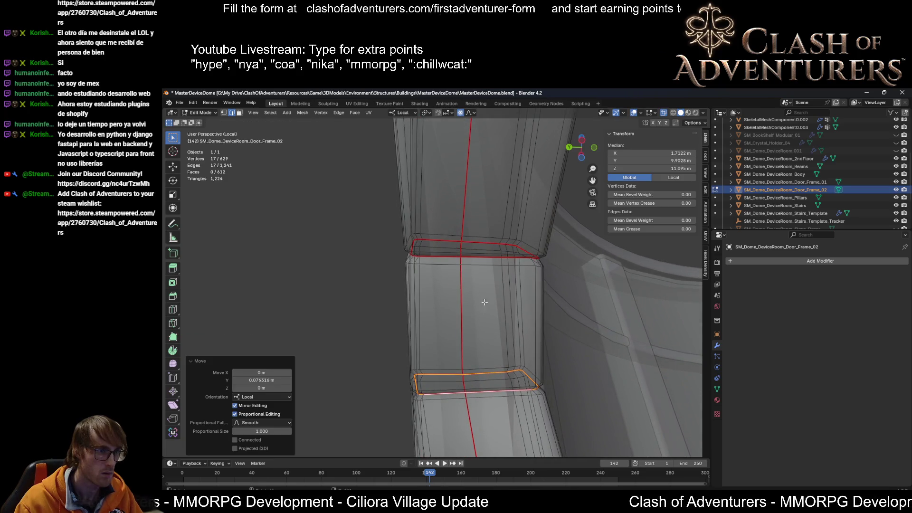
pyautogui.keyDown('alt'); pyautogui.click(487, 253); pyautogui.keyUp('alt')
pyautogui.press('g')
pyautogui.press('y')
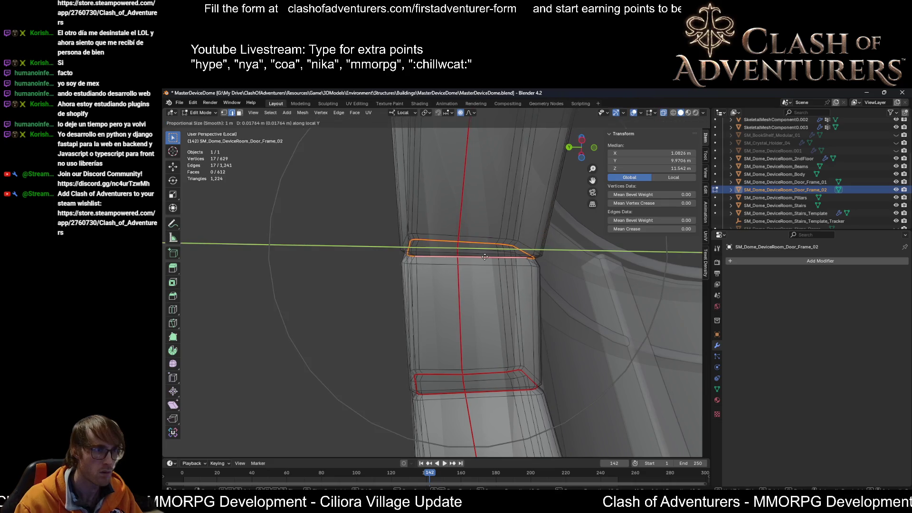
pyautogui.click(483, 256)
# Step: Shift the next joint's edge loop along local Y as well
pyautogui.moveTo(483, 256)
pyautogui.mouseDown(button='middle')
pyautogui.moveTo(474, 287)
pyautogui.moveTo(480, 318)
pyautogui.mouseUp(button='middle')
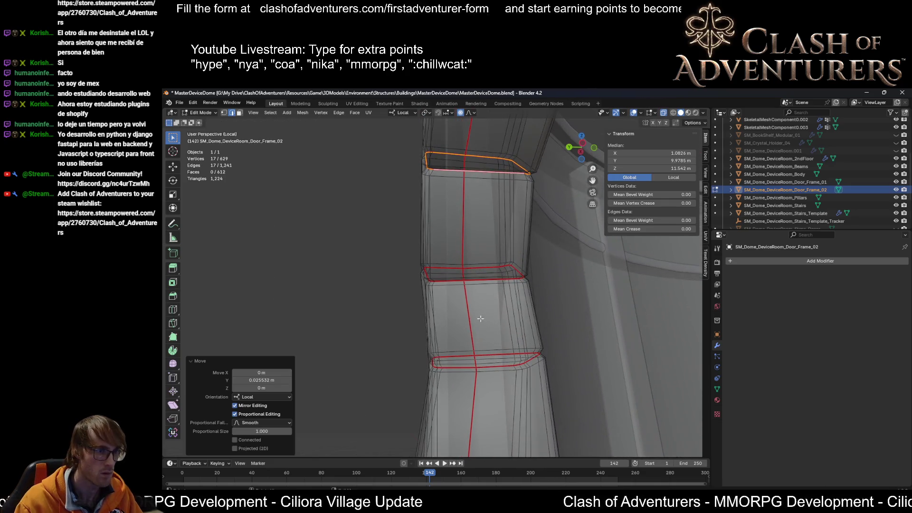
pyautogui.keyDown('alt'); pyautogui.keyDown('shift'); pyautogui.click(494, 353); pyautogui.keyUp('shift'); pyautogui.keyUp('alt')
pyautogui.press('y')
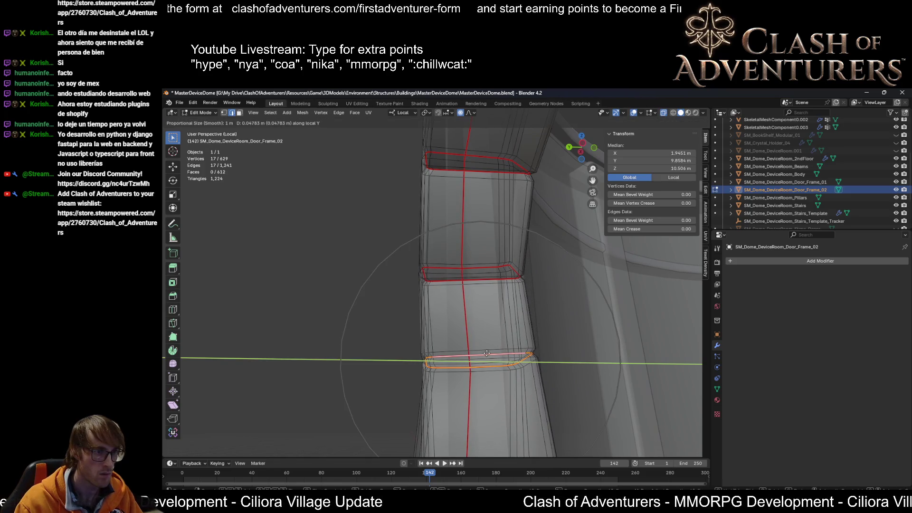
pyautogui.click(483, 354)
# Step: Tilt the middle joint loop around local Z and narrow it along local Y
pyautogui.moveTo(484, 353)
pyautogui.mouseDown(button='middle')
pyautogui.moveTo(471, 366)
pyautogui.moveTo(462, 323)
pyautogui.mouseUp(button='middle')
pyautogui.click(463, 323)
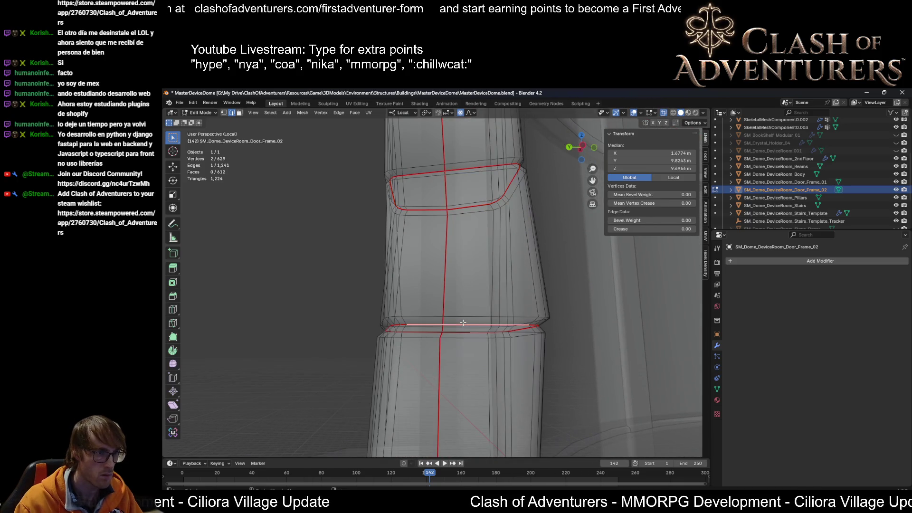
pyautogui.press('r')
pyautogui.press('z')
pyautogui.press('z')
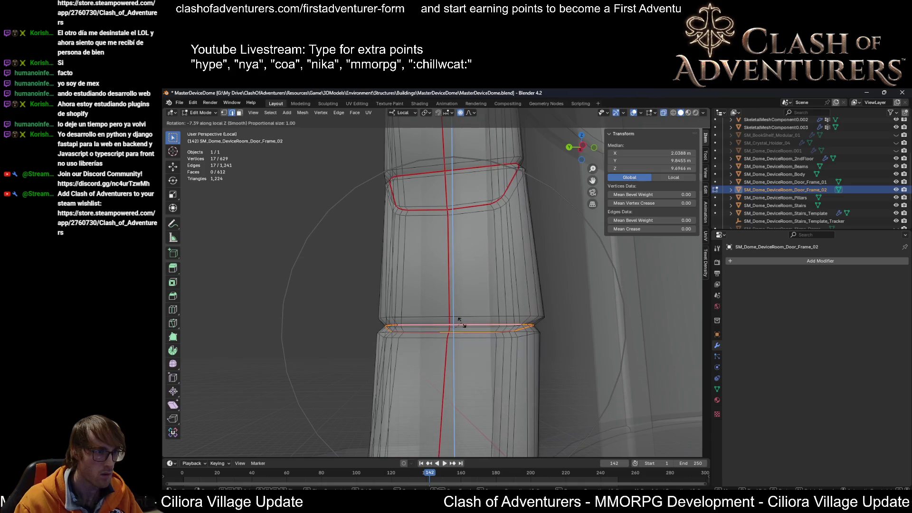
pyautogui.click(460, 322)
pyautogui.press('s')
pyautogui.press('y')
pyautogui.press('y')
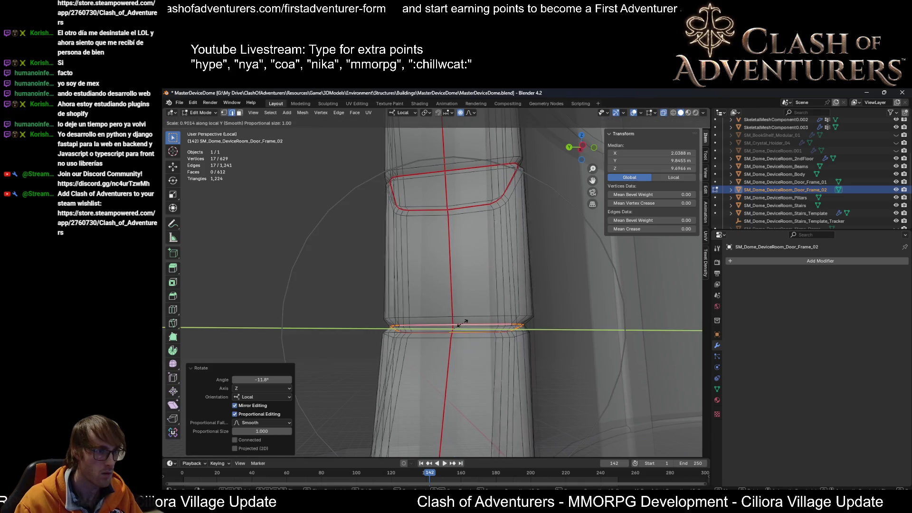
pyautogui.click(460, 322)
# Step: Narrow the lower joint loop and tilt it around local Z
pyautogui.moveTo(460, 322); pyautogui.dragTo(456, 283, button='middle')
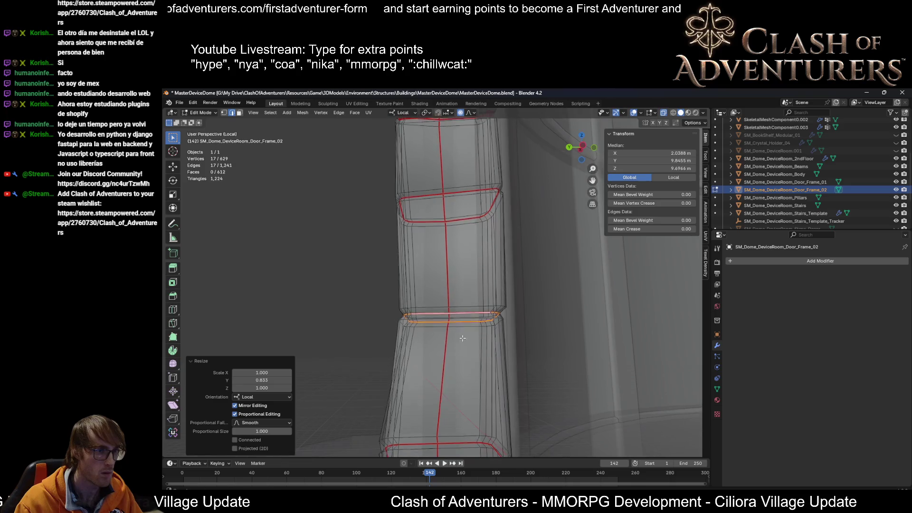
pyautogui.keyDown('alt'); pyautogui.click(448, 368); pyautogui.keyUp('alt')
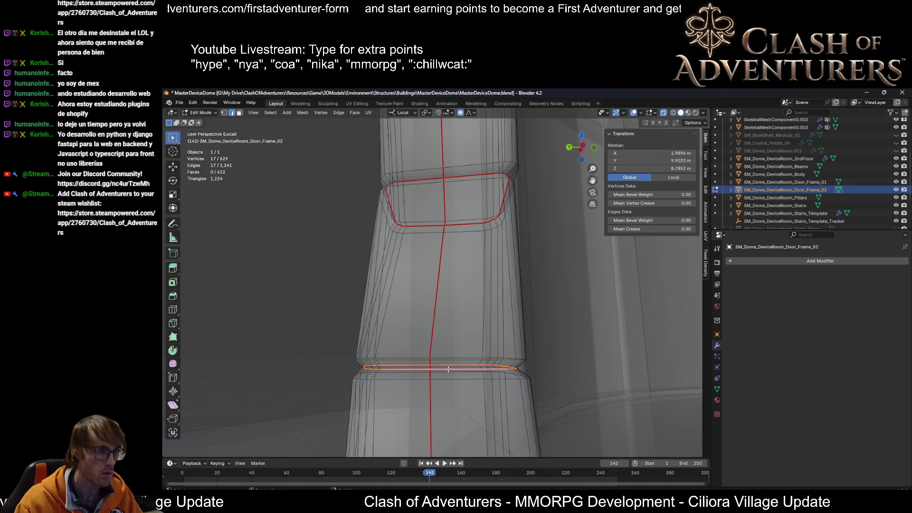
pyautogui.moveTo(448, 368)
pyautogui.mouseDown(button='middle')
pyautogui.moveTo(451, 306)
pyautogui.moveTo(473, 293)
pyautogui.mouseUp(button='middle')
pyautogui.scroll(-2, 451, 306)
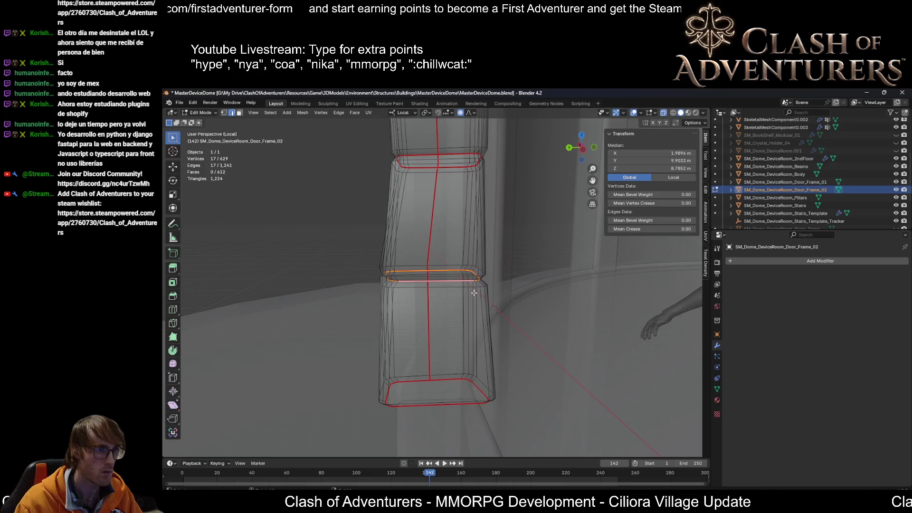
pyautogui.press('s')
pyautogui.click(474, 294)
pyautogui.press('r')
pyautogui.press('z')
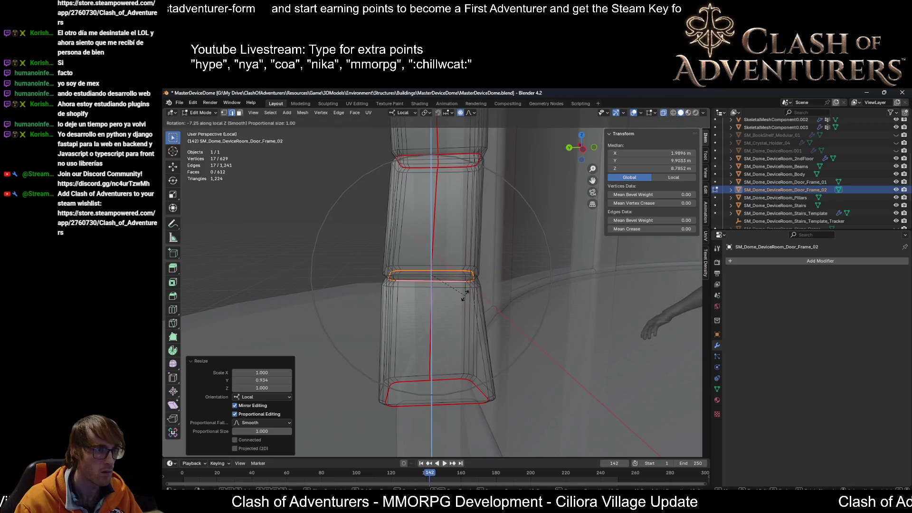
pyautogui.click(464, 296)
# Step: Tilt, narrow and resize the column's bottom edge loop
pyautogui.keyDown('alt'); pyautogui.click(456, 402); pyautogui.keyUp('alt')
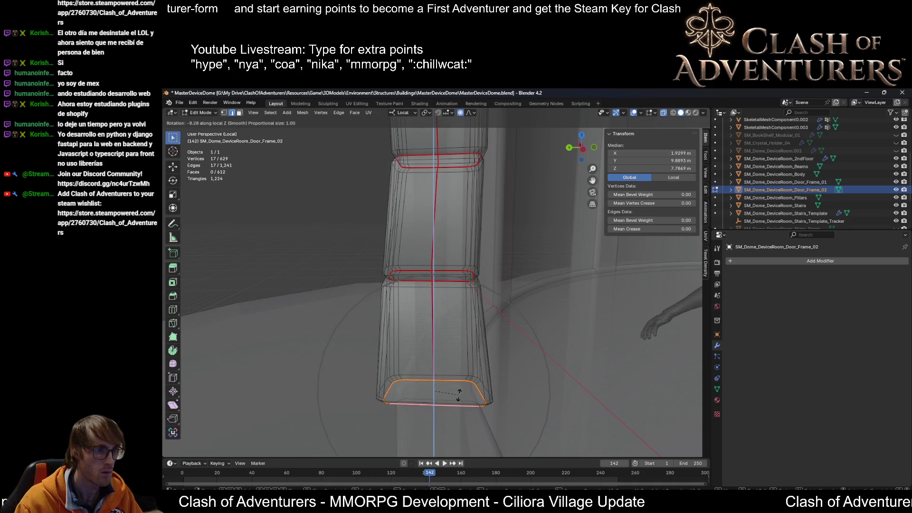
pyautogui.click(473, 391)
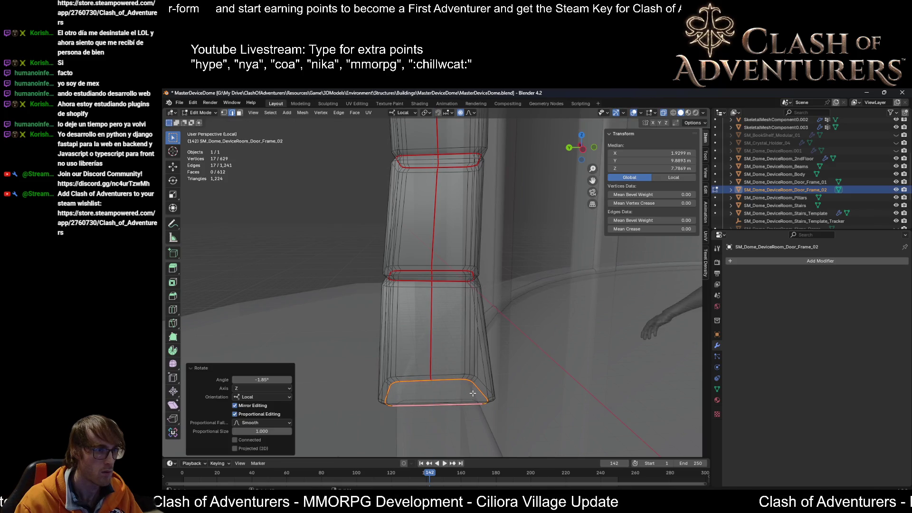
pyautogui.click(470, 392)
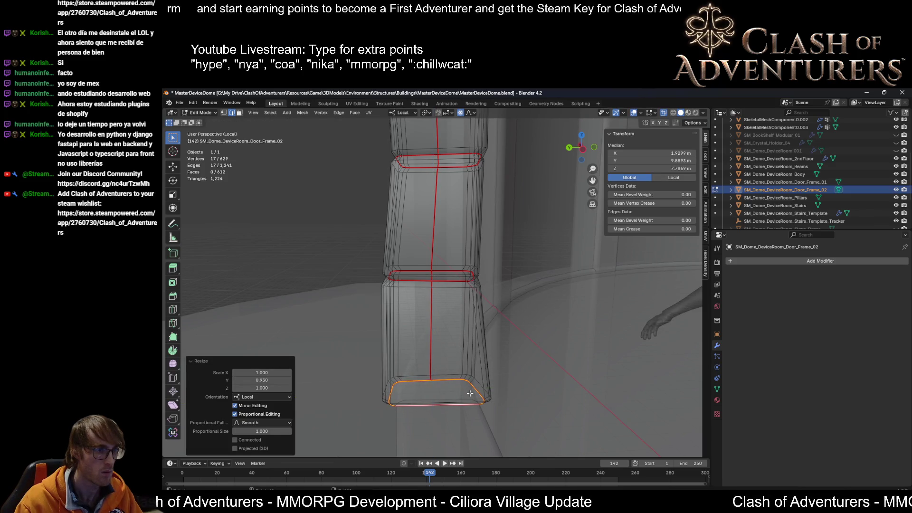
pyautogui.click(462, 392)
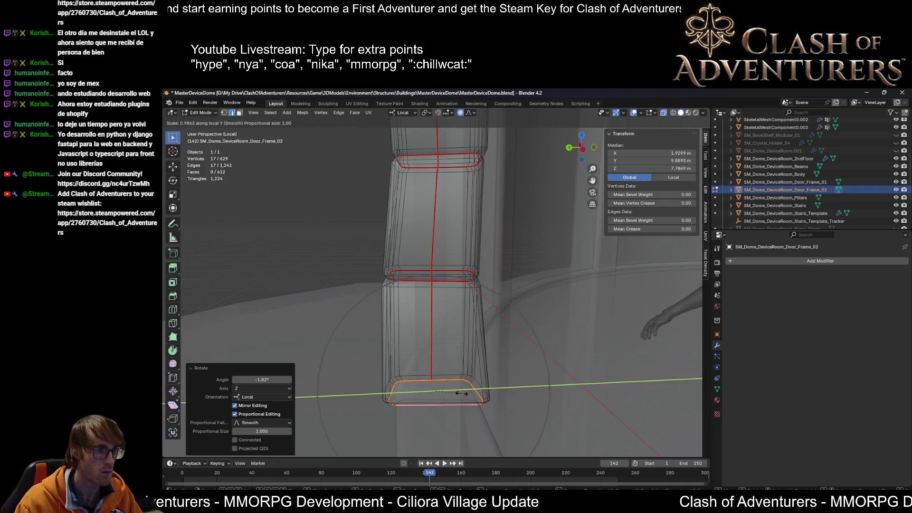
pyautogui.click(462, 393)
# Step: Refine the bottom loop's width, tilt and shift (about 0.022 m), then turn off X-ray display
pyautogui.moveTo(461, 393)
pyautogui.mouseDown(button='middle')
pyautogui.moveTo(521, 376)
pyautogui.moveTo(455, 316)
pyautogui.moveTo(430, 338)
pyautogui.mouseUp(button='middle')
pyautogui.scroll(4, 522, 376)
pyautogui.press('s')
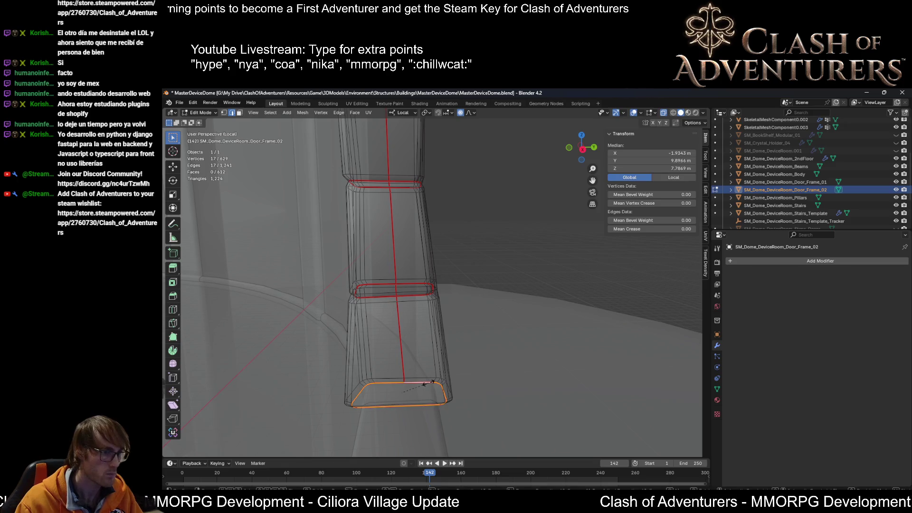
pyautogui.press('y')
pyautogui.press('y')
pyautogui.click(426, 383)
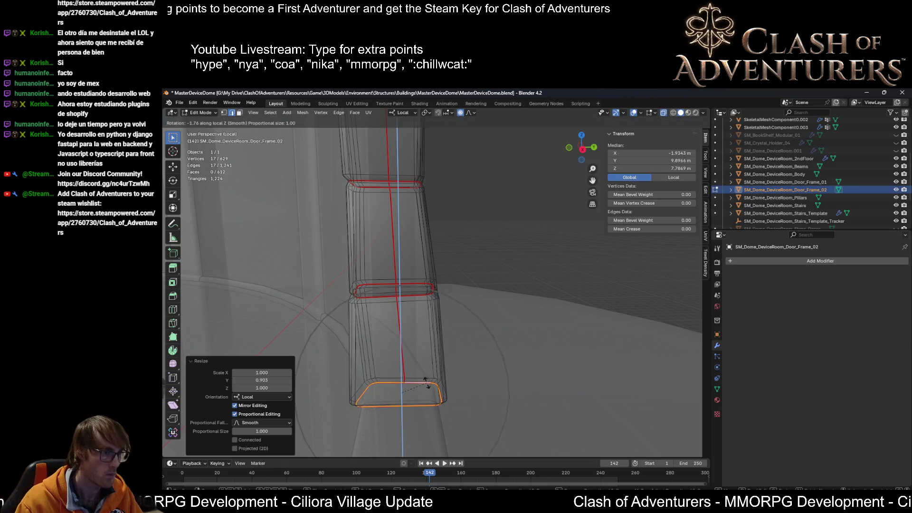
pyautogui.click(423, 384)
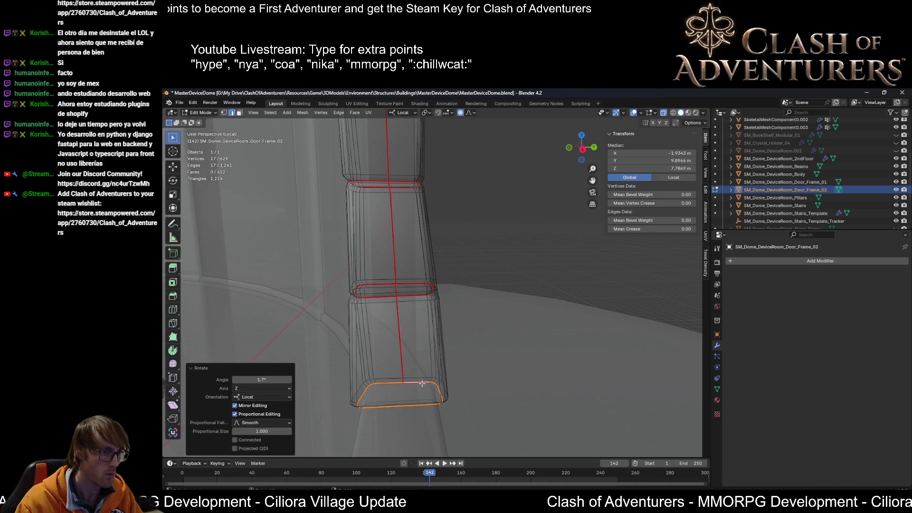
pyautogui.click(423, 383)
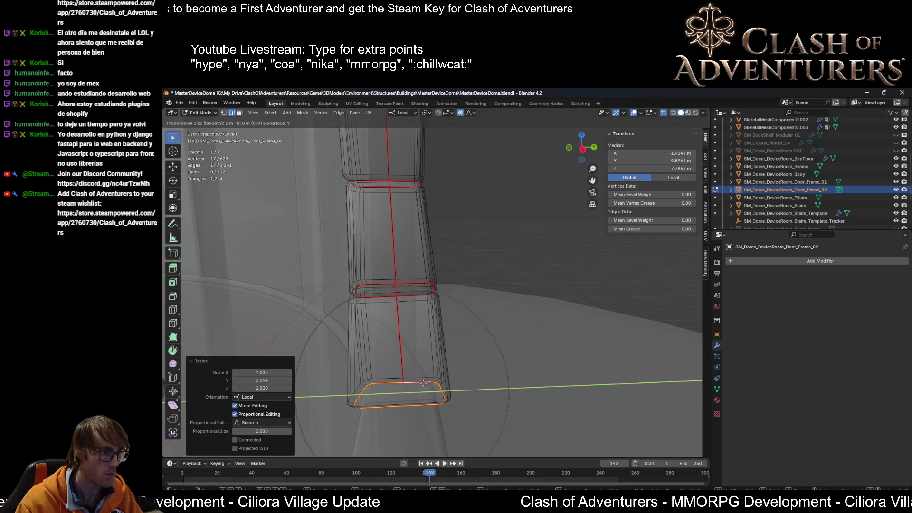
pyautogui.click(422, 384)
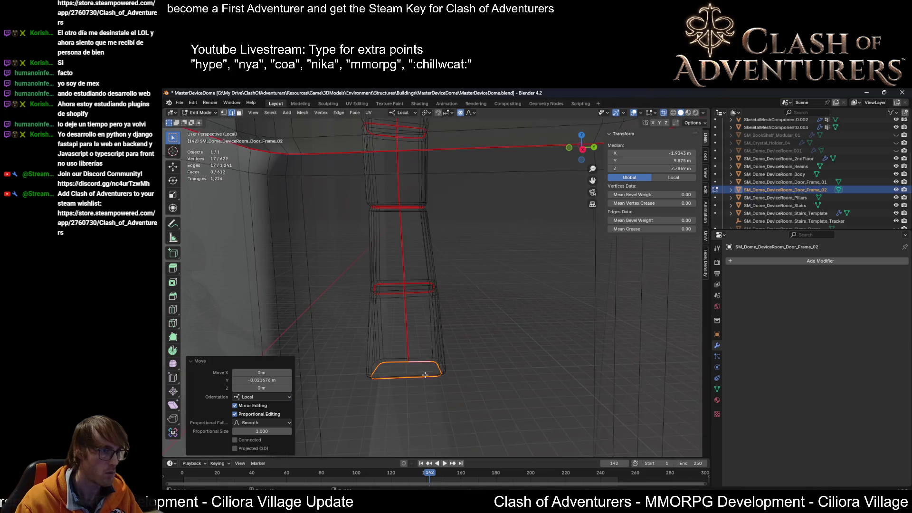
pyautogui.moveTo(422, 384); pyautogui.dragTo(456, 307, button='middle')
pyautogui.hotkey('alt', 'z')
pyautogui.scroll(-3, 460, 305)
pyautogui.scroll(-4, 460, 305)
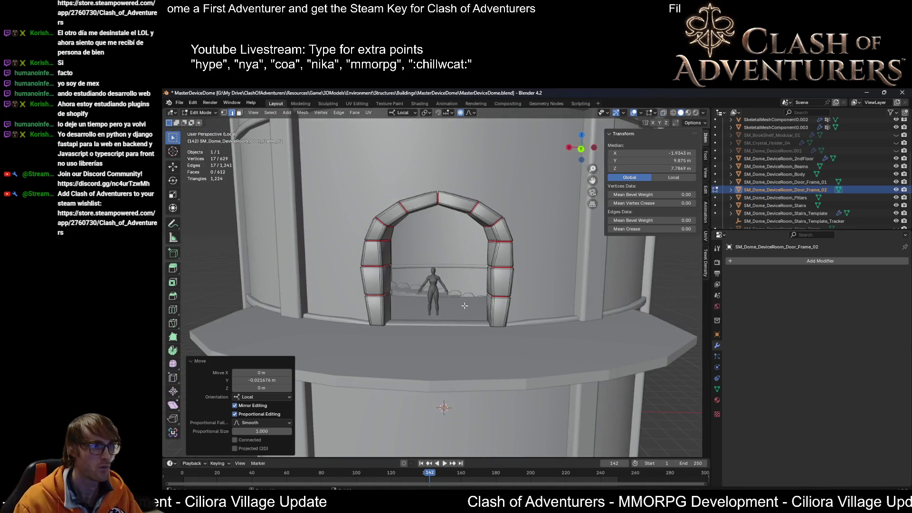
pyautogui.scroll(3, 528, 264)
# Step: View the whole arch, select a right-pillar joint loop and begin rotating it around local Z
pyautogui.moveTo(535, 246)
pyautogui.mouseDown(button='middle')
pyautogui.moveTo(636, 271)
pyautogui.moveTo(572, 264)
pyautogui.mouseUp(button='middle')
pyautogui.scroll(3, 637, 271)
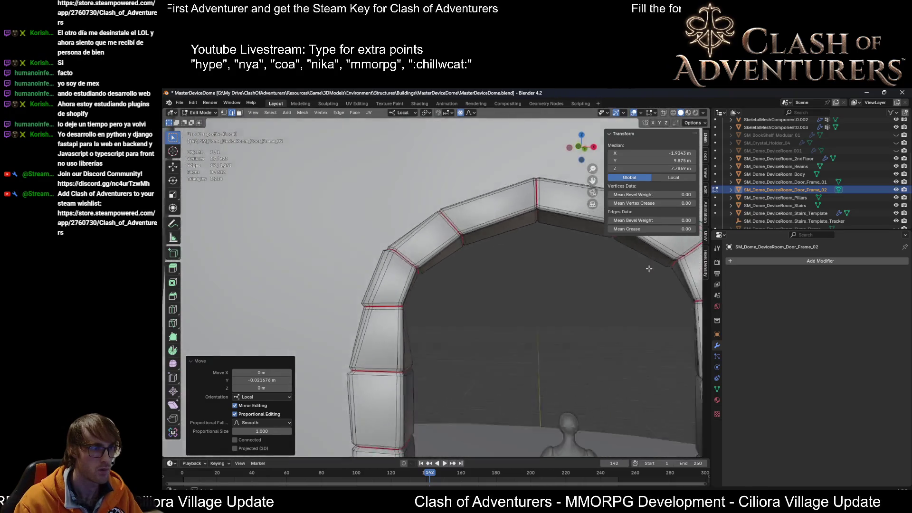
pyautogui.scroll(3, 573, 263)
pyautogui.scroll(-4, 466, 294)
pyautogui.scroll(2, 466, 293)
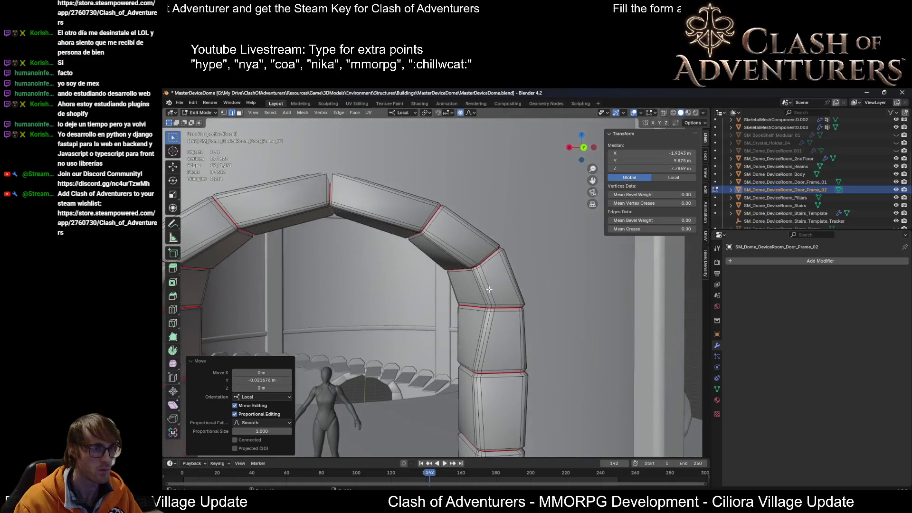
pyautogui.scroll(1, 487, 295)
pyautogui.keyDown('alt'); pyautogui.click(503, 321); pyautogui.keyUp('alt')
pyautogui.scroll(-2, 502, 321)
pyautogui.moveTo(503, 320); pyautogui.dragTo(502, 335, button='middle')
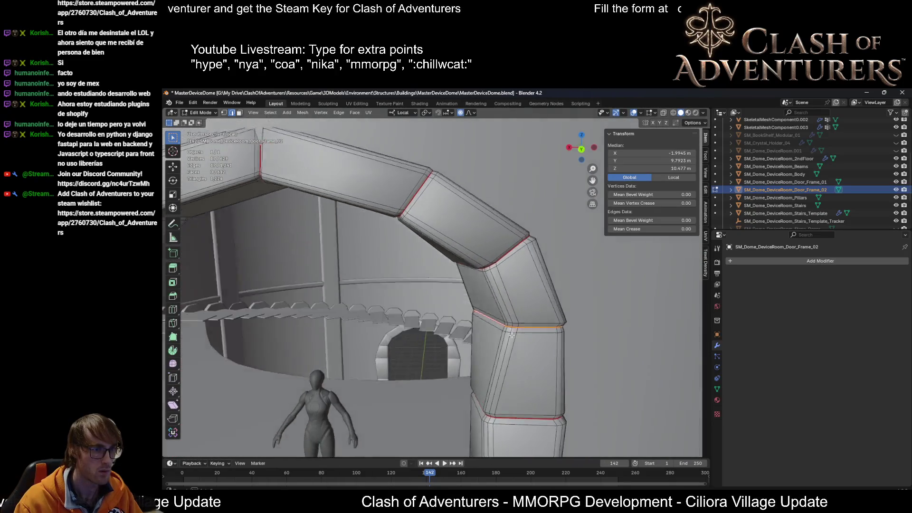
pyautogui.scroll(2, 502, 335)
pyautogui.press('r')
pyautogui.press('z')
pyautogui.press('z')
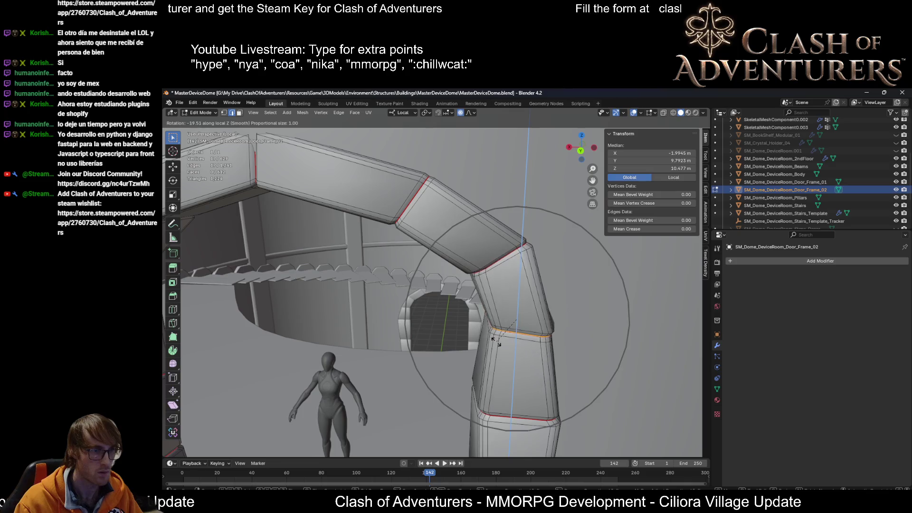
# Step: Finish tilting the right-pillar joint and stretch an arch block along its depth
pyautogui.click(501, 340)
pyautogui.scroll(-2, 501, 340)
pyautogui.moveTo(501, 339)
pyautogui.mouseDown(button='middle')
pyautogui.moveTo(654, 305)
pyautogui.moveTo(368, 293)
pyautogui.moveTo(419, 294)
pyautogui.mouseUp(button='middle')
pyautogui.scroll(2, 653, 305)
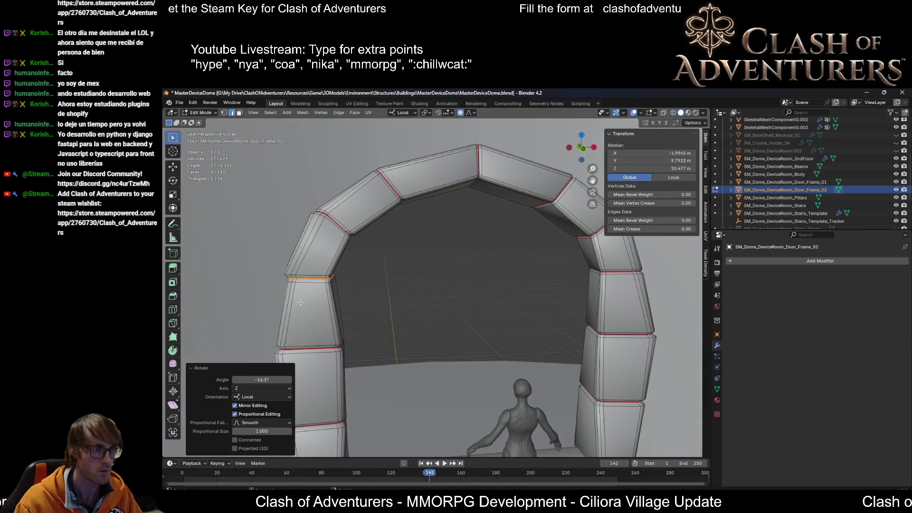
pyautogui.scroll(-3, 300, 303)
pyautogui.moveTo(301, 302)
pyautogui.mouseDown(button='middle')
pyautogui.moveTo(485, 274)
pyautogui.moveTo(428, 288)
pyautogui.mouseUp(button='middle')
pyautogui.scroll(2, 486, 274)
pyautogui.scroll(3, 486, 274)
pyautogui.scroll(2, 400, 299)
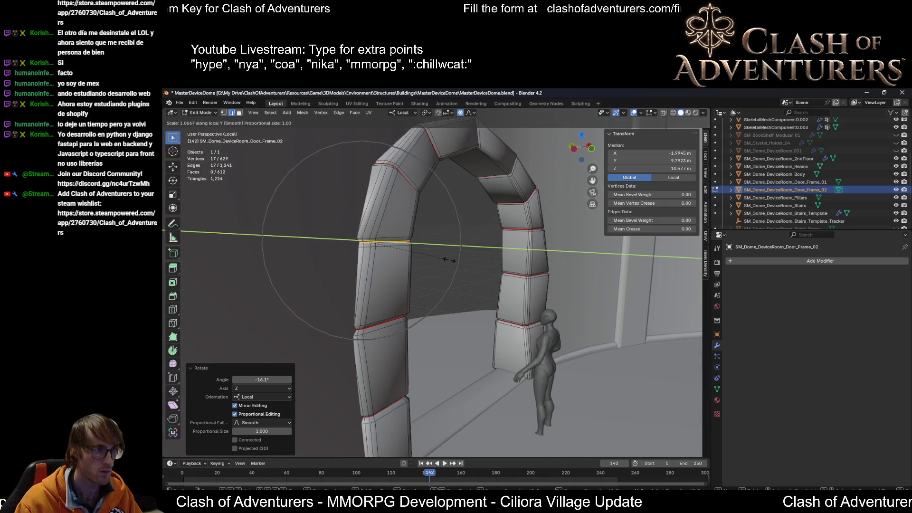
pyautogui.click(445, 258)
# Step: Widen the column block via its top edge and select another arch loop
pyautogui.moveTo(446, 258); pyautogui.dragTo(439, 235, button='middle')
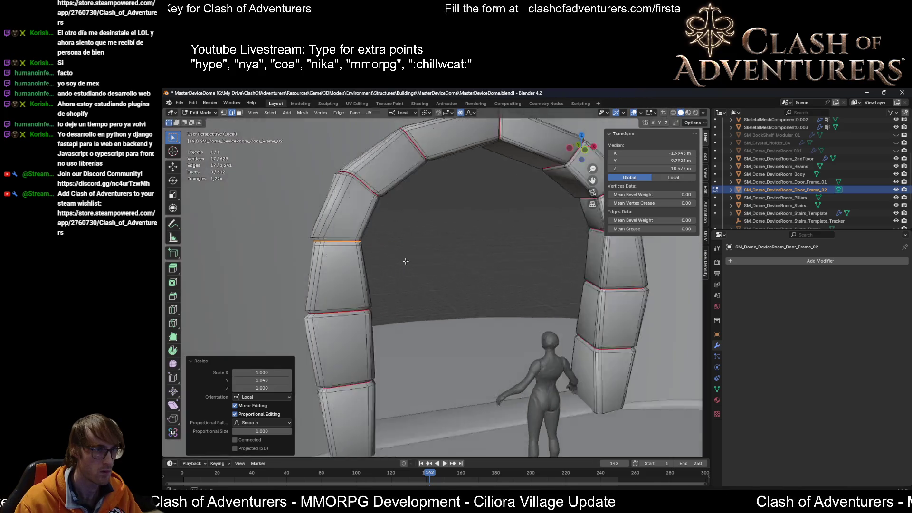
pyautogui.scroll(2, 439, 235)
pyautogui.scroll(2, 438, 224)
pyautogui.click(405, 217)
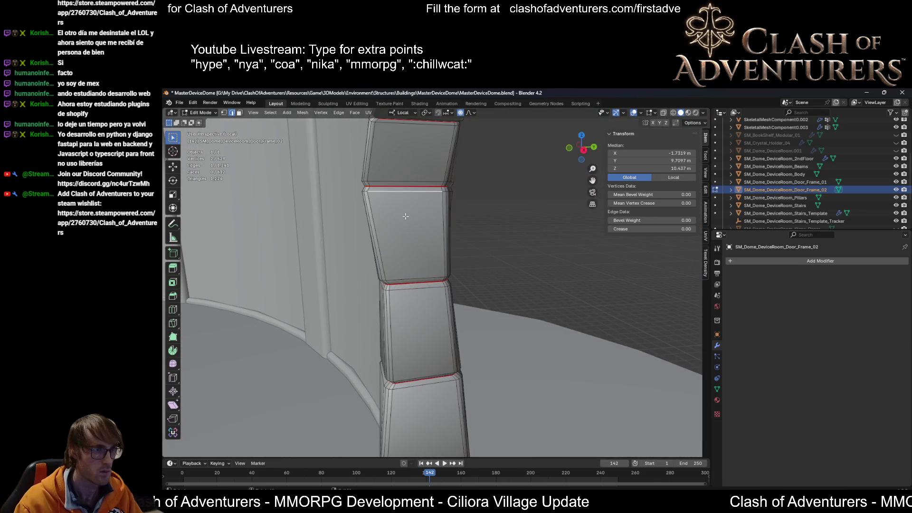
pyautogui.click(422, 284)
pyautogui.moveTo(422, 284); pyautogui.dragTo(375, 289, button='middle')
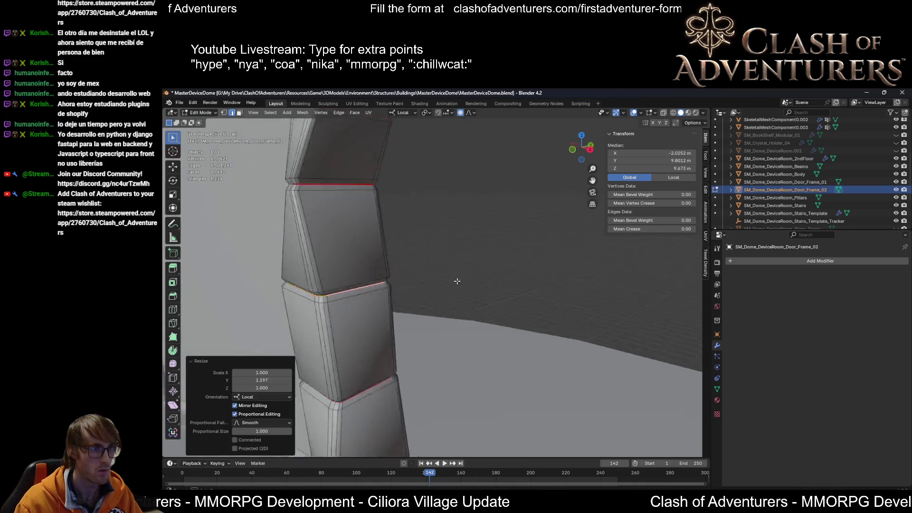
pyautogui.scroll(-3, 375, 288)
pyautogui.click(357, 270)
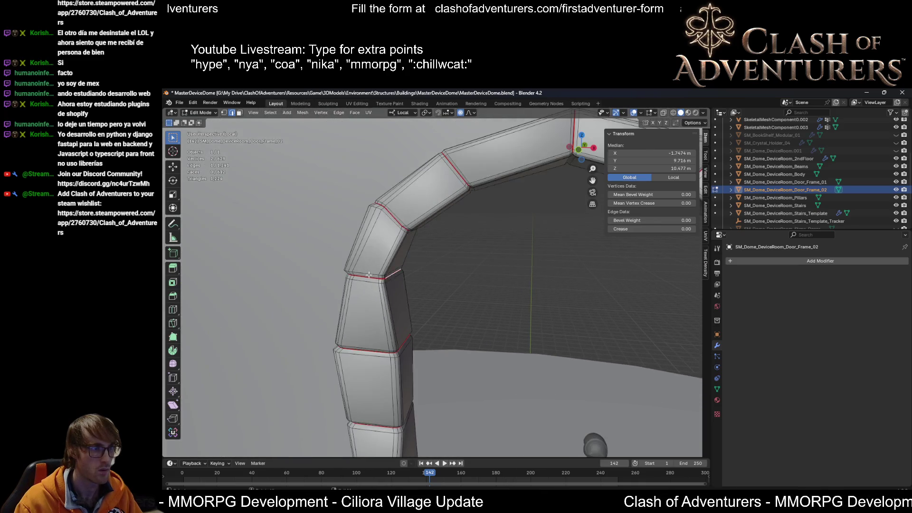
pyautogui.scroll(-3, 411, 266)
pyautogui.moveTo(411, 266); pyautogui.dragTo(477, 271, button='middle')
pyautogui.scroll(3, 473, 278)
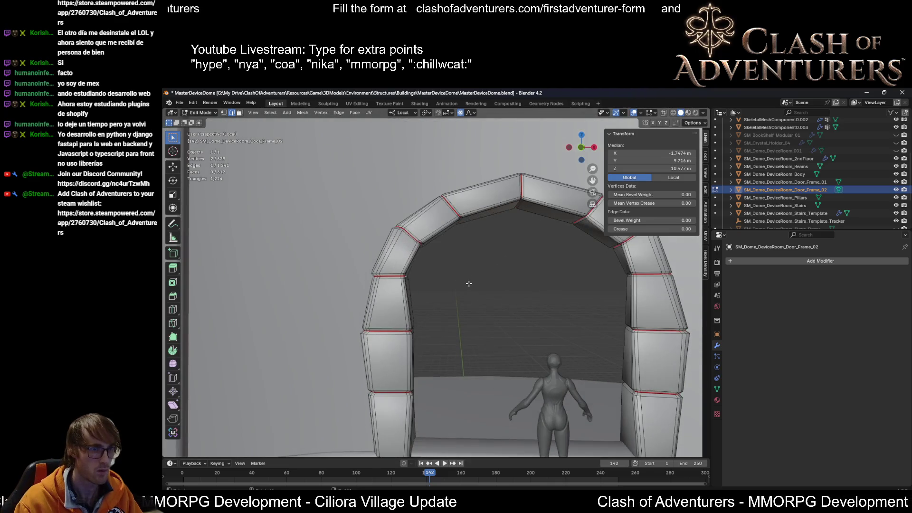
pyautogui.scroll(2, 428, 281)
pyautogui.scroll(-4, 456, 299)
pyautogui.scroll(2, 483, 318)
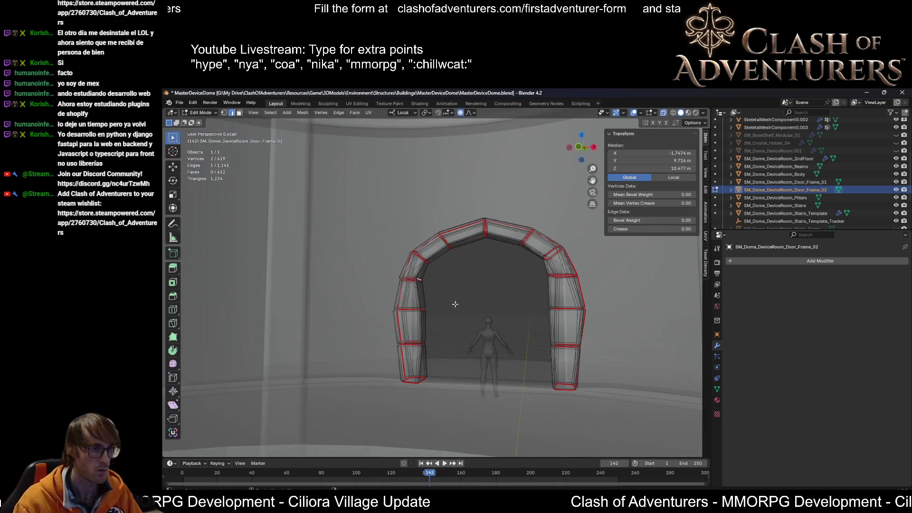
# Step: Check the arch at object level, then push the section outward along local Y with smooth falloff
pyautogui.press('Tab')
pyautogui.moveTo(483, 318); pyautogui.dragTo(381, 362, button='middle')
pyautogui.moveTo(496, 392); pyautogui.dragTo(449, 387, button='middle')
pyautogui.scroll(3, 437, 344)
pyautogui.moveTo(437, 345)
pyautogui.mouseDown(button='middle')
pyautogui.moveTo(555, 340)
pyautogui.moveTo(411, 282)
pyautogui.mouseUp(button='middle')
pyautogui.press('Tab')
pyautogui.press('g')
pyautogui.press('y')
pyautogui.press('y')
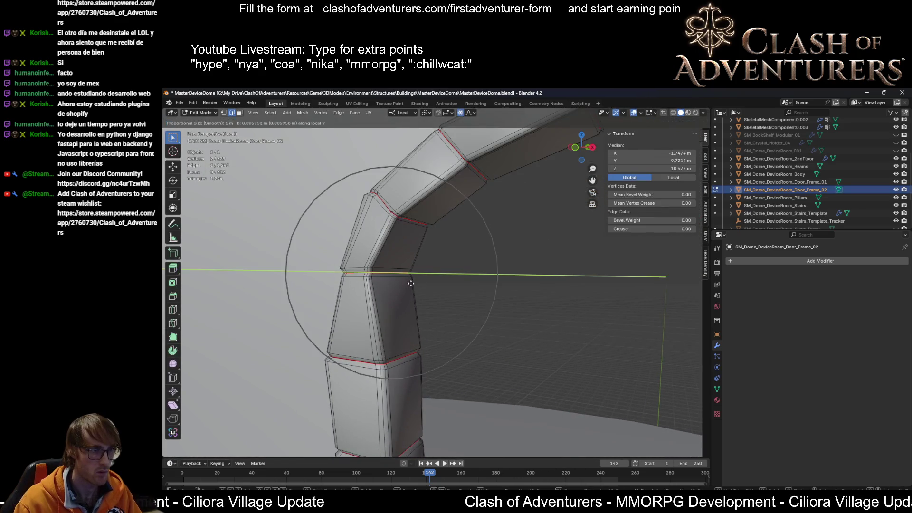
pyautogui.click(421, 284)
# Step: Make the mesh see-through and start another proportional move of the selection
pyautogui.moveTo(422, 284); pyautogui.dragTo(539, 290, button='middle')
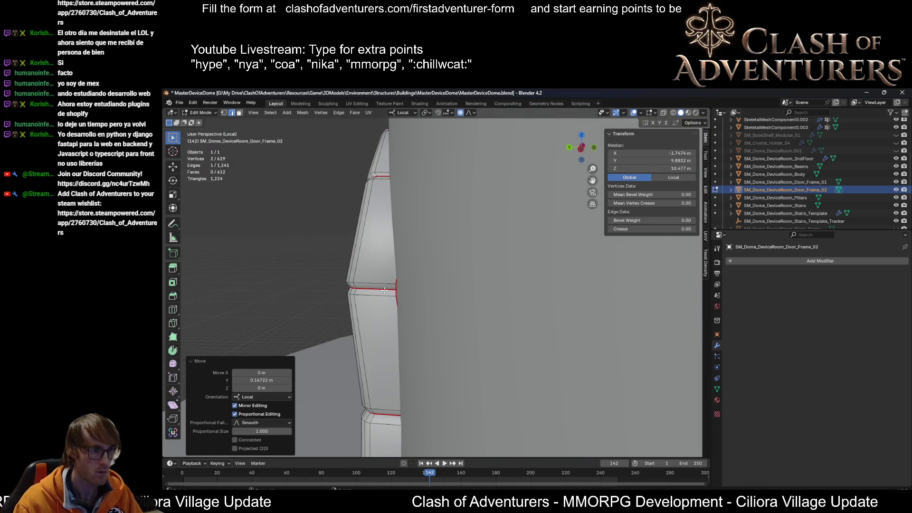
pyautogui.hotkey('ctrl', 'z')
pyautogui.moveTo(384, 289); pyautogui.dragTo(425, 297, button='middle')
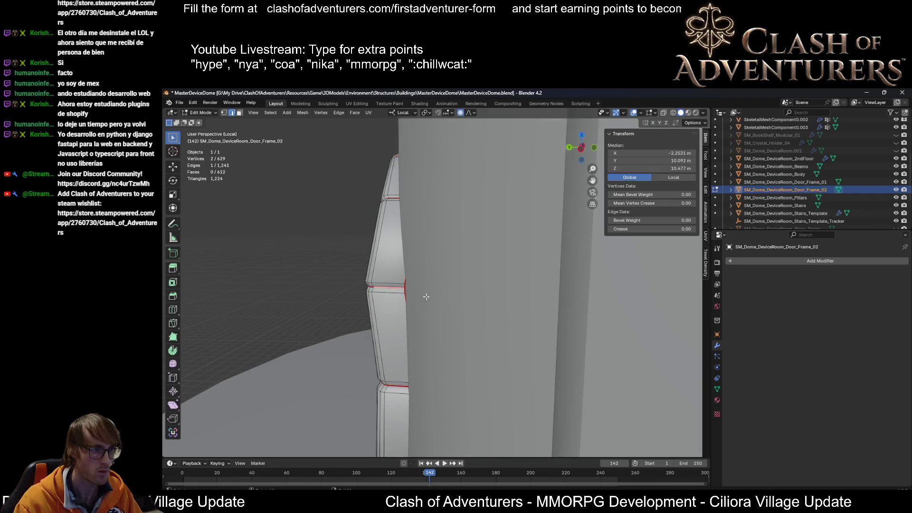
pyautogui.hotkey('alt', 'z')
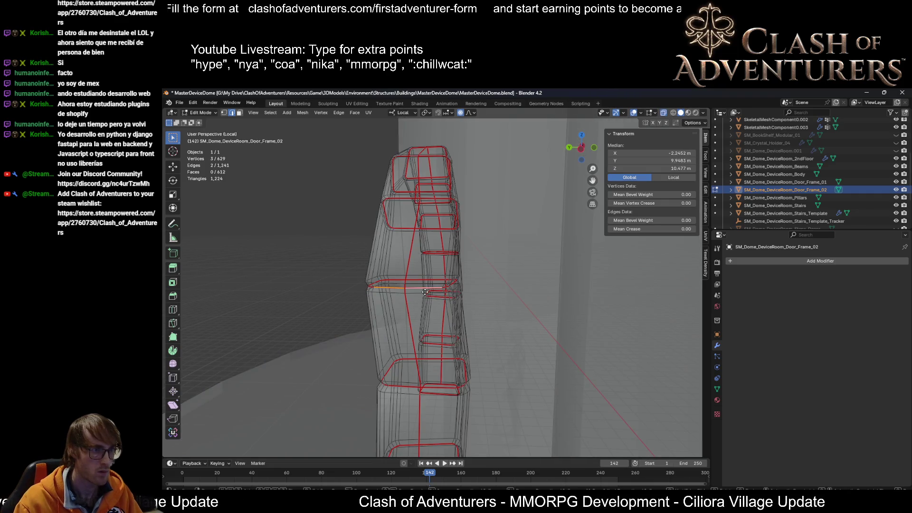
# Step: Confirm the smooth move of the upper joint loop and restore see-through display
pyautogui.click(442, 292)
pyautogui.hotkey('alt', 'z')
pyautogui.moveTo(442, 293); pyautogui.dragTo(454, 320, button='middle')
pyautogui.hotkey('alt', 'z')
# Step: Flatten a door-frame edge loop to zero along its local depth
pyautogui.keyDown('alt'); pyautogui.click(425, 263); pyautogui.keyUp('alt')
pyautogui.moveTo(424, 262); pyautogui.dragTo(529, 262, button='middle')
pyautogui.write('y0')
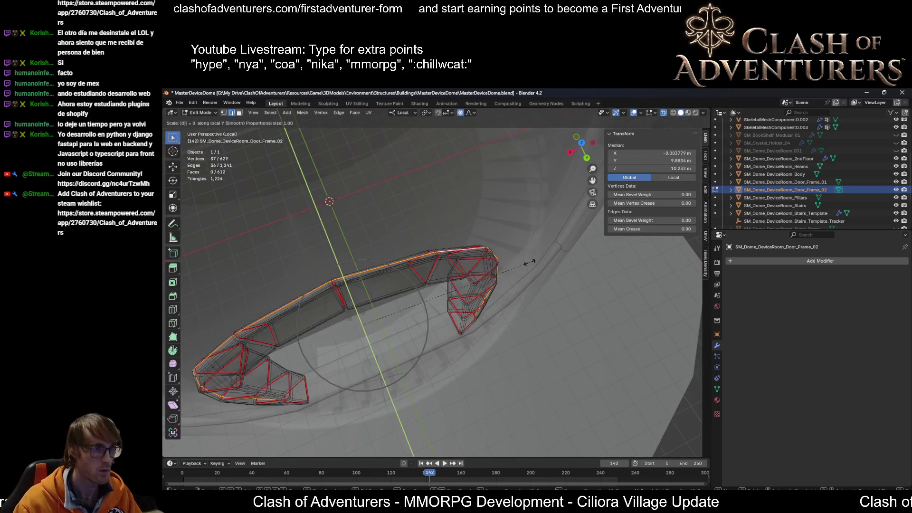
pyautogui.press('Escape')
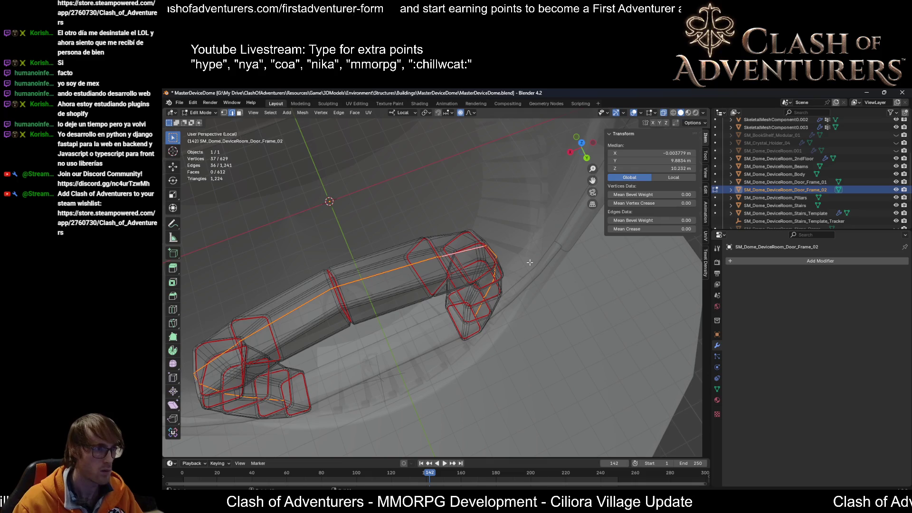
pyautogui.moveTo(518, 266); pyautogui.dragTo(544, 252, button='middle')
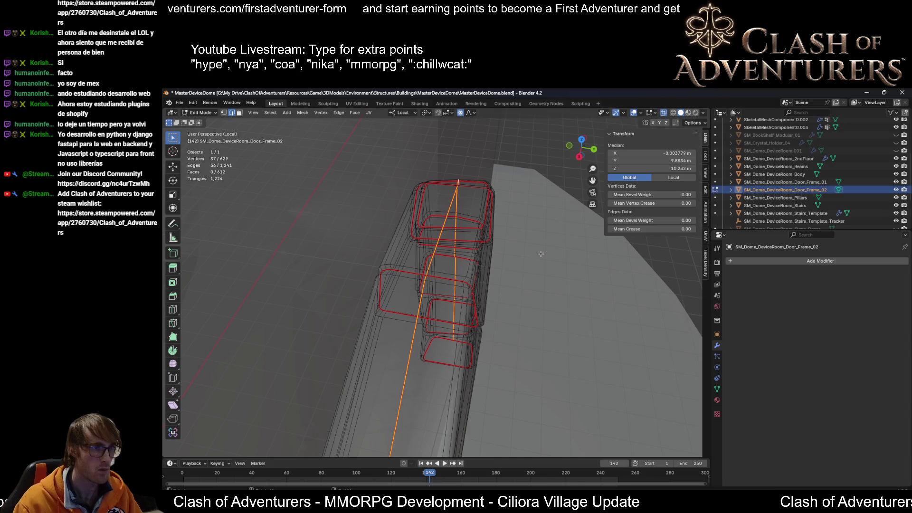
pyautogui.press('s')
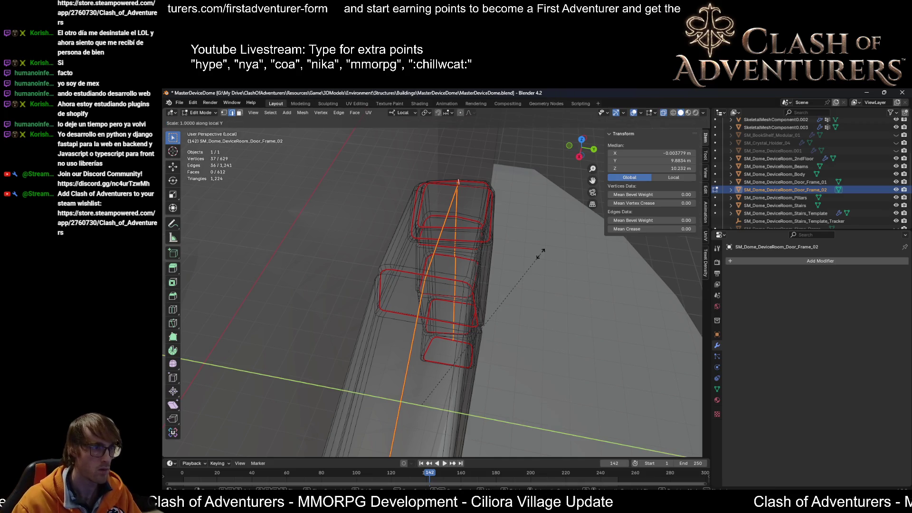
pyautogui.write('0')
pyautogui.press('Return')
# Step: Scale a right-side loop of the frame along its depth in solid display
pyautogui.moveTo(541, 254)
pyautogui.mouseDown(button='middle')
pyautogui.moveTo(542, 229)
pyautogui.moveTo(494, 242)
pyautogui.moveTo(466, 262)
pyautogui.moveTo(472, 281)
pyautogui.moveTo(457, 285)
pyautogui.moveTo(515, 284)
pyautogui.moveTo(505, 308)
pyautogui.moveTo(489, 315)
pyautogui.moveTo(415, 292)
pyautogui.moveTo(417, 308)
pyautogui.moveTo(451, 269)
pyautogui.mouseUp(button='middle')
pyautogui.keyDown('alt'); pyautogui.click(502, 247); pyautogui.keyUp('alt')
pyautogui.hotkey('alt', 'z')
pyautogui.hotkey('alt', 'z')
pyautogui.hotkey('alt', 'z')
pyautogui.hotkey('alt', 'z')
pyautogui.moveTo(464, 302); pyautogui.dragTo(472, 376, button='middle')
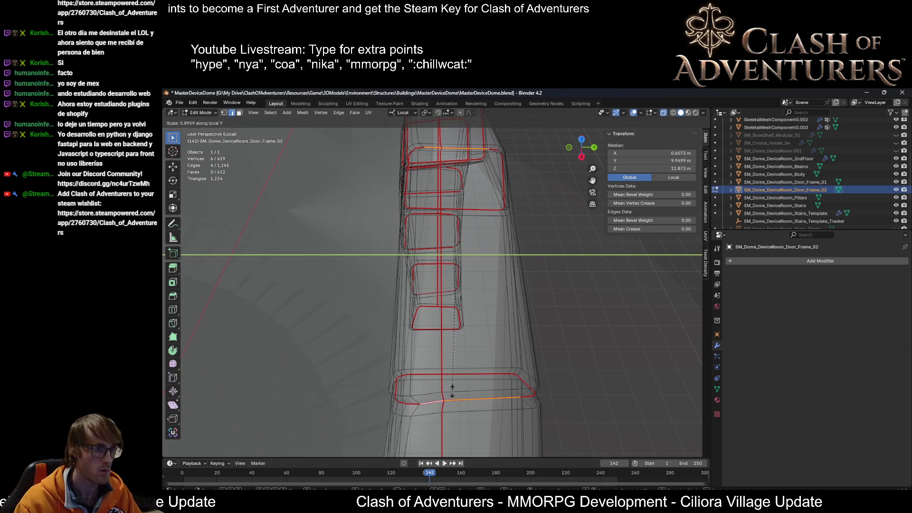
pyautogui.click(456, 408)
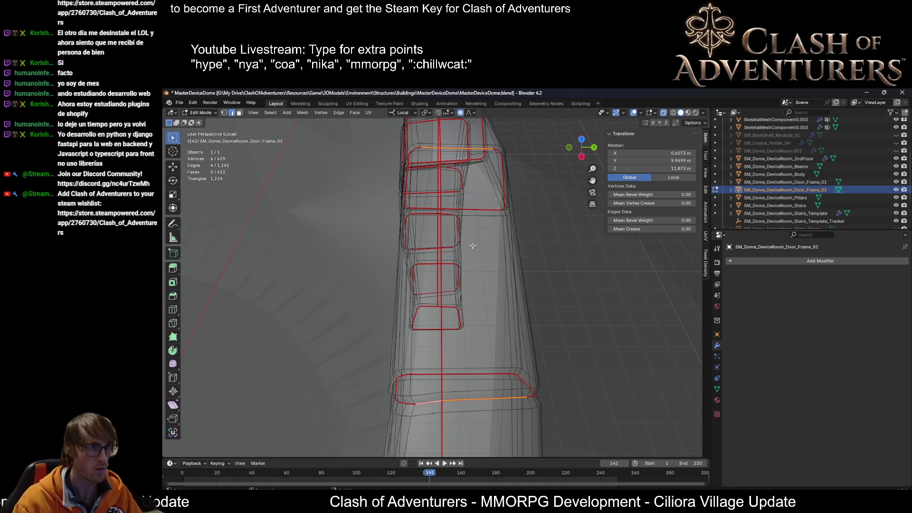
# Step: Enlarge another pillar section along its depth and inspect the irregular blocks
pyautogui.moveTo(474, 248); pyautogui.dragTo(471, 251, button='middle')
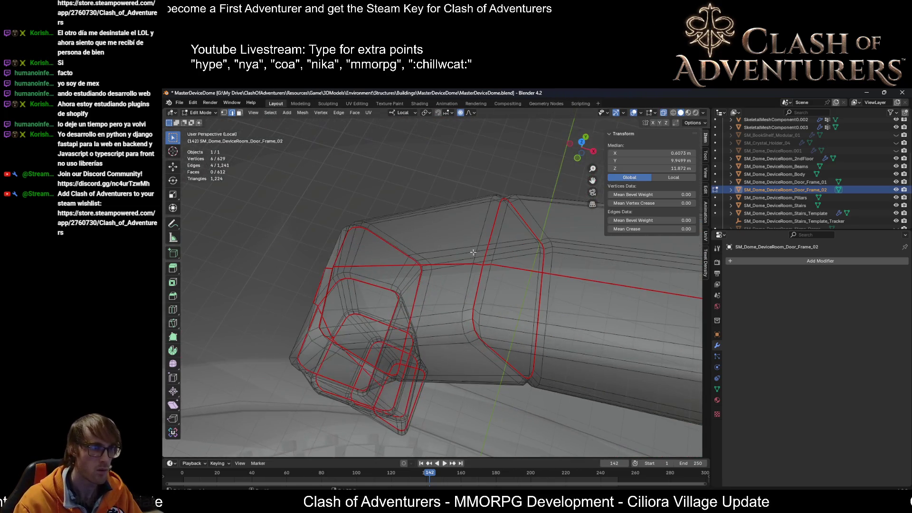
pyautogui.moveTo(481, 287); pyautogui.dragTo(545, 291, button='middle')
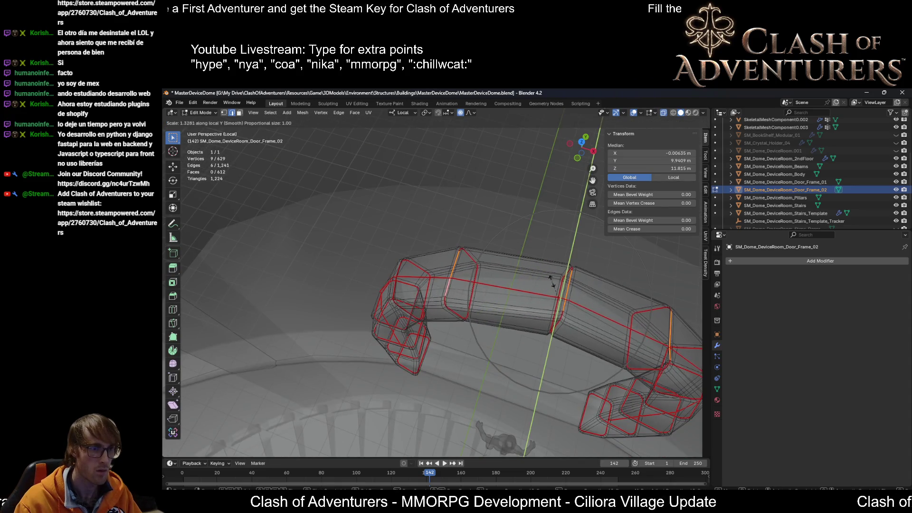
pyautogui.click(553, 281)
pyautogui.moveTo(552, 282)
pyautogui.mouseDown(button='middle')
pyautogui.moveTo(476, 245)
pyautogui.moveTo(485, 256)
pyautogui.mouseUp(button='middle')
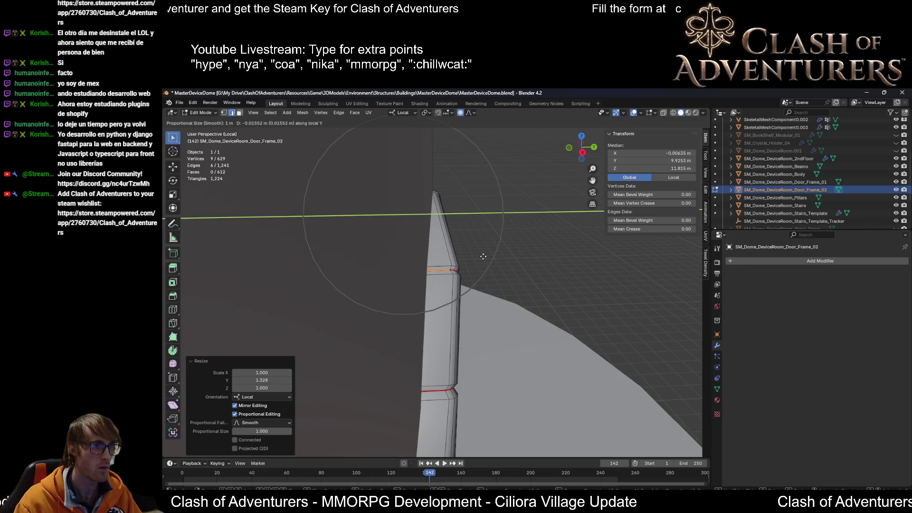
pyautogui.moveTo(483, 257); pyautogui.dragTo(484, 263, button='middle')
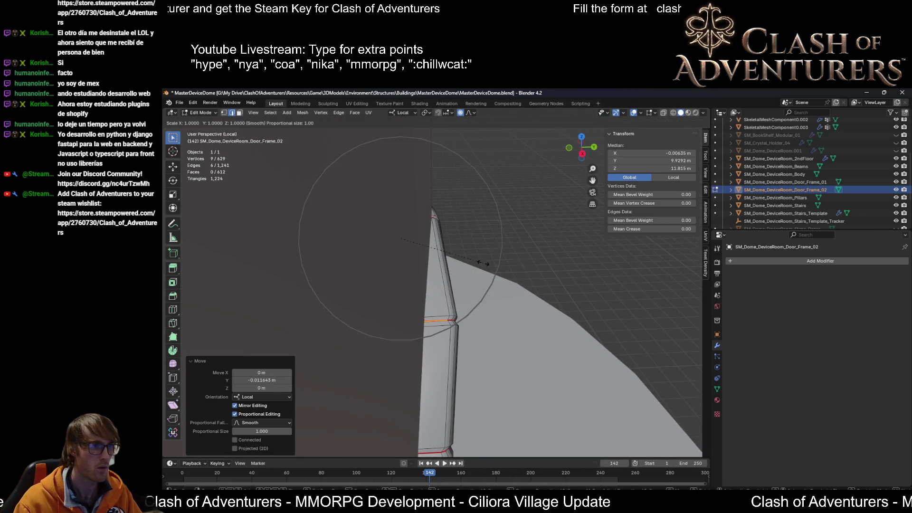
pyautogui.moveTo(496, 261); pyautogui.dragTo(552, 252, button='middle')
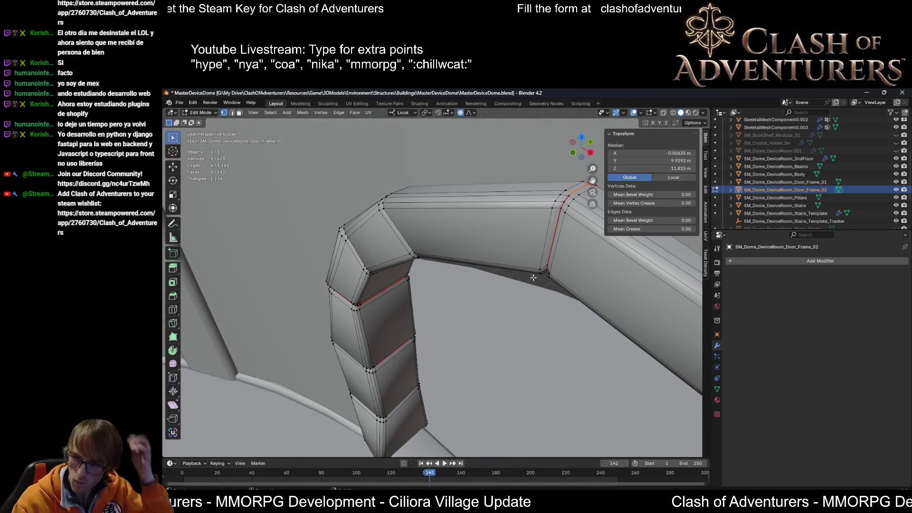
# Step: Leave mesh editing of the arch for Object Mode, checking it from a higher angle
pyautogui.moveTo(522, 282)
pyautogui.mouseDown(button='middle')
pyautogui.moveTo(354, 220)
pyautogui.moveTo(368, 236)
pyautogui.moveTo(435, 210)
pyautogui.moveTo(575, 184)
pyautogui.mouseUp(button='middle')
pyautogui.press('Tab')
pyautogui.scroll(-3, 491, 279)
pyautogui.scroll(-3, 353, 220)
pyautogui.scroll(2, 355, 238)
pyautogui.scroll(2, 536, 226)
pyautogui.scroll(3, 455, 238)
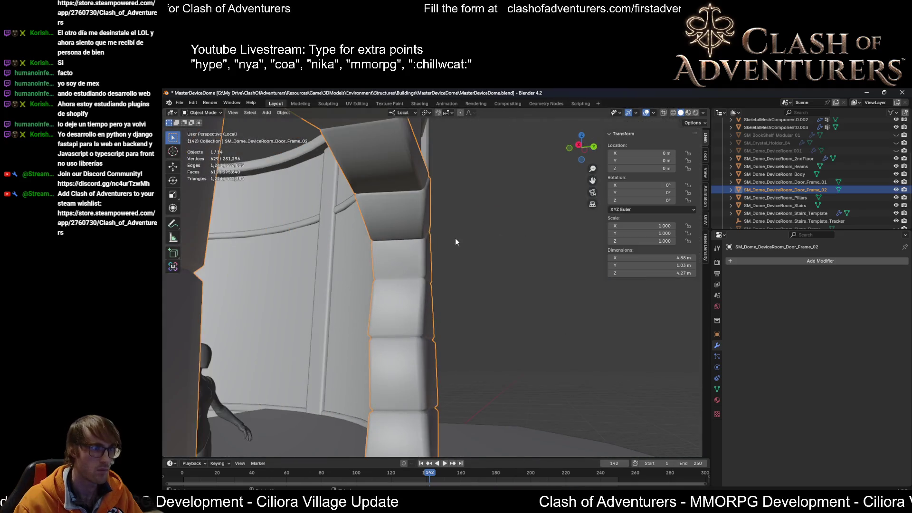
pyautogui.scroll(-2, 455, 242)
pyautogui.press('Tab')
pyautogui.moveTo(455, 222)
pyautogui.mouseDown(button='middle')
pyautogui.moveTo(423, 260)
pyautogui.moveTo(405, 202)
pyautogui.moveTo(410, 180)
pyautogui.moveTo(420, 196)
pyautogui.moveTo(384, 205)
pyautogui.moveTo(366, 202)
pyautogui.moveTo(390, 203)
pyautogui.moveTo(338, 166)
pyautogui.moveTo(351, 206)
pyautogui.moveTo(410, 183)
pyautogui.mouseUp(button='middle')
pyautogui.press('Tab')
# Step: Briefly select the SM_Dome_DeviceRoom_Body wall, then reselect the door-frame arch
pyautogui.click(381, 177)
pyautogui.scroll(-5, 409, 296)
pyautogui.scroll(5, 474, 311)
pyautogui.moveTo(475, 310)
pyautogui.mouseDown(button='middle')
pyautogui.moveTo(518, 334)
pyautogui.moveTo(571, 334)
pyautogui.mouseUp(button='middle')
pyautogui.press('Tab')
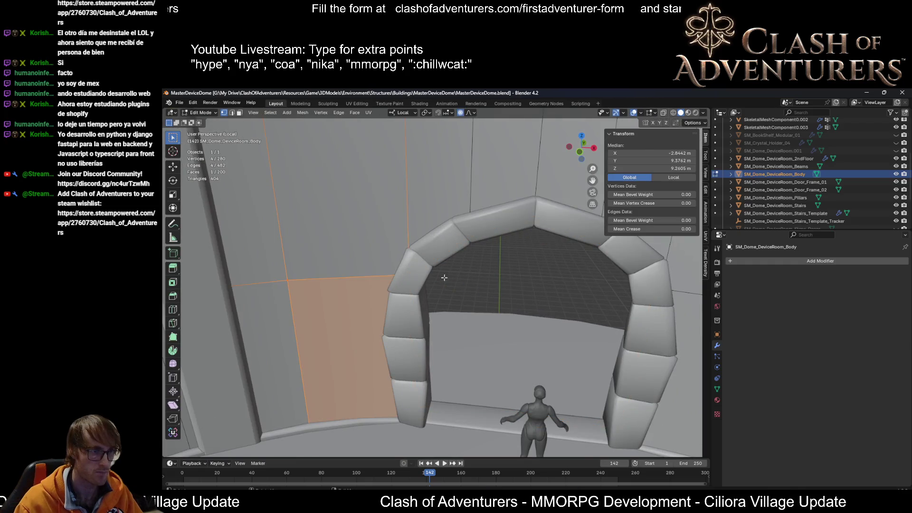
pyautogui.press('Tab')
pyautogui.click(431, 254)
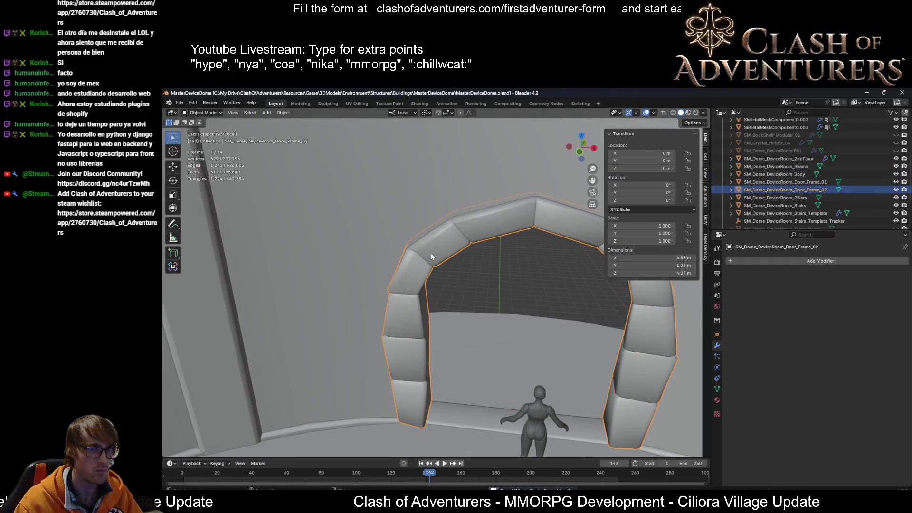
pyautogui.moveTo(431, 253)
pyautogui.mouseDown(button='middle')
pyautogui.moveTo(447, 316)
pyautogui.moveTo(320, 301)
pyautogui.moveTo(449, 294)
pyautogui.moveTo(499, 314)
pyautogui.moveTo(516, 296)
pyautogui.moveTo(569, 326)
pyautogui.moveTo(551, 323)
pyautogui.moveTo(571, 309)
pyautogui.moveTo(526, 326)
pyautogui.moveTo(487, 326)
pyautogui.moveTo(430, 234)
pyautogui.moveTo(437, 273)
pyautogui.moveTo(554, 250)
pyautogui.moveTo(543, 244)
pyautogui.moveTo(484, 345)
pyautogui.moveTo(494, 277)
pyautogui.mouseUp(button='middle')
pyautogui.scroll(-2, 320, 301)
# Step: Inspect the wall body's mesh near the arch with see-through display
pyautogui.click(407, 239)
pyautogui.press('Tab')
pyautogui.scroll(-3, 542, 245)
pyautogui.moveTo(515, 359)
pyautogui.mouseDown(button='middle')
pyautogui.moveTo(484, 226)
pyautogui.moveTo(406, 296)
pyautogui.moveTo(435, 293)
pyautogui.moveTo(403, 368)
pyautogui.mouseUp(button='middle')
pyautogui.scroll(3, 499, 300)
pyautogui.hotkey('alt', 'z')
pyautogui.hotkey('alt', 'z')
pyautogui.press('Tab')
# Step: Enter Edit Mode on Door_Frame_02 and select its whole mesh
pyautogui.click(442, 301)
pyautogui.press('Tab')
pyautogui.scroll(-3, 402, 369)
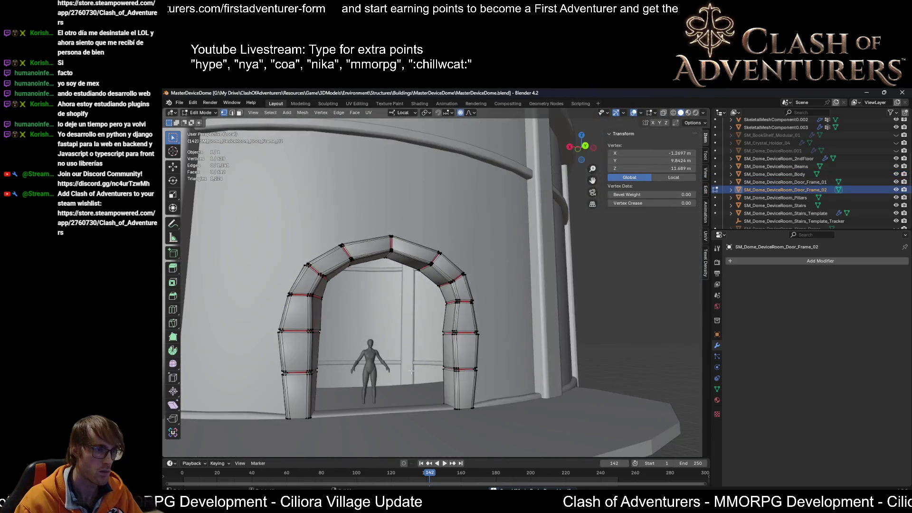
pyautogui.scroll(1, 397, 368)
pyautogui.scroll(-2, 397, 366)
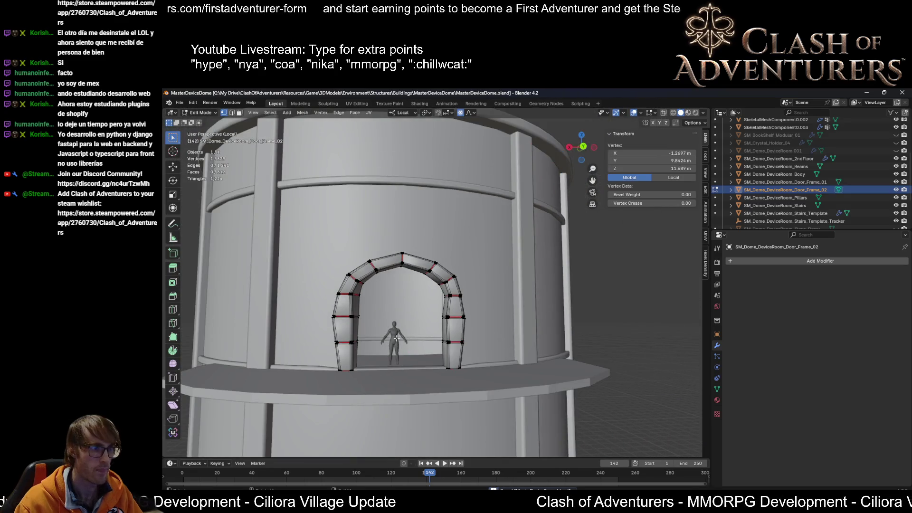
pyautogui.moveTo(382, 339)
pyautogui.mouseDown(button='middle')
pyautogui.moveTo(378, 352)
pyautogui.moveTo(397, 349)
pyautogui.mouseUp(button='middle')
pyautogui.scroll(3, 397, 349)
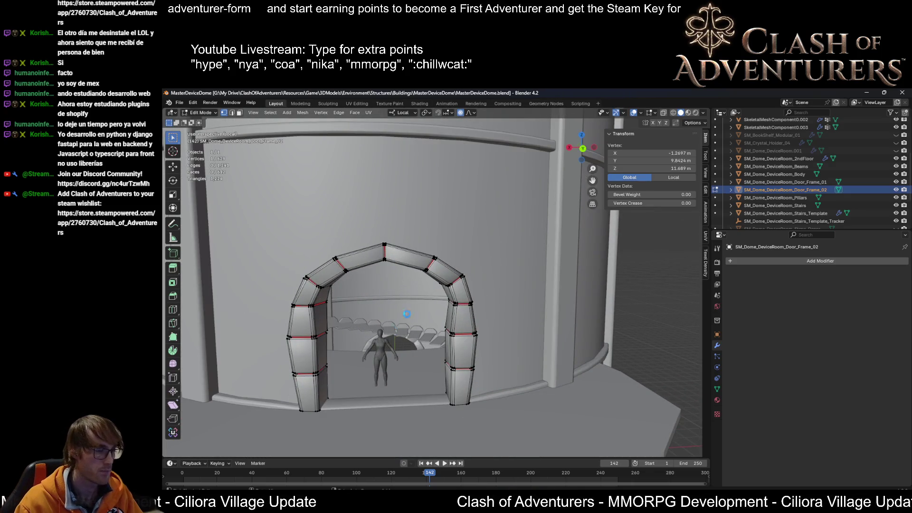
pyautogui.press('a')
pyautogui.hotkey('alt', 'a')
pyautogui.press('a')
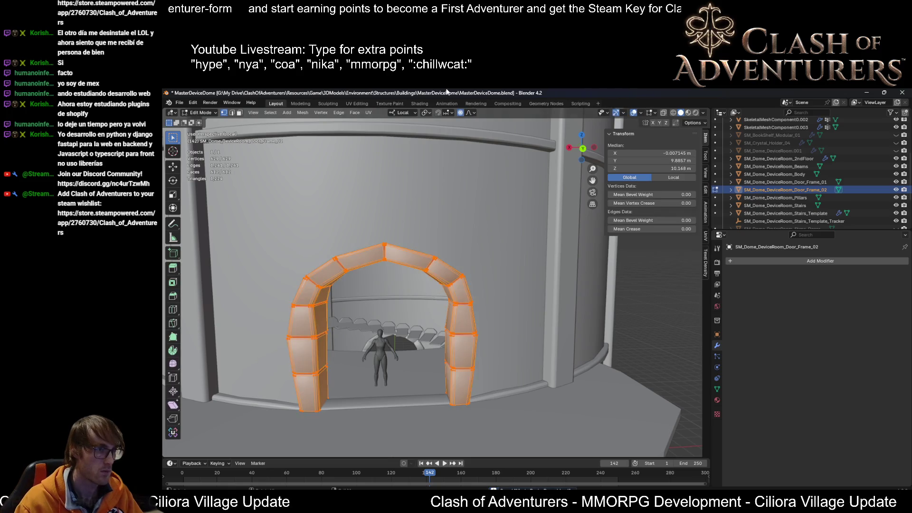
# Step: Switch to the UV Editing workspace and apply the TexTools checker preview texture
pyautogui.click(368, 100)
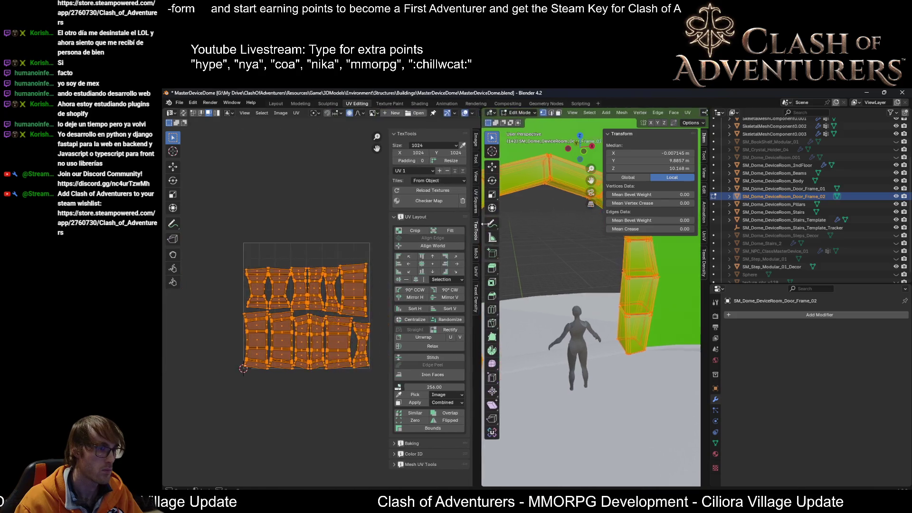
pyautogui.moveTo(326, 224); pyautogui.dragTo(516, 223)
pyautogui.scroll(3, 391, 320)
pyautogui.scroll(-2, 380, 320)
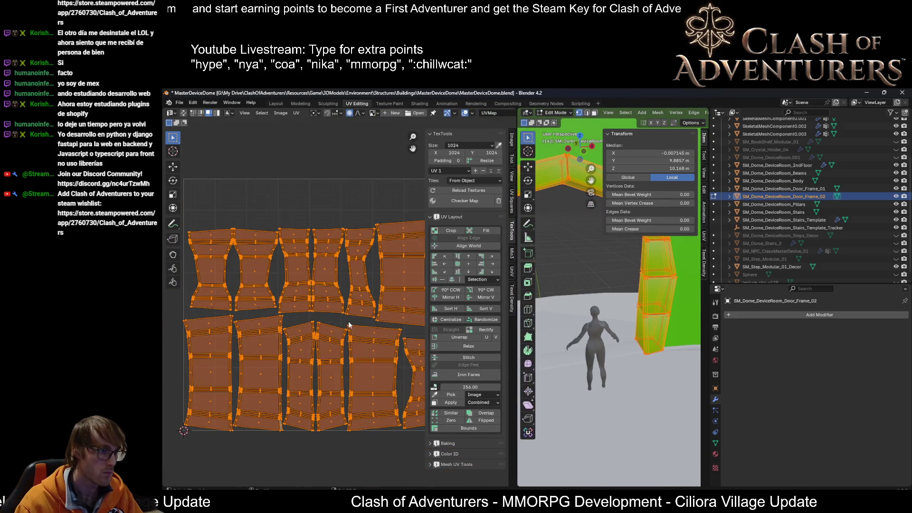
pyautogui.moveTo(348, 321); pyautogui.dragTo(292, 305, button='middle')
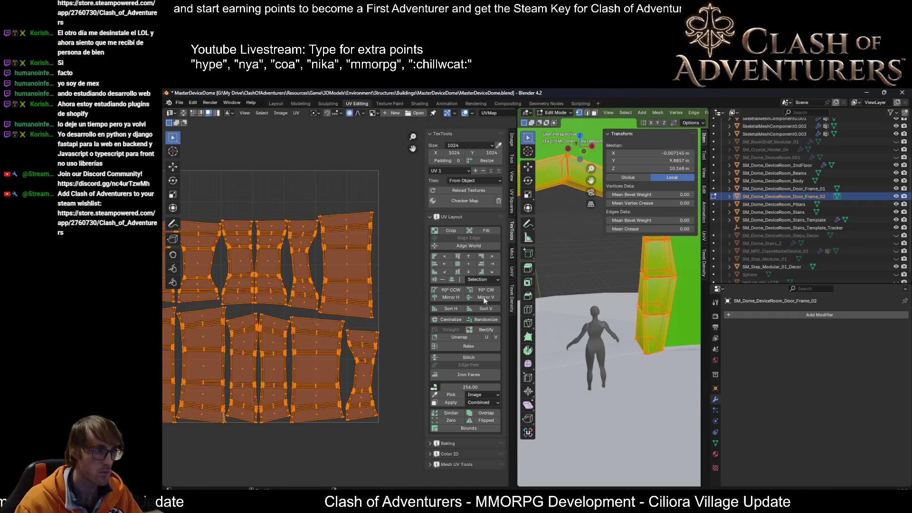
pyautogui.click(465, 201)
pyautogui.moveTo(606, 299)
pyautogui.mouseDown(button='middle')
pyautogui.moveTo(640, 290)
pyautogui.moveTo(614, 259)
pyautogui.moveTo(598, 300)
pyautogui.moveTo(631, 320)
pyautogui.mouseUp(button='middle')
pyautogui.scroll(3, 631, 319)
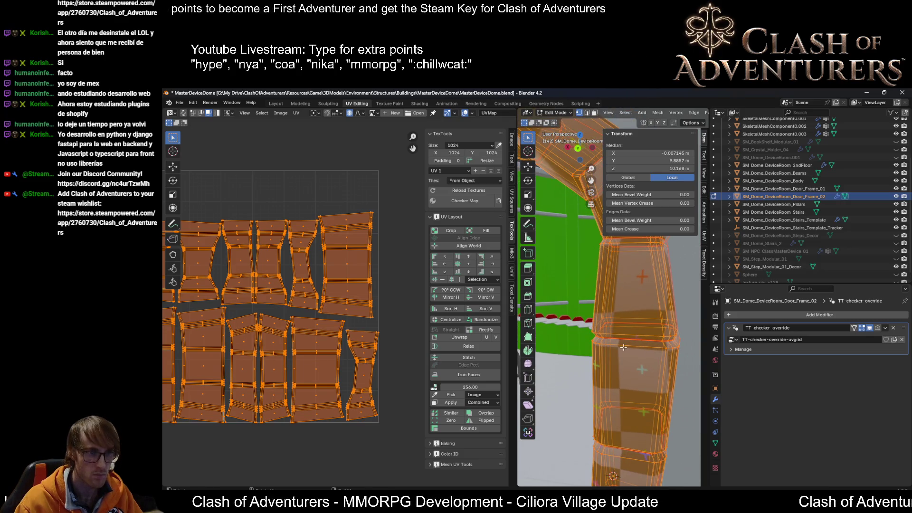
# Step: Re-unwrap the whole mesh and align-and-sort its UV islands into a row
pyautogui.click(380, 285)
pyautogui.press('a')
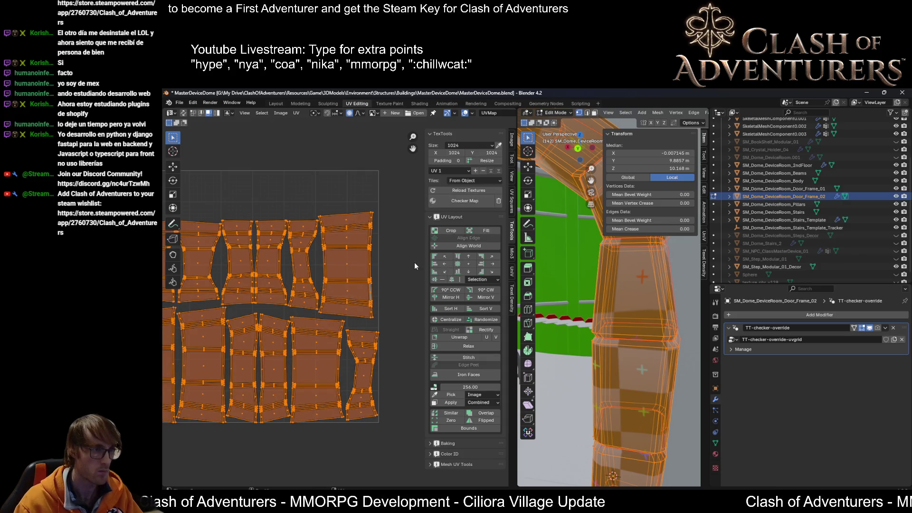
pyautogui.moveTo(556, 281); pyautogui.dragTo(635, 286, button='middle')
pyautogui.press('u')
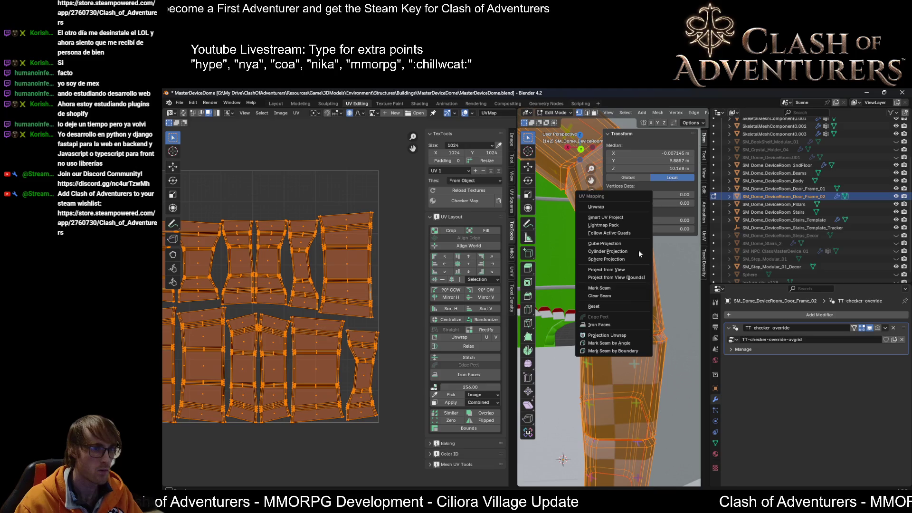
pyautogui.click(610, 206)
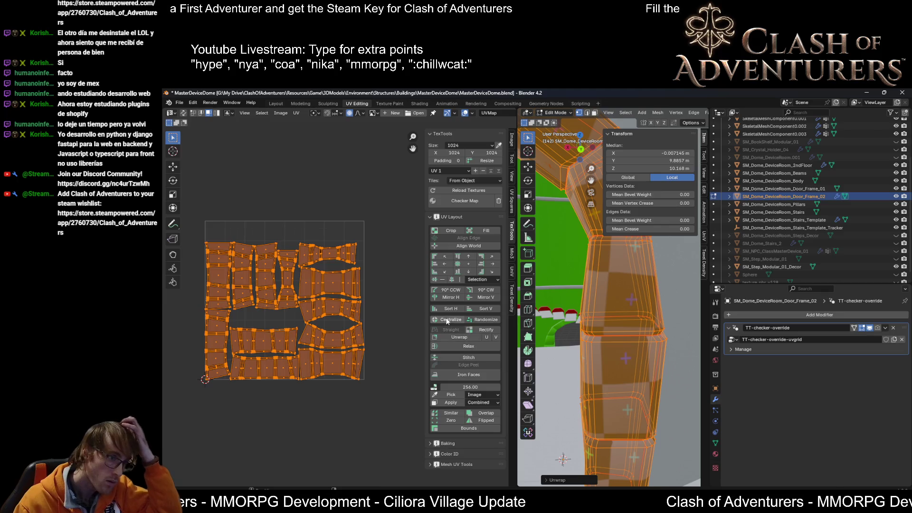
pyautogui.click(451, 309)
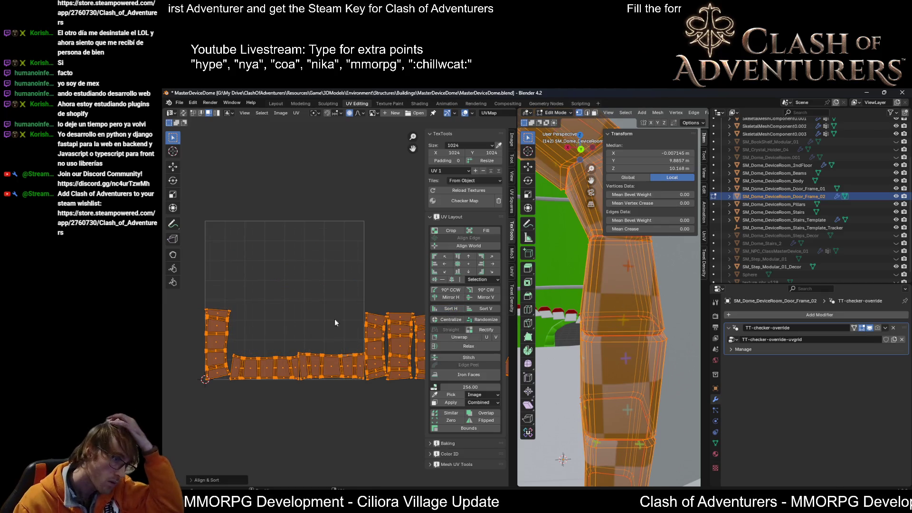
pyautogui.click(512, 271)
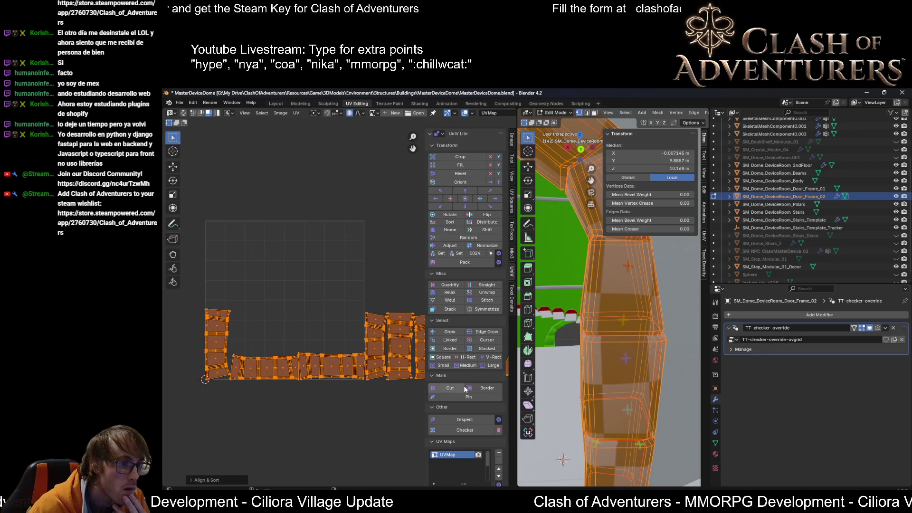
# Step: Sort the islands into one row, then move the orange islands up above the grey row
pyautogui.click(450, 222)
pyautogui.scroll(-3, 388, 286)
pyautogui.scroll(2, 313, 304)
pyautogui.scroll(2, 313, 304)
pyautogui.moveTo(406, 266); pyautogui.dragTo(281, 391)
pyautogui.press('g')
pyautogui.press('Escape')
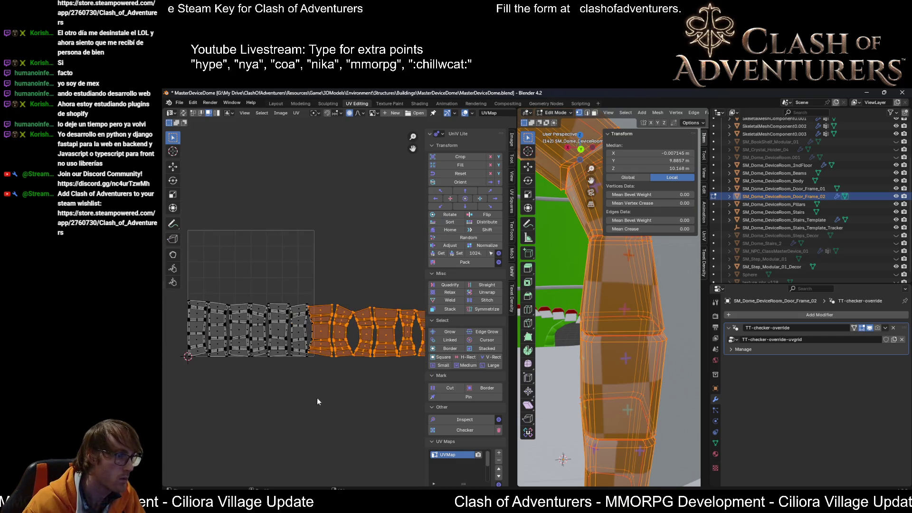
pyautogui.scroll(2, 342, 345)
pyautogui.scroll(1, 342, 346)
pyautogui.scroll(1, 332, 360)
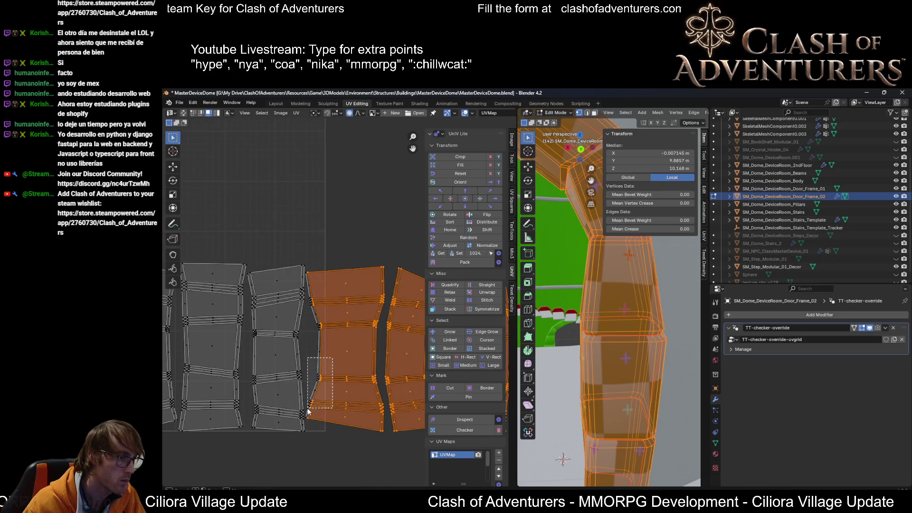
pyautogui.moveTo(334, 326); pyautogui.dragTo(310, 343)
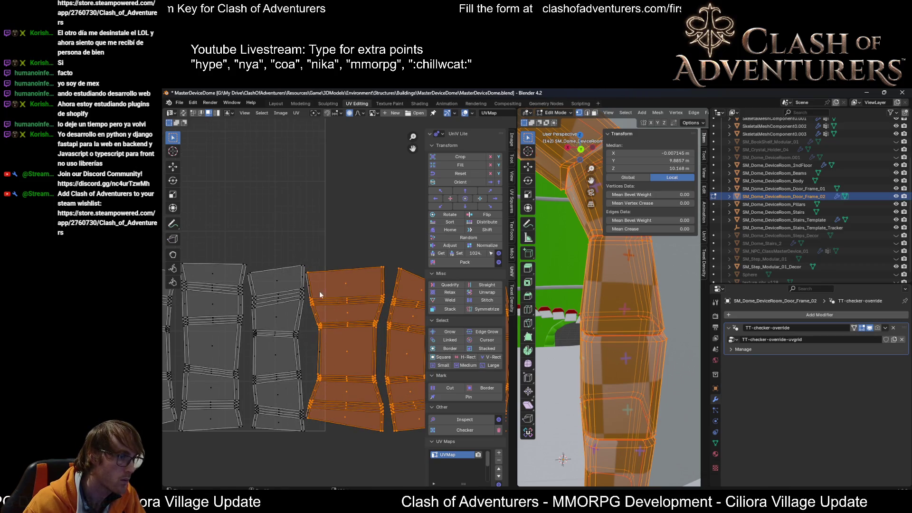
pyautogui.scroll(-3, 319, 292)
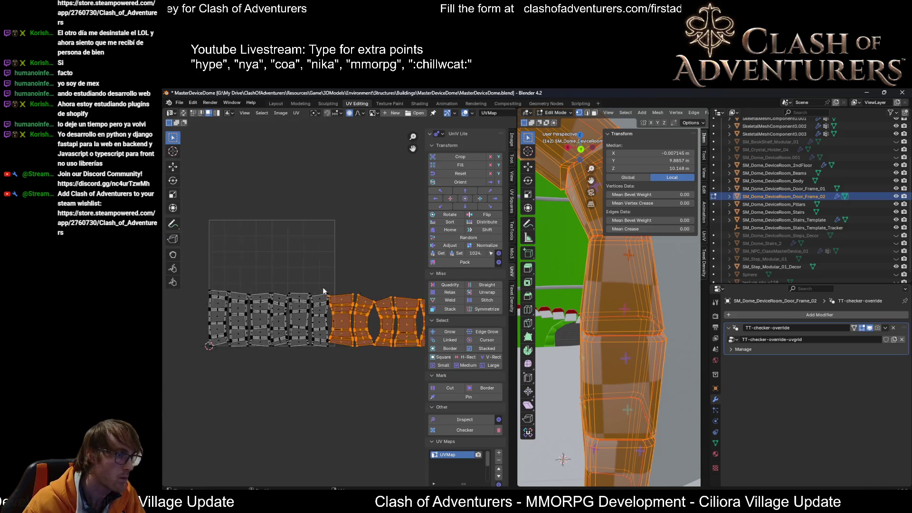
pyautogui.scroll(-2, 314, 286)
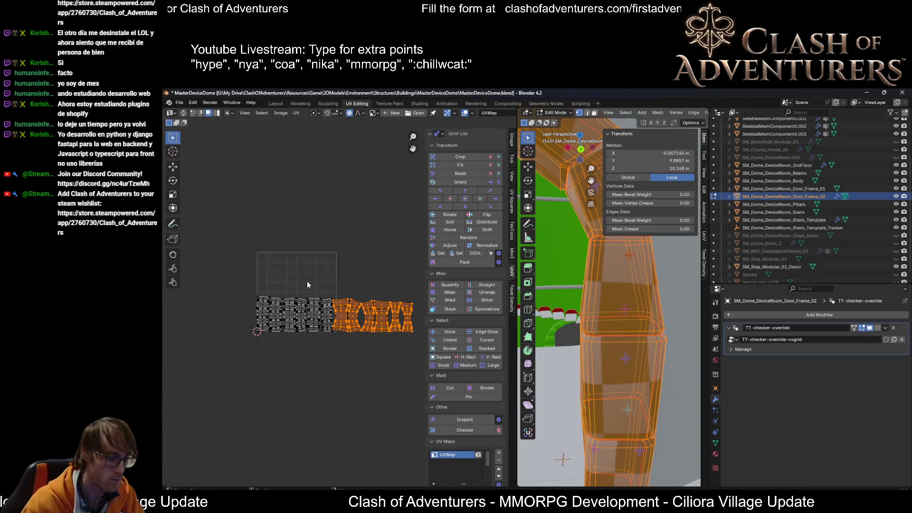
pyautogui.scroll(2, 308, 285)
pyautogui.press('g')
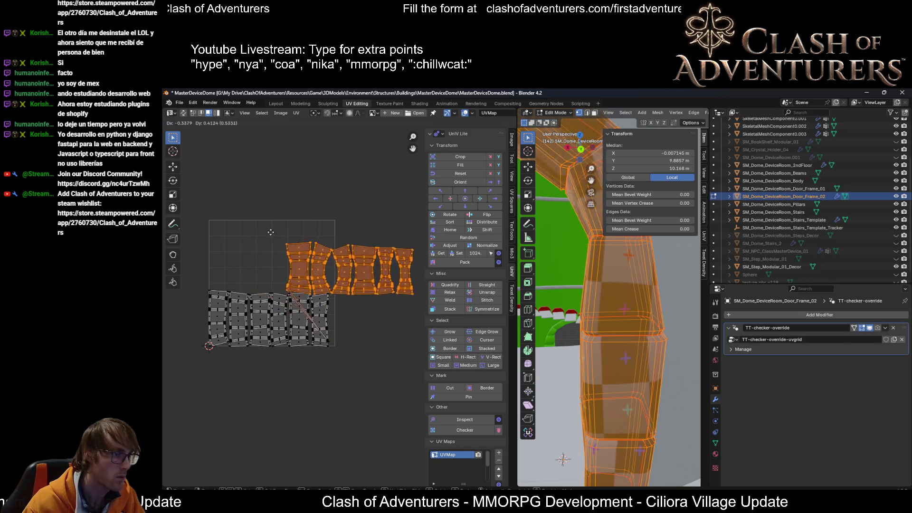
pyautogui.click(317, 284)
pyautogui.scroll(3, 323, 373)
pyautogui.scroll(2, 323, 373)
pyautogui.scroll(2, 350, 293)
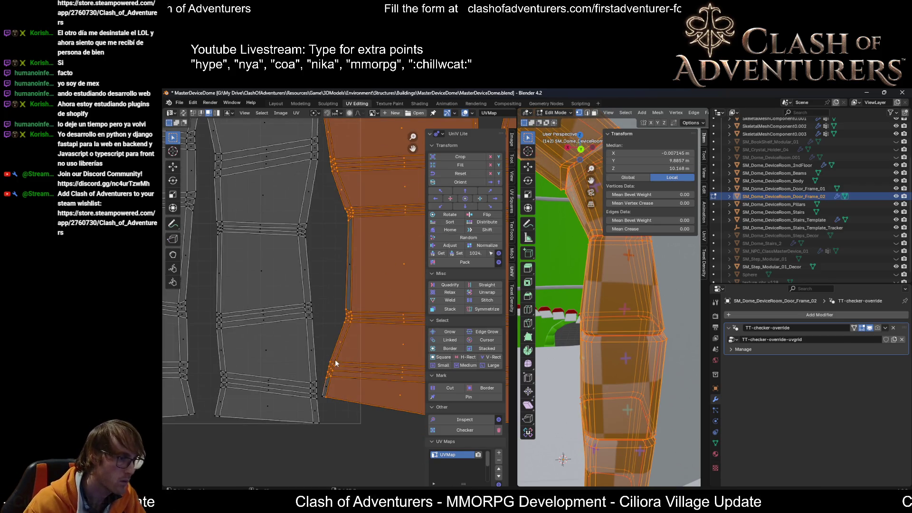
pyautogui.scroll(-2, 338, 381)
pyautogui.scroll(-2, 362, 297)
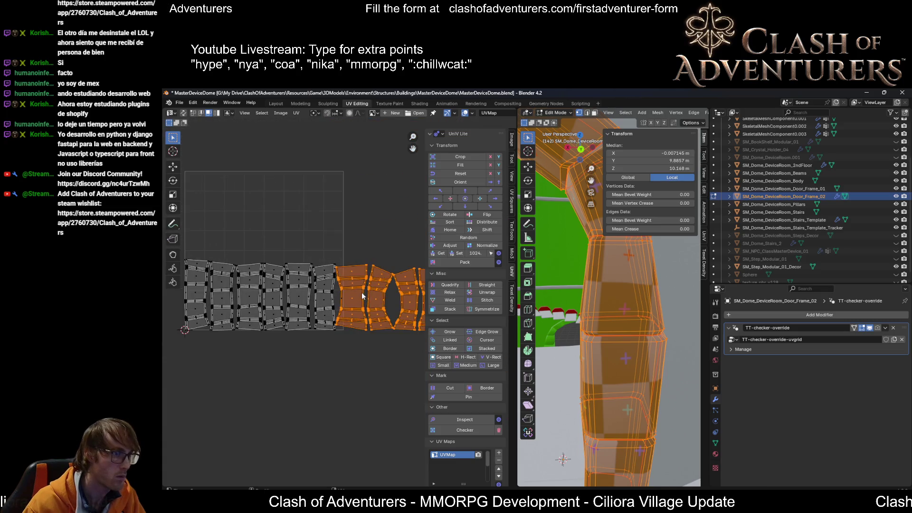
pyautogui.press('g')
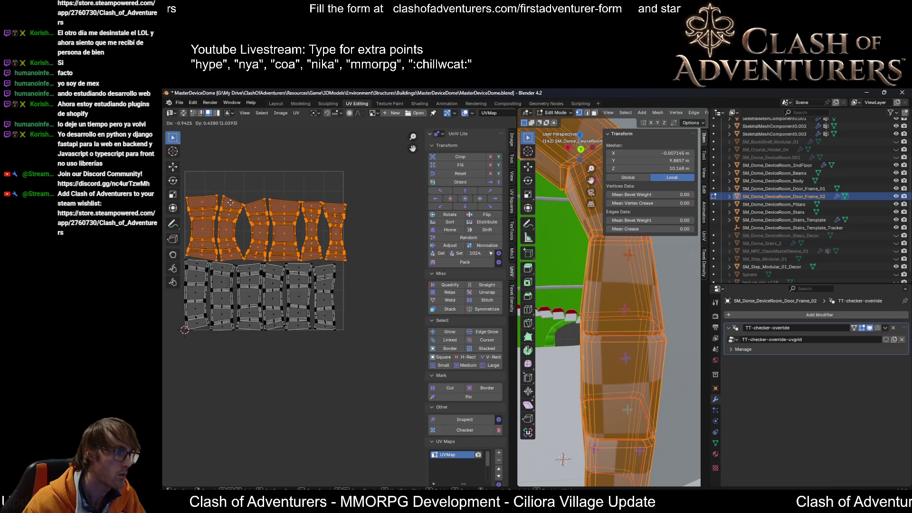
pyautogui.click(229, 203)
pyautogui.scroll(1, 324, 243)
pyautogui.scroll(-1, 328, 264)
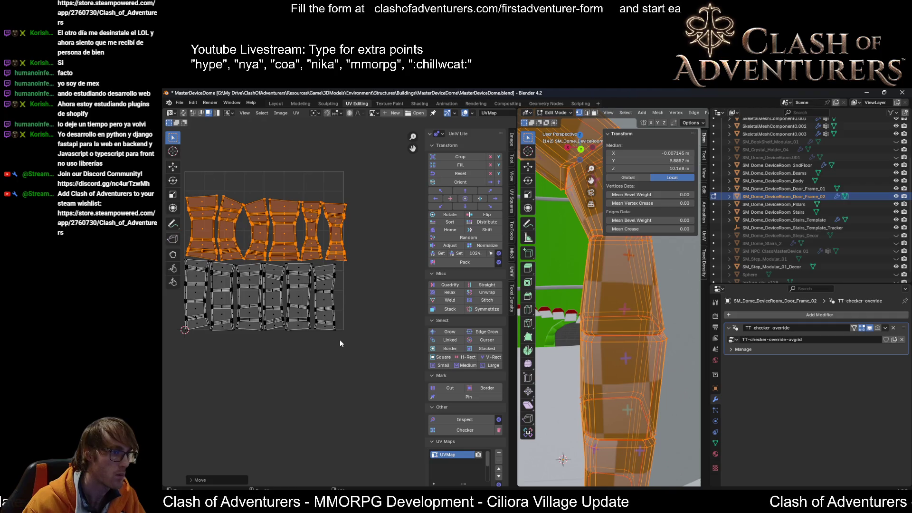
pyautogui.scroll(1, 342, 321)
# Step: Reposition the right-hand islands and fit the stray island below the tile into free space
pyautogui.click(311, 270)
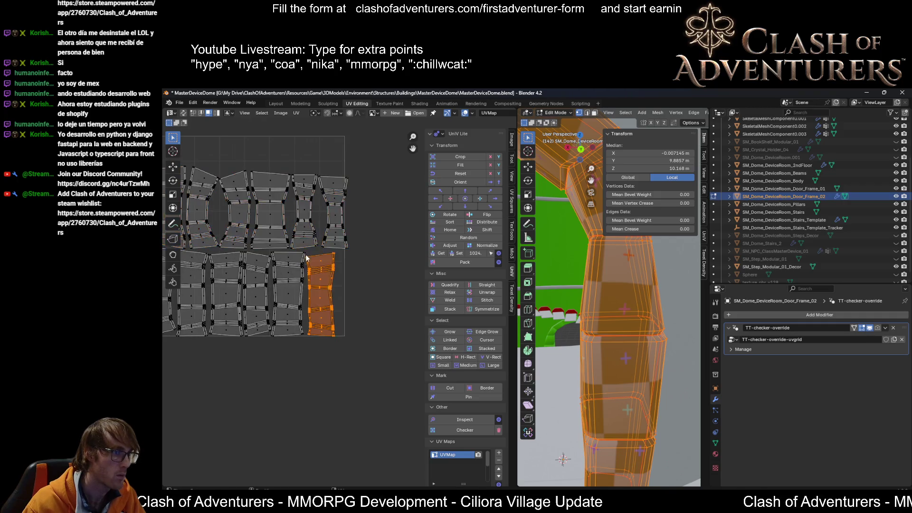
pyautogui.moveTo(312, 269); pyautogui.dragTo(369, 349)
pyautogui.moveTo(361, 167); pyautogui.dragTo(318, 249)
pyautogui.press('g')
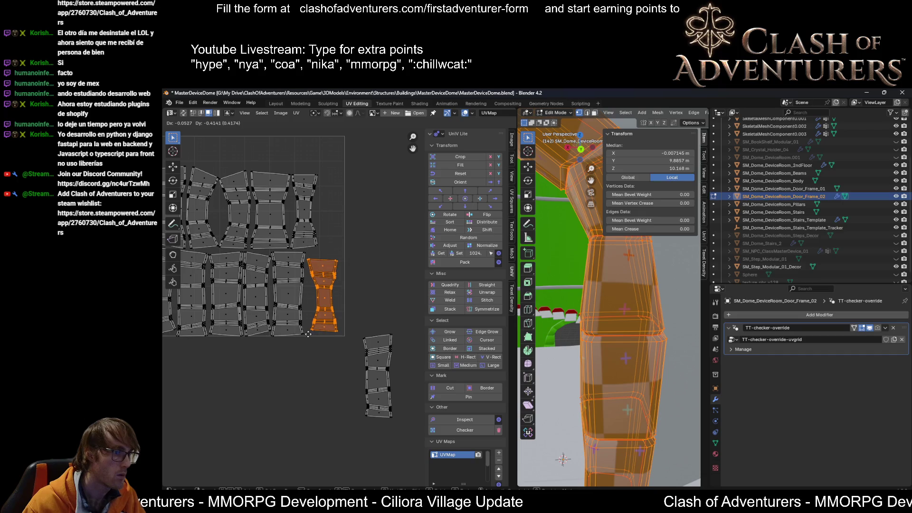
pyautogui.press('Escape')
pyautogui.scroll(2, 311, 334)
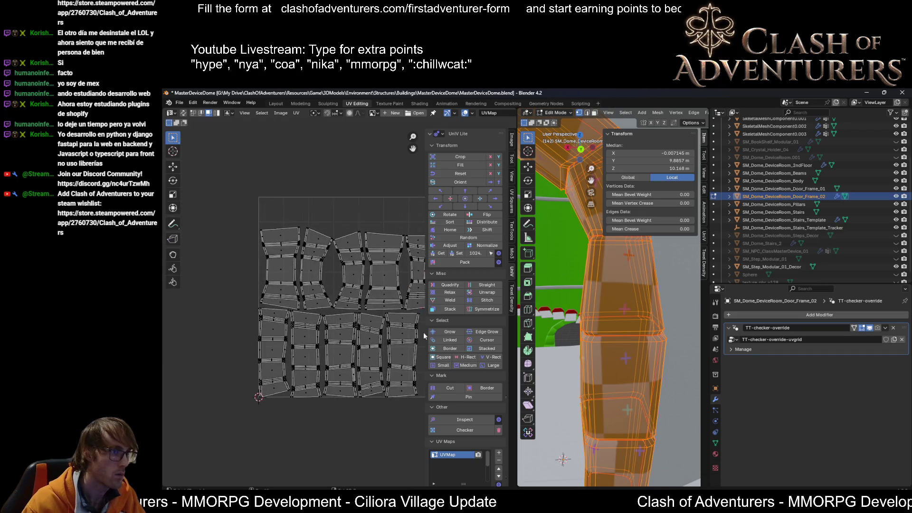
pyautogui.scroll(3, 334, 247)
pyautogui.moveTo(354, 237); pyautogui.dragTo(279, 292, button='middle')
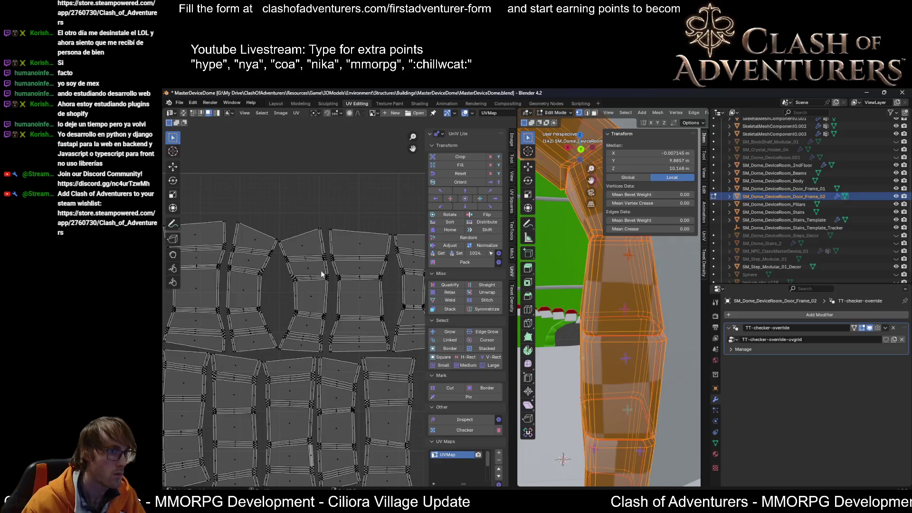
pyautogui.scroll(-1, 257, 243)
pyautogui.scroll(-2, 256, 245)
pyautogui.scroll(-1, 335, 292)
pyautogui.scroll(1, 353, 336)
pyautogui.click(374, 384)
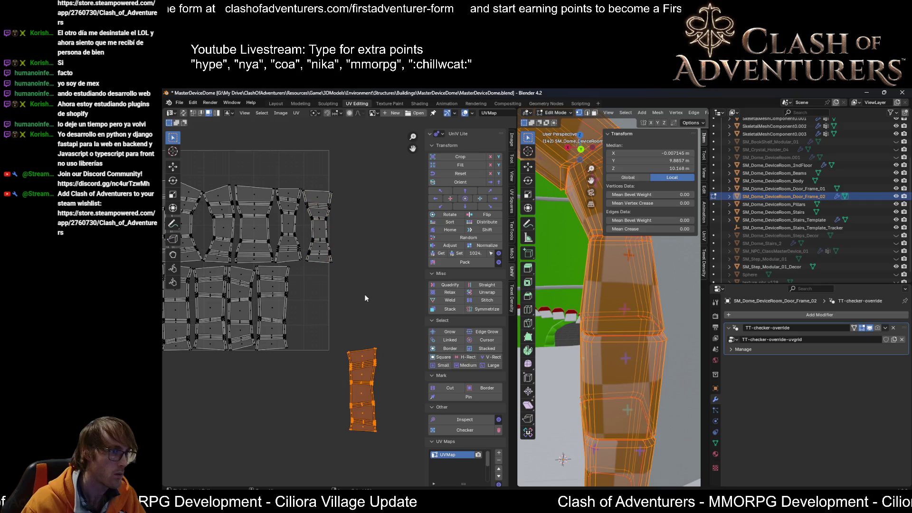
pyautogui.hotkey('ctrl', 'p')
# Step: Shift the upper row of islands into place inside the tile and select all islands
pyautogui.moveTo(365, 295); pyautogui.dragTo(431, 357, button='middle')
pyautogui.moveTo(407, 232); pyautogui.dragTo(269, 329)
pyautogui.scroll(3, 245, 266)
pyautogui.scroll(1, 246, 265)
pyautogui.scroll(-2, 245, 265)
pyautogui.press('g')
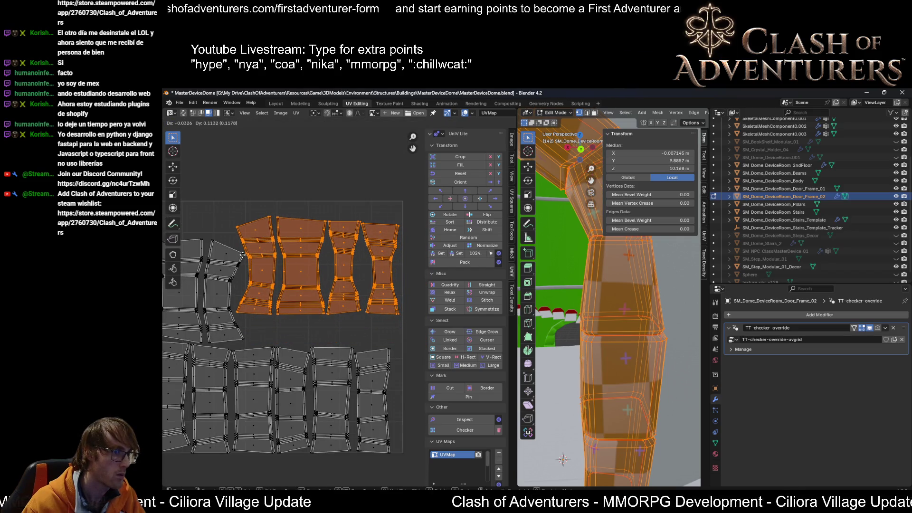
pyautogui.click(243, 257)
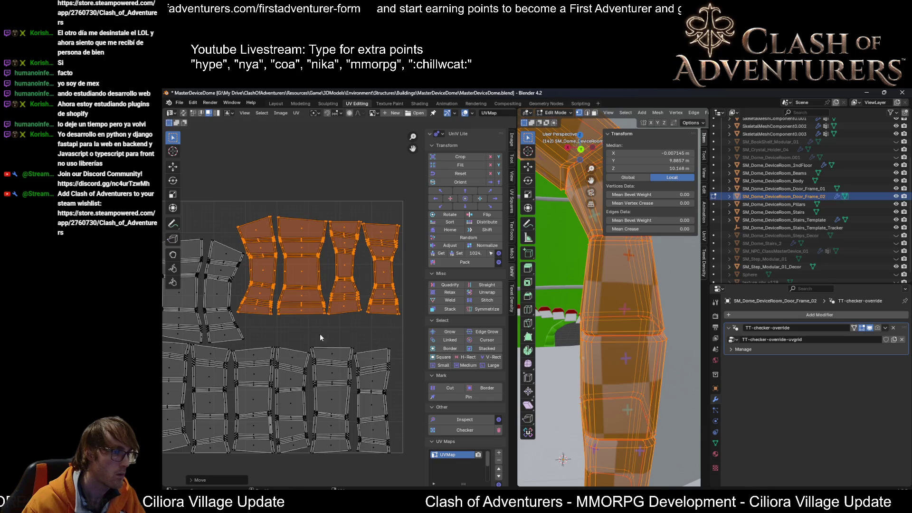
pyautogui.press('a')
pyautogui.click(511, 201)
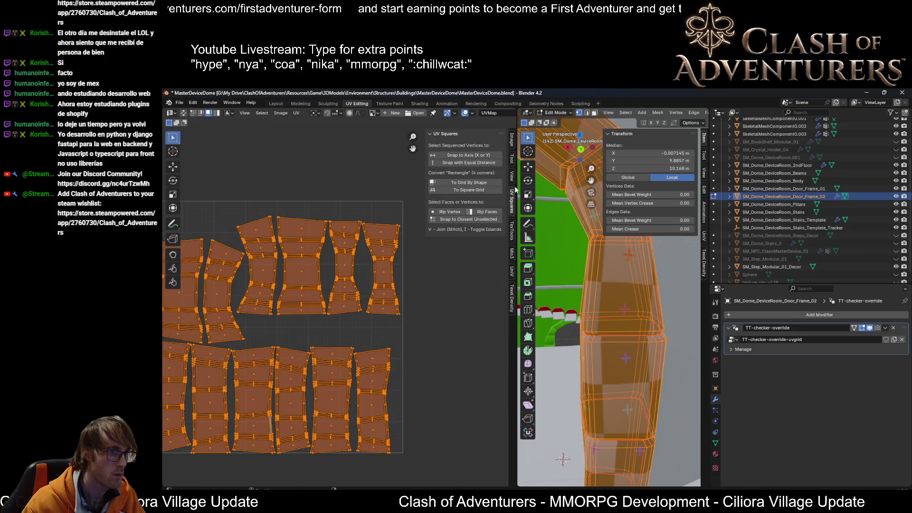
# Step: Crop the whole island layout to fill the UV square with TexTools
pyautogui.click(514, 180)
pyautogui.click(511, 212)
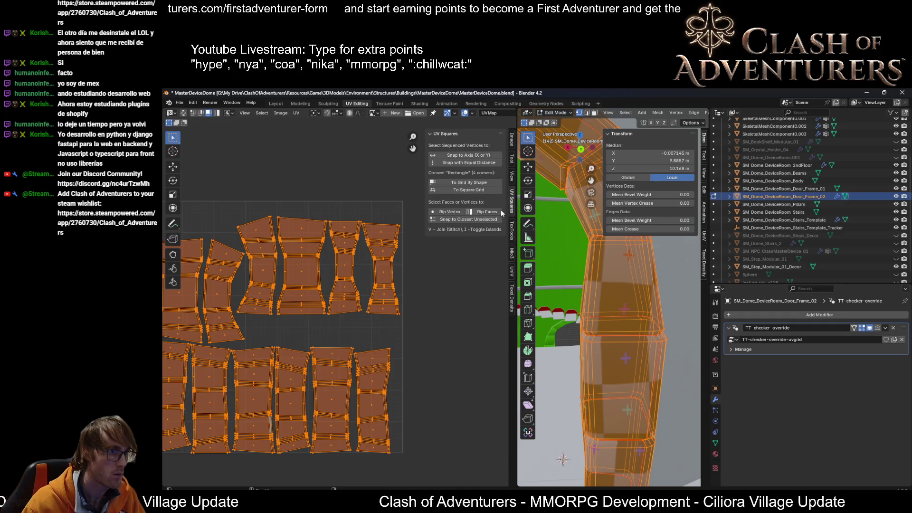
pyautogui.click(511, 240)
pyautogui.click(451, 230)
pyautogui.scroll(-1, 328, 291)
pyautogui.scroll(1, 327, 291)
pyautogui.scroll(1, 335, 296)
pyautogui.scroll(1, 344, 303)
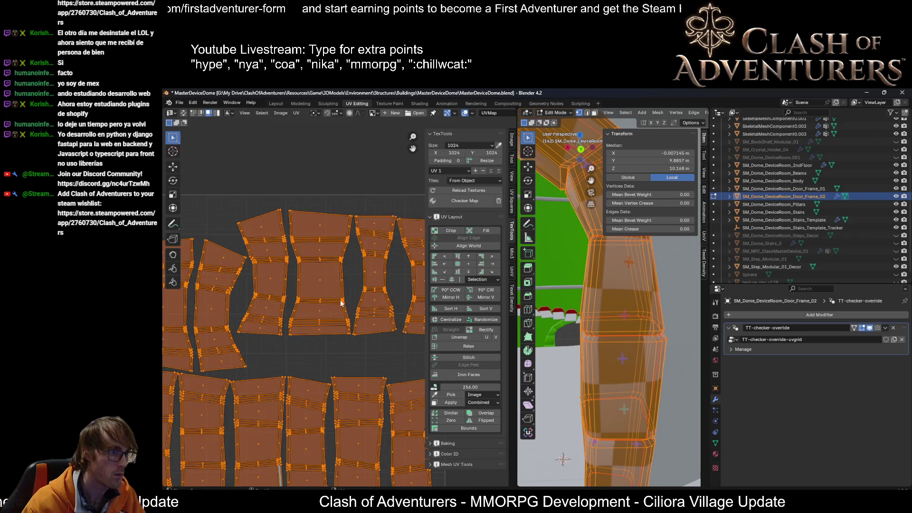
pyautogui.click(354, 206)
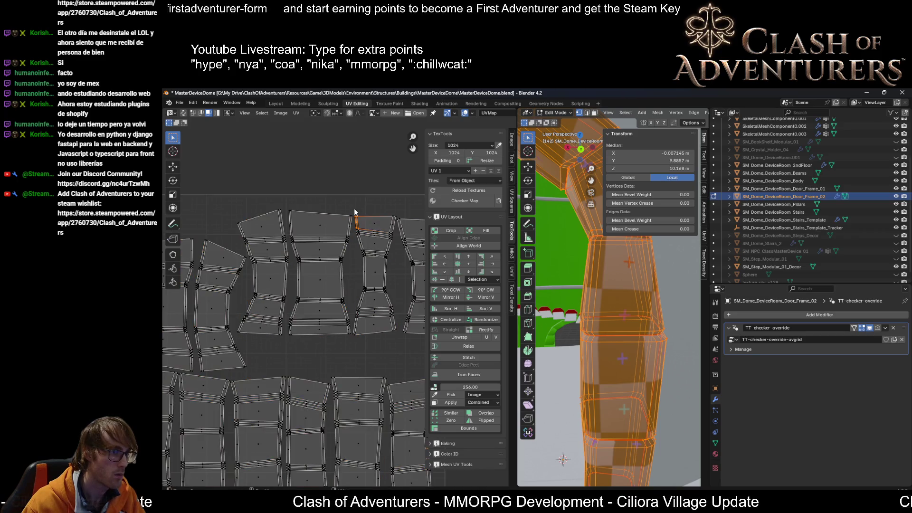
# Step: Nudge three upper-row islands, including the narrow one, into tighter positions
pyautogui.moveTo(355, 208)
pyautogui.mouseDown()
pyautogui.moveTo(315, 329)
pyautogui.moveTo(284, 341)
pyautogui.mouseUp()
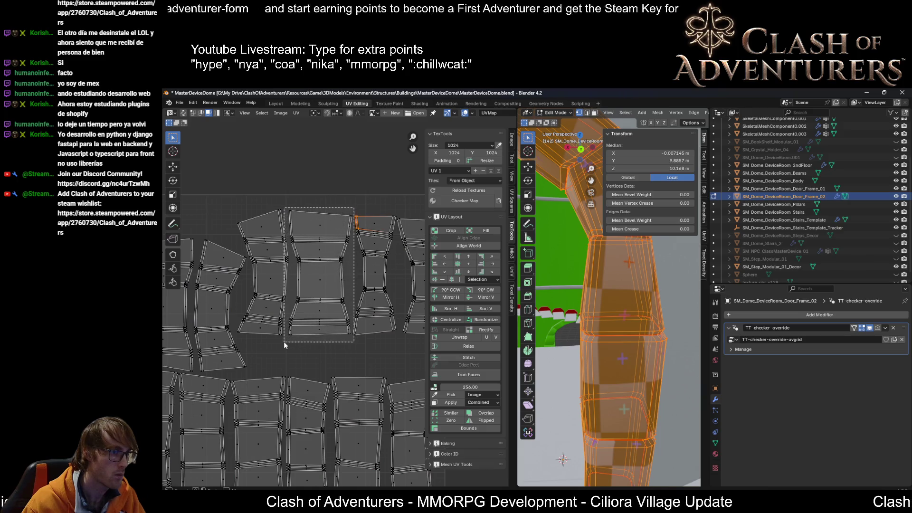
pyautogui.scroll(2, 305, 341)
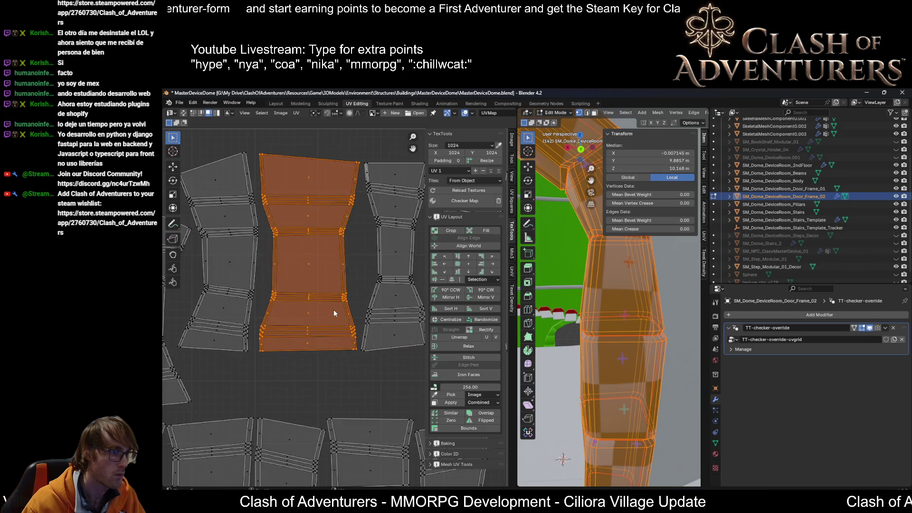
pyautogui.press('g')
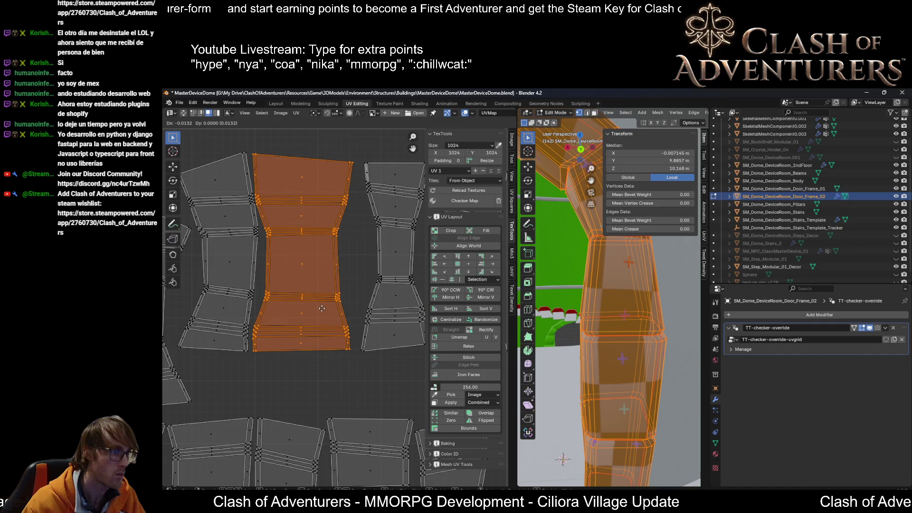
pyautogui.click(322, 308)
pyautogui.scroll(-3, 390, 243)
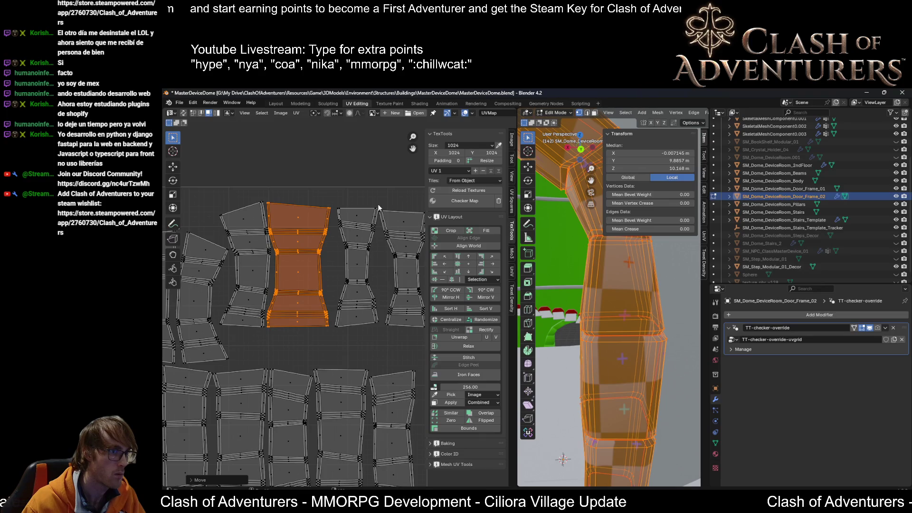
pyautogui.moveTo(378, 208); pyautogui.dragTo(333, 338)
pyautogui.press('g')
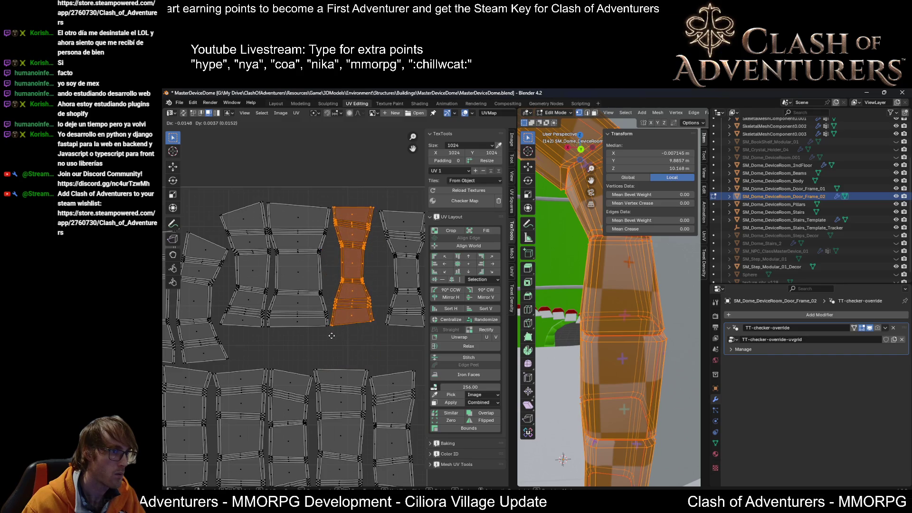
pyautogui.click(331, 338)
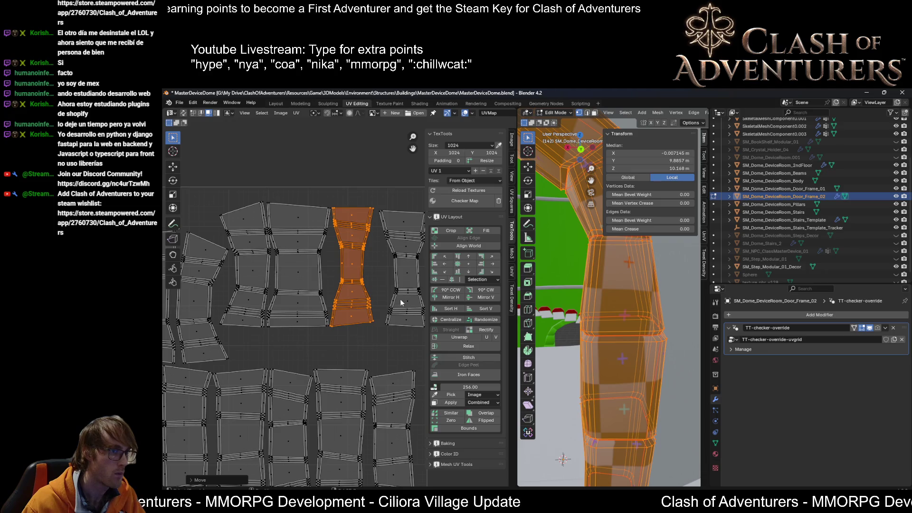
pyautogui.keyDown('ctrl'); pyautogui.hscroll(2, 403, 304); pyautogui.keyUp('ctrl')
pyautogui.keyDown('shift'); pyautogui.click(402, 214); pyautogui.keyUp('shift')
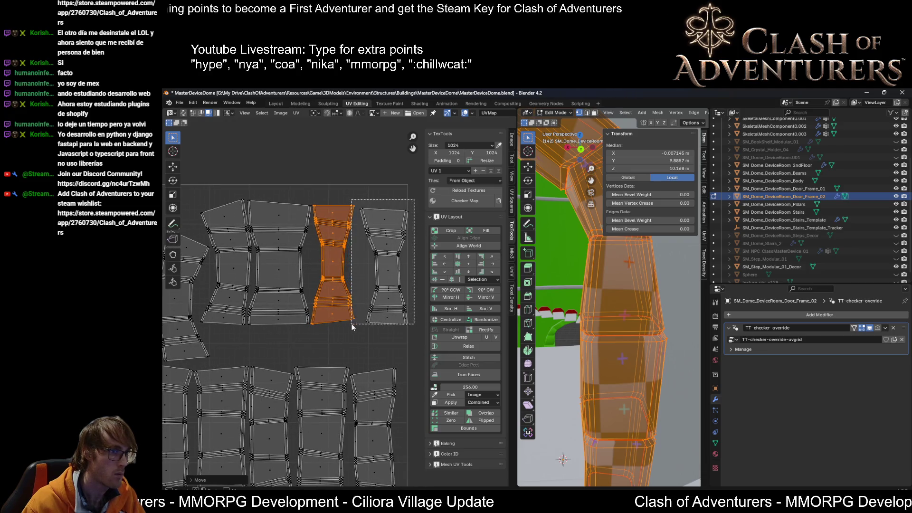
pyautogui.keyDown('shift'); pyautogui.click(349, 313); pyautogui.keyUp('shift')
pyautogui.press('g')
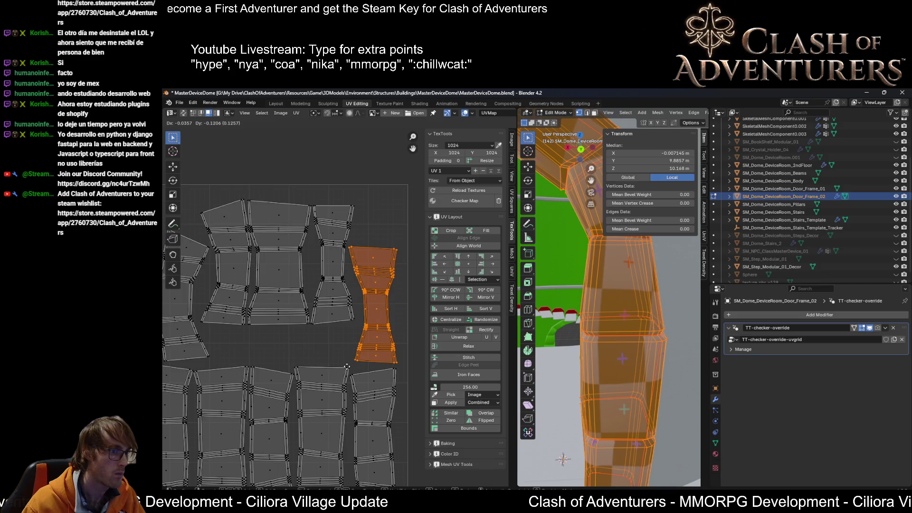
pyautogui.click(347, 367)
pyautogui.scroll(-2, 304, 333)
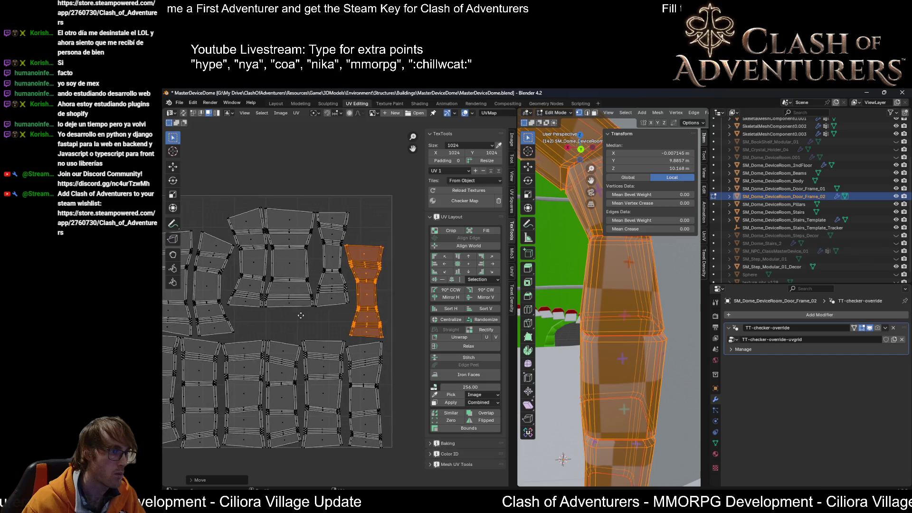
# Step: Scale all islands to fill the UV space, then return Door_Frame_02 to object mode
pyautogui.moveTo(300, 315); pyautogui.dragTo(353, 288, button='middle')
pyautogui.press('a')
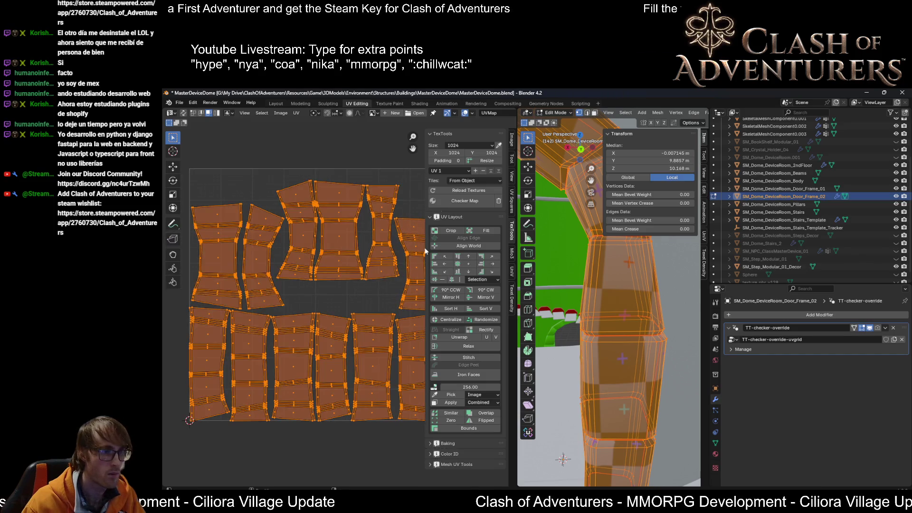
pyautogui.click(450, 232)
pyautogui.moveTo(339, 250); pyautogui.dragTo(279, 280, button='middle')
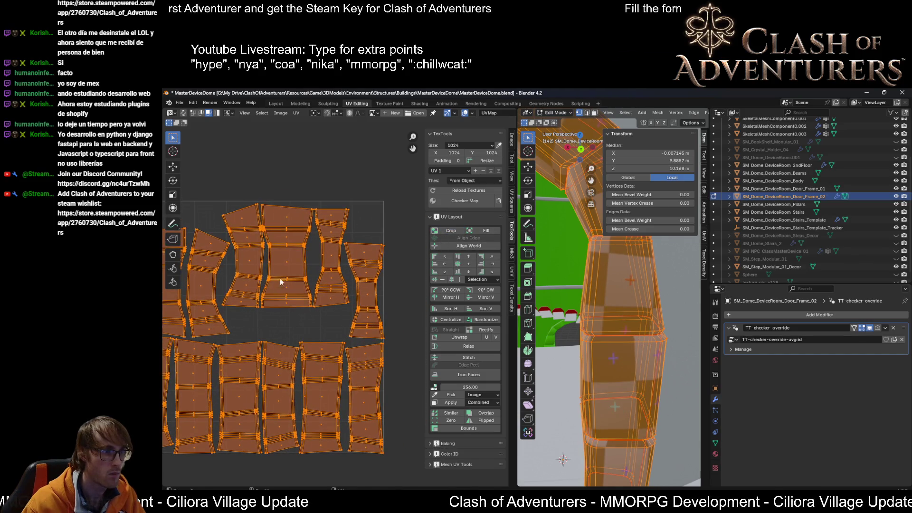
pyautogui.scroll(2, 360, 275)
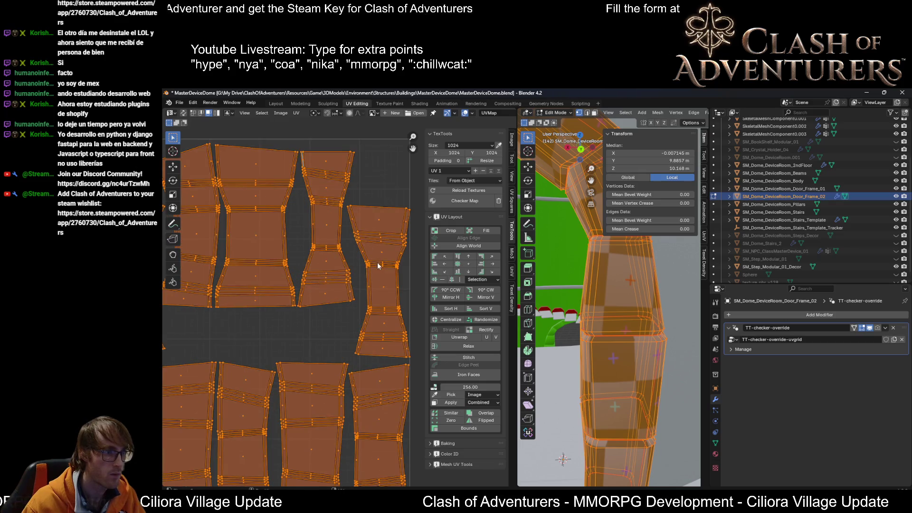
pyautogui.scroll(-2, 396, 226)
pyautogui.scroll(-2, 362, 250)
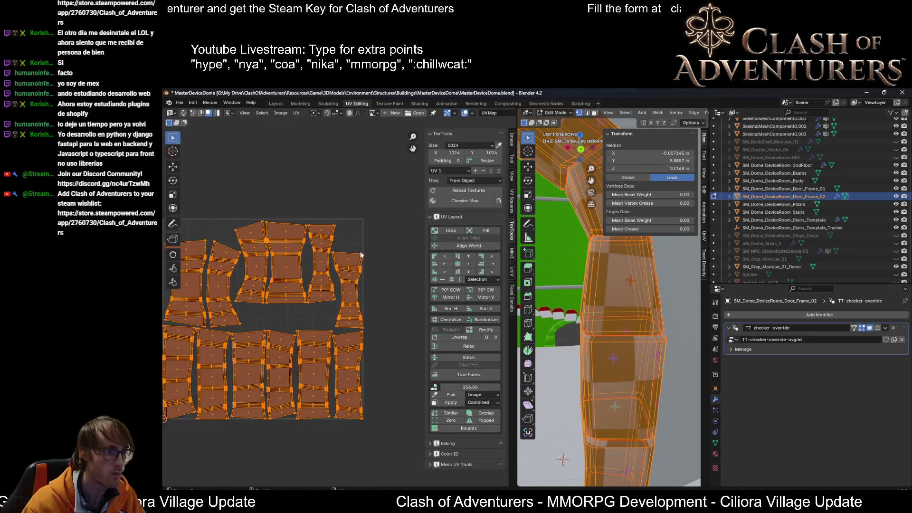
pyautogui.keyDown('shift'); pyautogui.moveTo(362, 250); pyautogui.dragTo(246, 364, button='middle'); pyautogui.keyUp('shift')
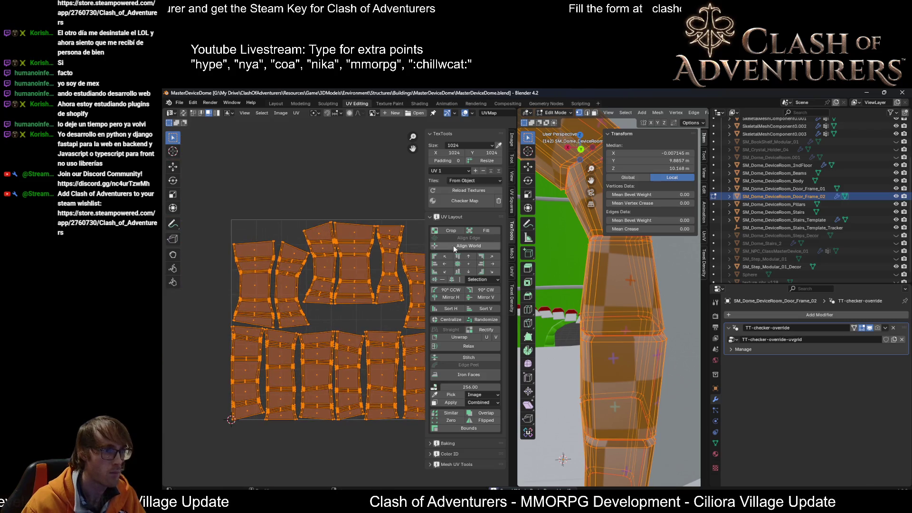
pyautogui.scroll(1, 614, 288)
pyautogui.press('Tab')
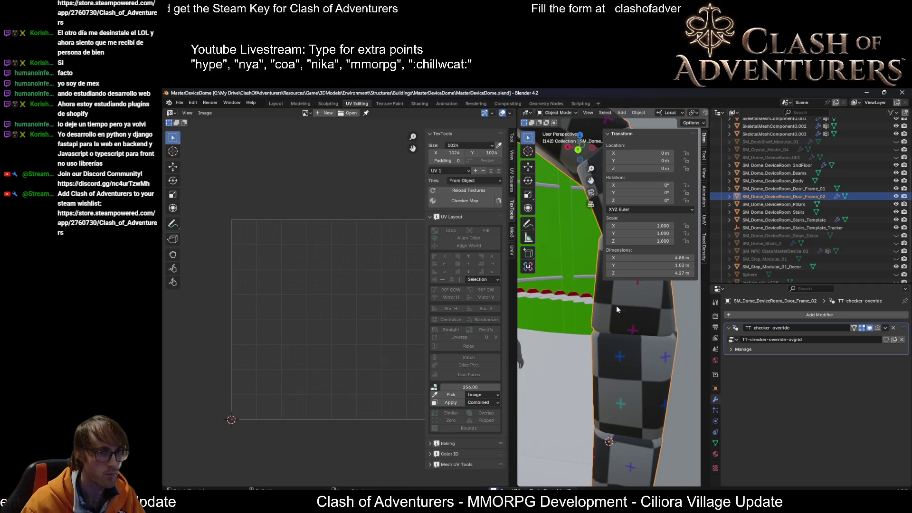
# Step: Export the door frame as SM_Dome_DeviceRoom_Door_Frame_02.fbx, renaming the Door_Frame_01 file name
pyautogui.hotkey('ctrl', 'e')
pyautogui.click(483, 218)
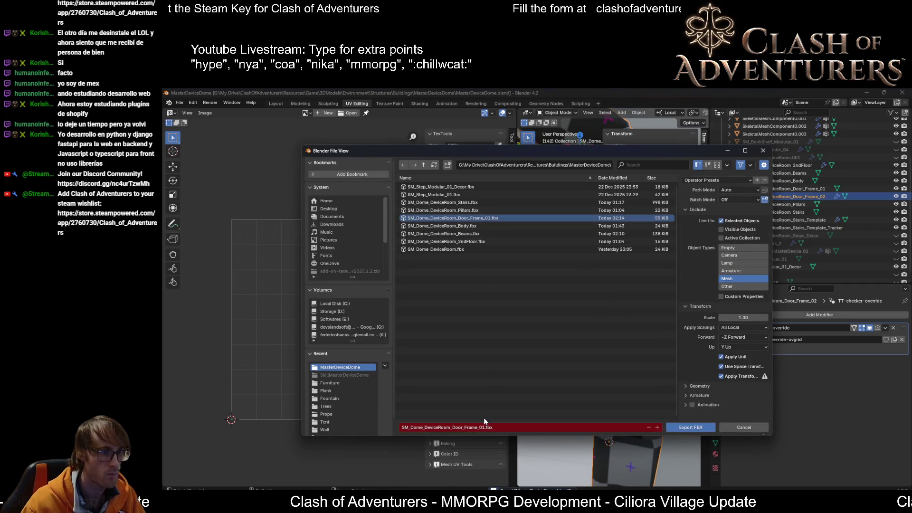
pyautogui.press('Delete')
pyautogui.write('2')
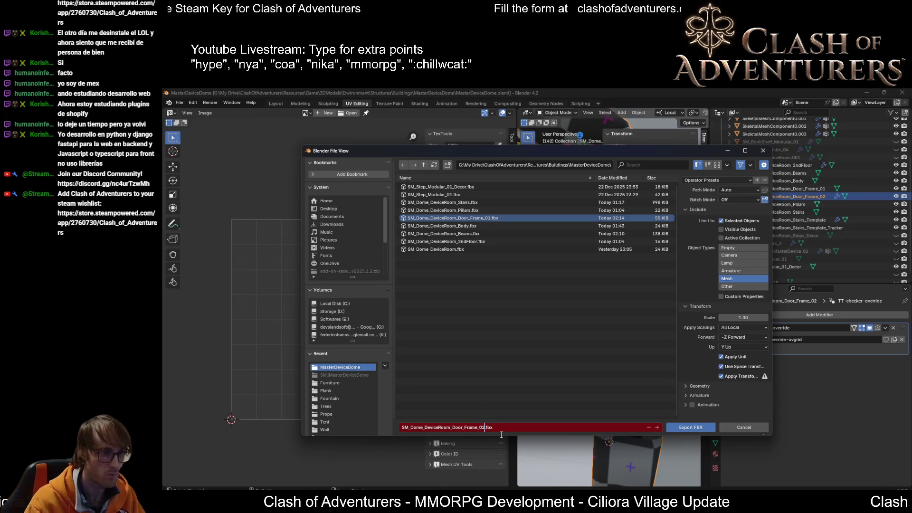
pyautogui.click(680, 428)
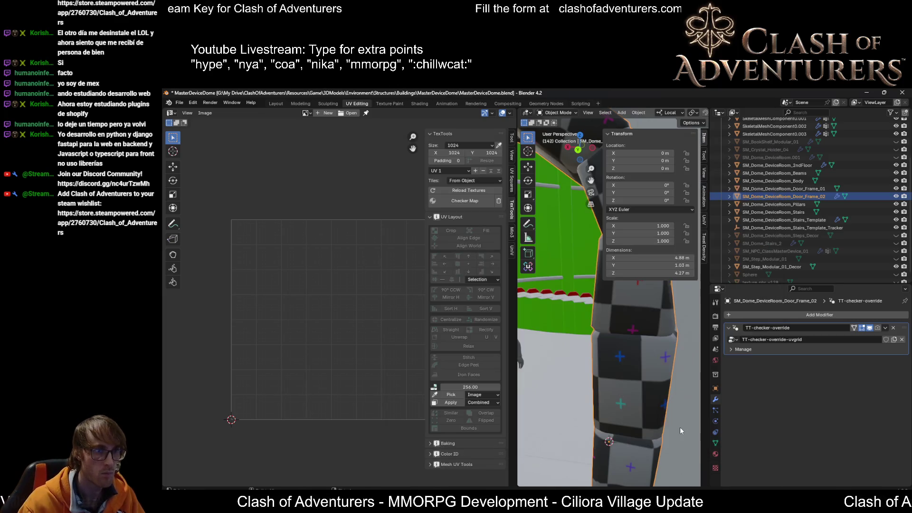
# Step: Switch to the Unreal Editor and select the stone door arch in the level
pyautogui.press('Tab')
pyautogui.press('a')
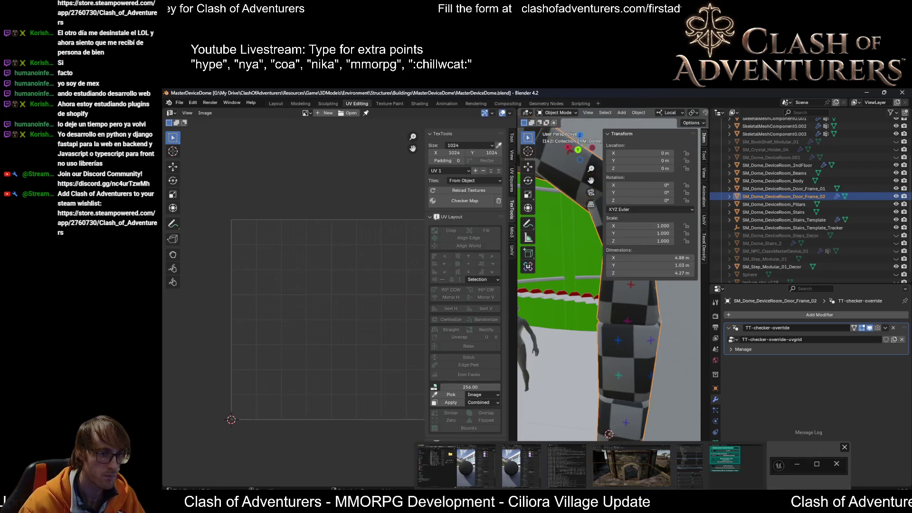
pyautogui.moveTo(631, 464)
pyautogui.click(591, 470)
pyautogui.click(606, 334)
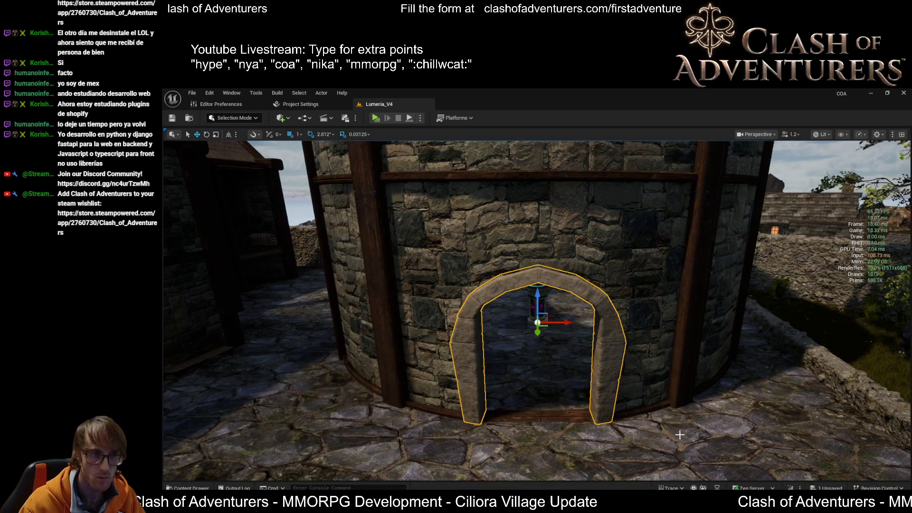
# Step: Fly around the door arch from outside and inside the tower, then return to Blender
pyautogui.moveTo(630, 382); pyautogui.dragTo(631, 381, button='right')
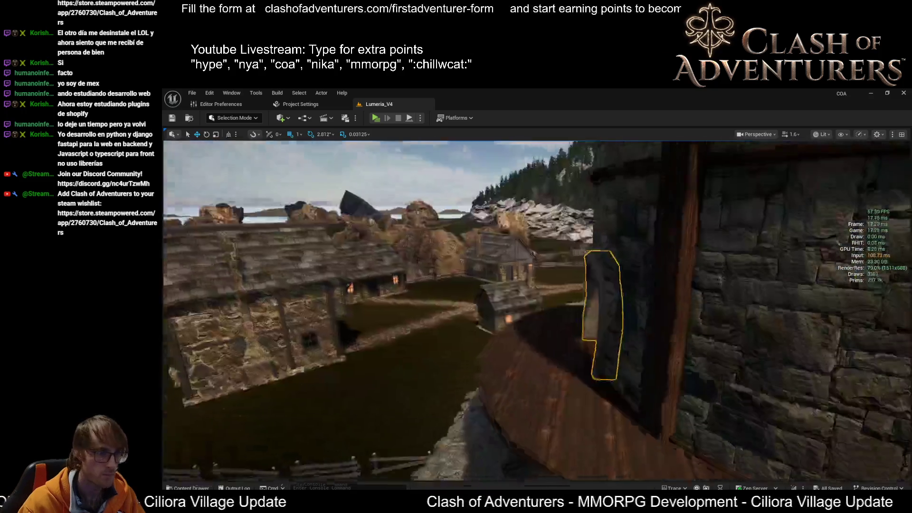
pyautogui.moveTo(471, 307); pyautogui.dragTo(541, 299, button='right')
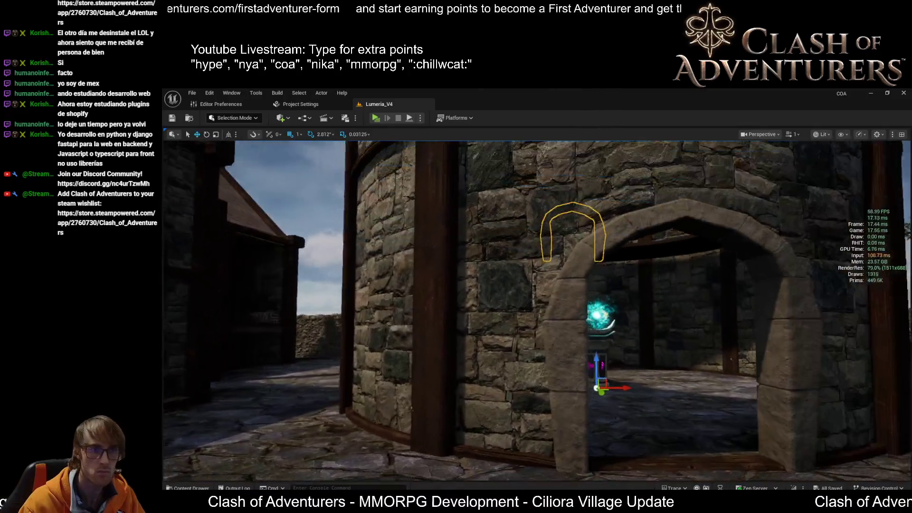
pyautogui.moveTo(536, 309); pyautogui.dragTo(491, 321, button='right')
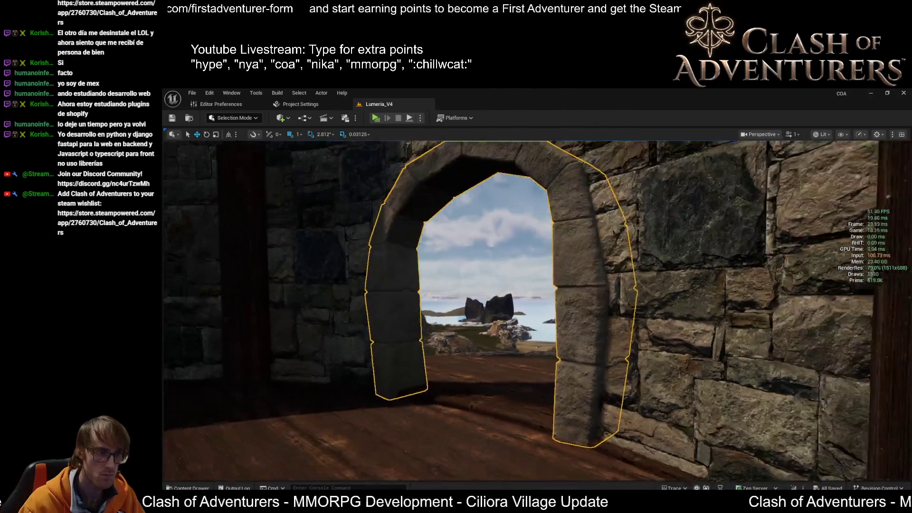
pyautogui.moveTo(562, 271); pyautogui.dragTo(561, 272, button='right')
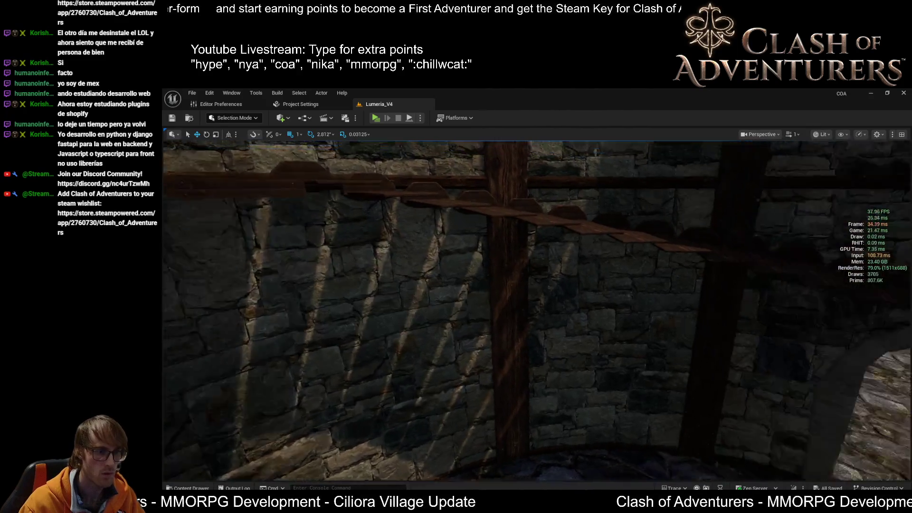
pyautogui.moveTo(561, 272); pyautogui.dragTo(523, 283, button='right')
pyautogui.hotkey('alt', 'Tab')
# Step: Edit SM_Dome_DeviceRoom_Beams, select the railing beams and apply the checker texture
pyautogui.moveTo(582, 329)
pyautogui.mouseDown(button='middle')
pyautogui.moveTo(599, 378)
pyautogui.moveTo(582, 436)
pyautogui.mouseUp(button='middle')
pyautogui.click(583, 437)
pyautogui.press('Tab')
pyautogui.press('a')
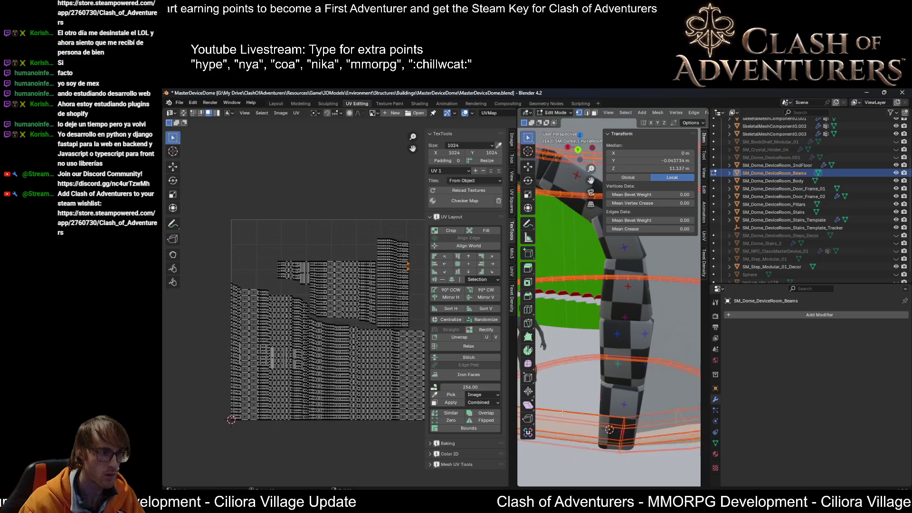
pyautogui.scroll(2, 354, 281)
pyautogui.moveTo(605, 393); pyautogui.dragTo(598, 374, button='middle')
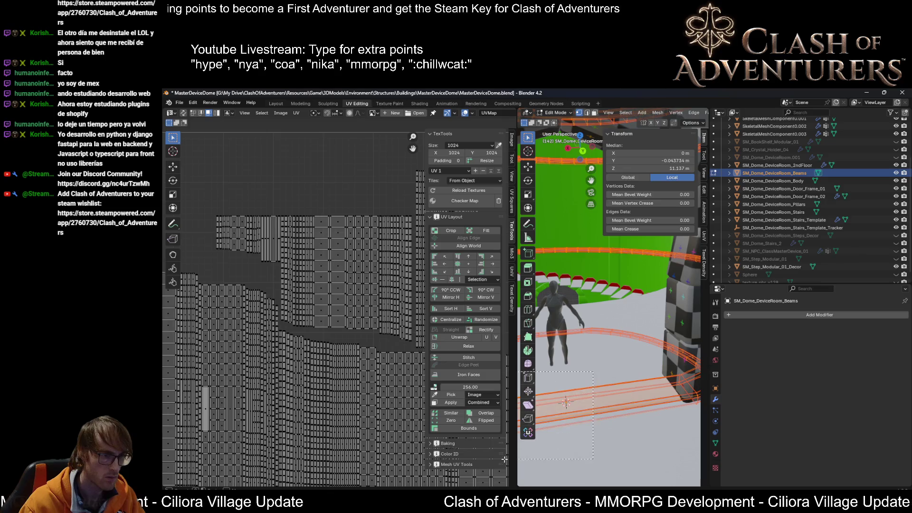
pyautogui.hotkey('alt', 'a')
pyautogui.moveTo(598, 373); pyautogui.dragTo(619, 357, button='middle')
pyautogui.scroll(2, 619, 367)
pyautogui.moveTo(598, 397); pyautogui.dragTo(598, 399)
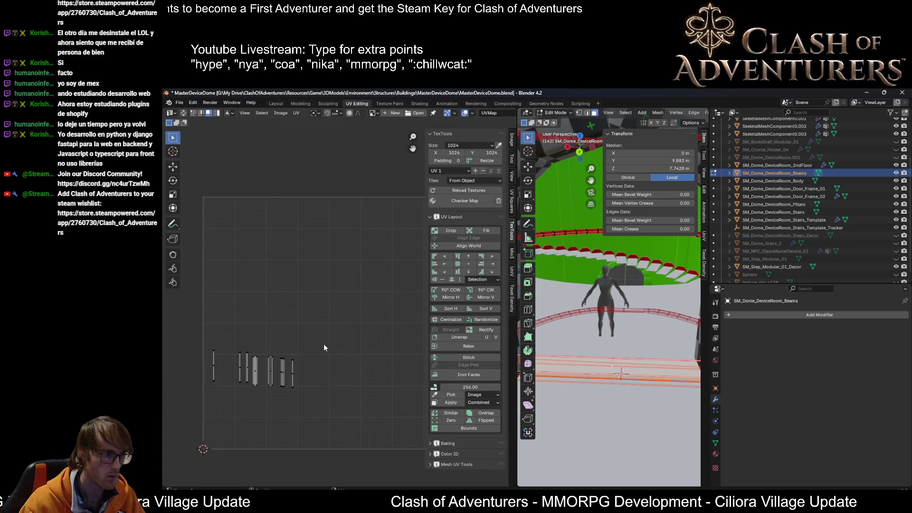
pyautogui.scroll(-1, 595, 354)
pyautogui.scroll(-1, 595, 354)
pyautogui.scroll(2, 606, 342)
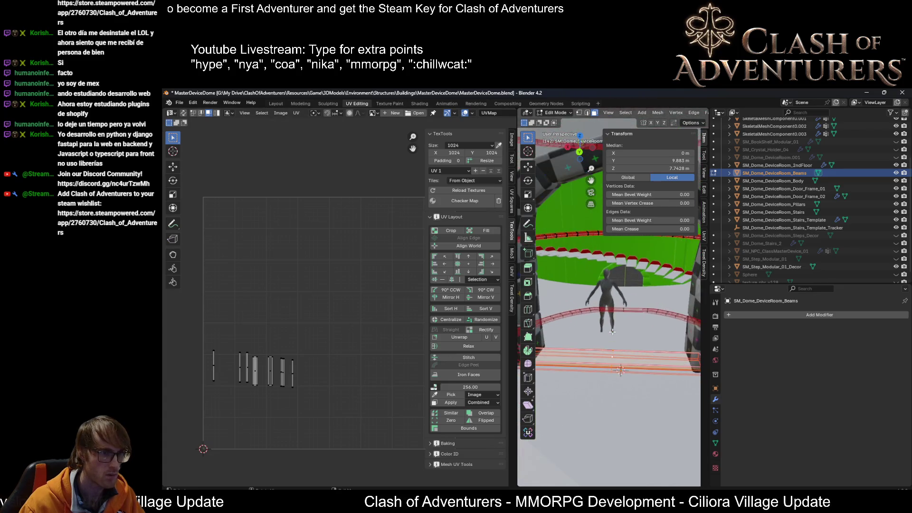
pyautogui.keyDown('shift'); pyautogui.click(612, 333); pyautogui.keyUp('shift')
pyautogui.scroll(1, 613, 370)
pyautogui.scroll(1, 631, 389)
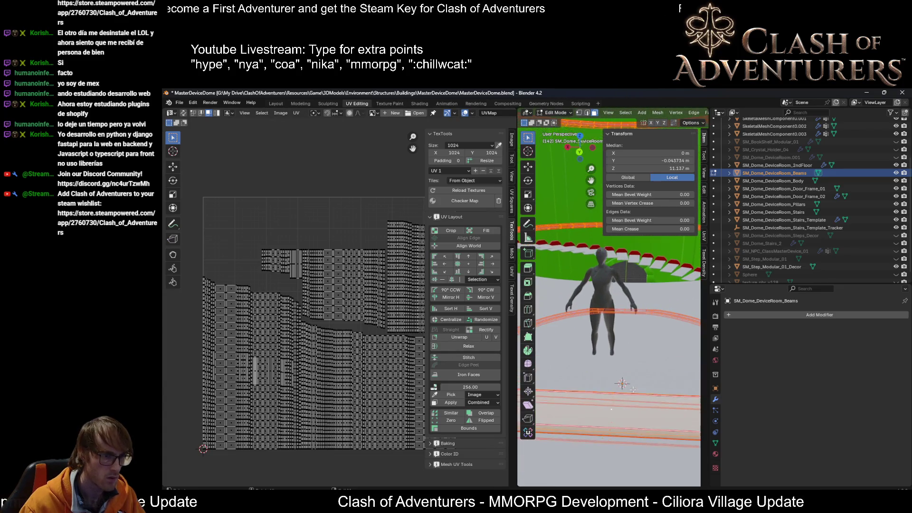
pyautogui.click(465, 200)
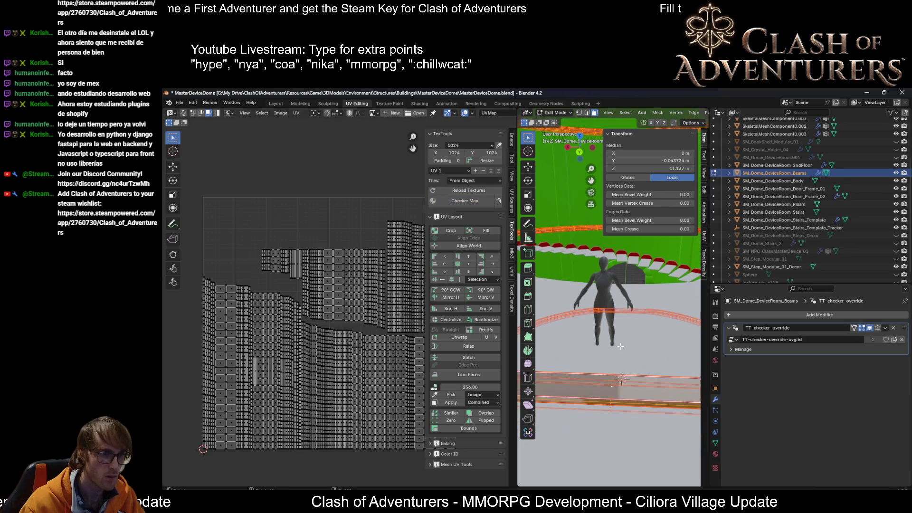
pyautogui.scroll(-1, 616, 329)
pyautogui.scroll(-2, 616, 329)
# Step: Unwrap a few selected beam pieces and move their UV islands aside
pyautogui.moveTo(617, 329)
pyautogui.mouseDown(button='middle')
pyautogui.moveTo(608, 314)
pyautogui.moveTo(617, 321)
pyautogui.moveTo(635, 293)
pyautogui.moveTo(613, 335)
pyautogui.mouseUp(button='middle')
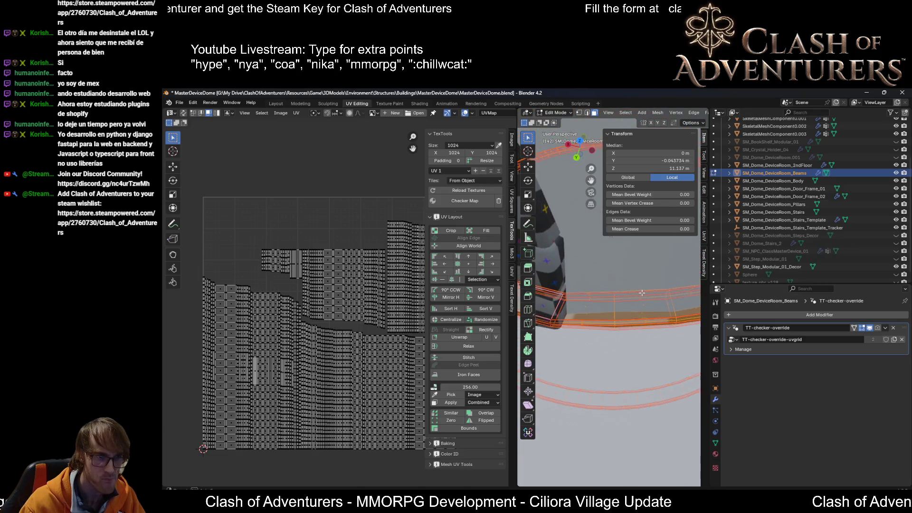
pyautogui.moveTo(550, 288)
pyautogui.mouseDown(button='middle')
pyautogui.moveTo(617, 292)
pyautogui.moveTo(610, 279)
pyautogui.mouseUp(button='middle')
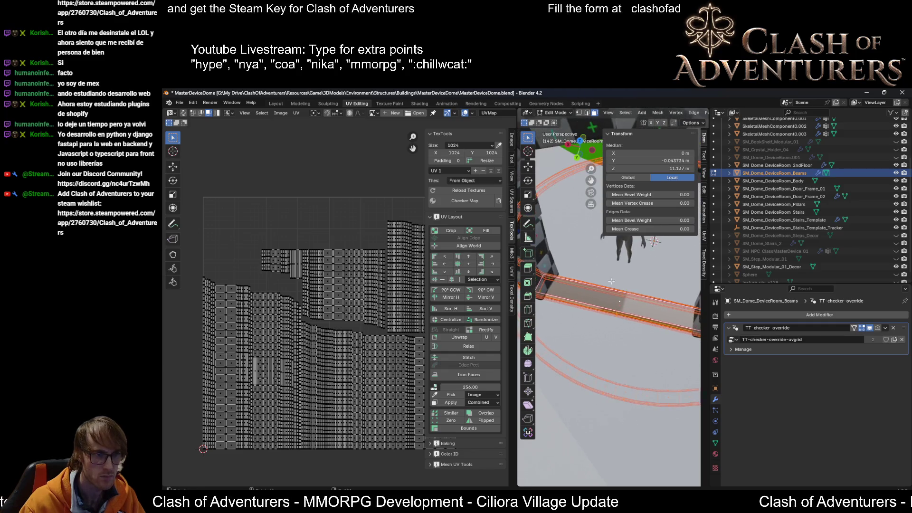
pyautogui.moveTo(630, 350); pyautogui.dragTo(620, 327)
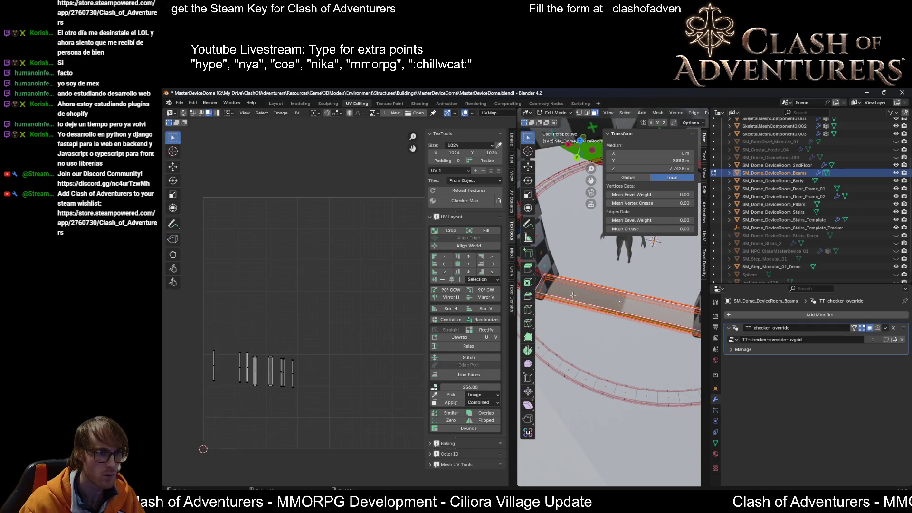
pyautogui.press('u')
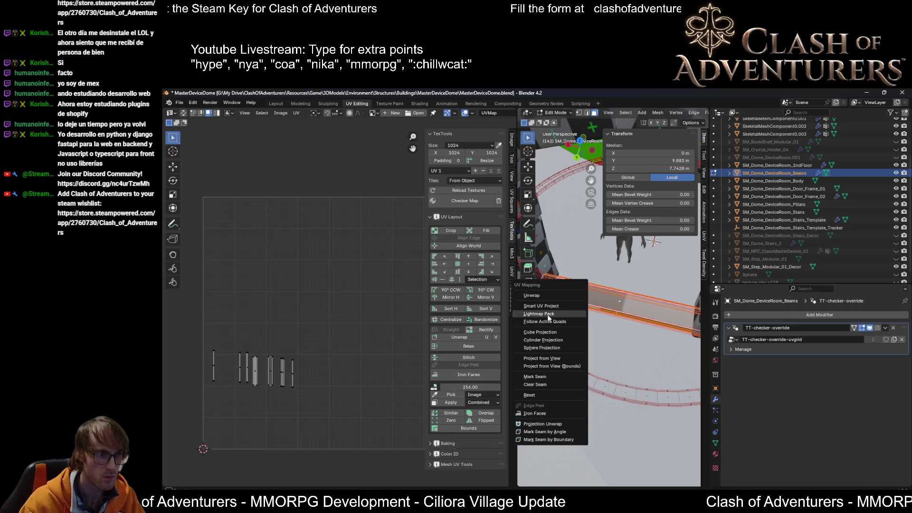
pyautogui.click(540, 294)
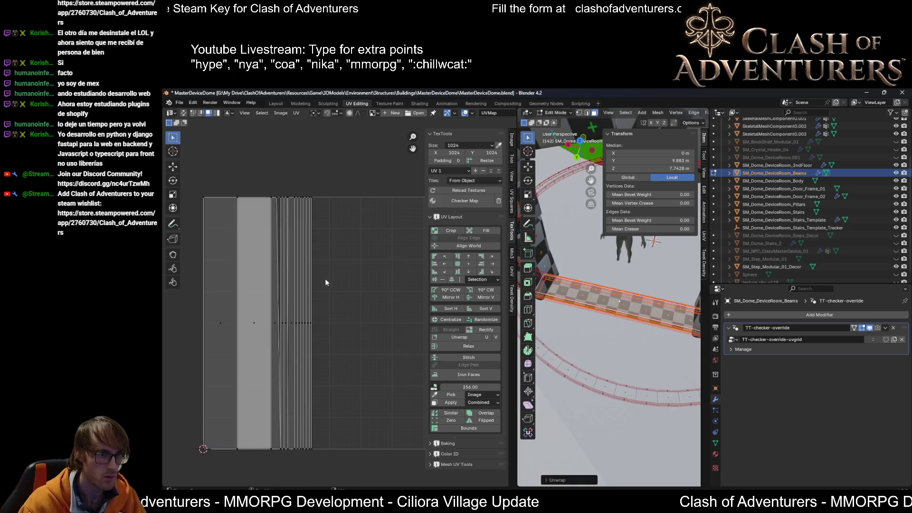
pyautogui.moveTo(350, 180); pyautogui.dragTo(182, 455)
pyautogui.scroll(-2, 183, 455)
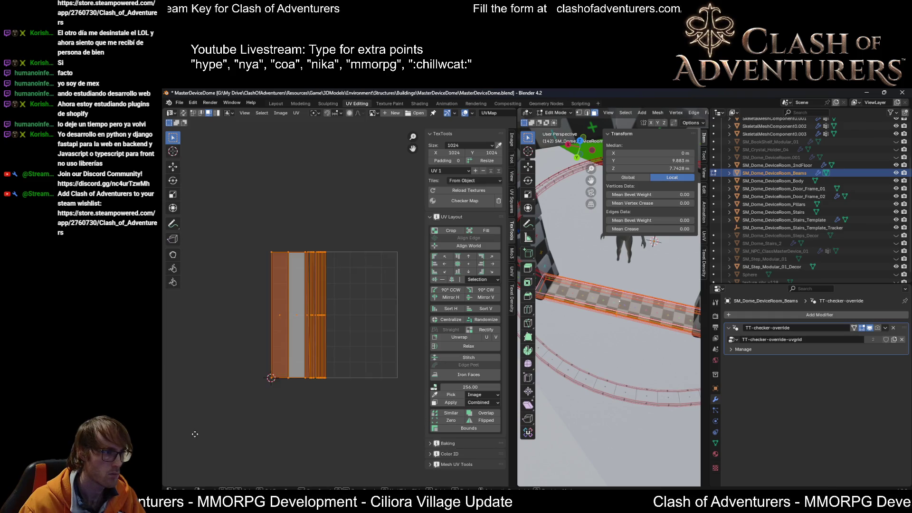
pyautogui.press('g')
pyautogui.click(467, 273)
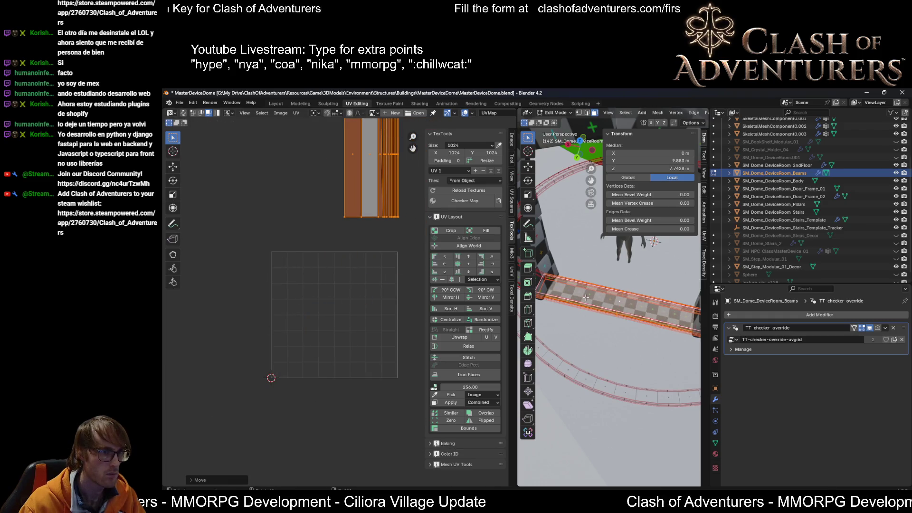
# Step: Shrink the beam UV island and place it at the lower left of the existing layout
pyautogui.press('a')
pyautogui.moveTo(380, 217); pyautogui.dragTo(328, 300, button='middle')
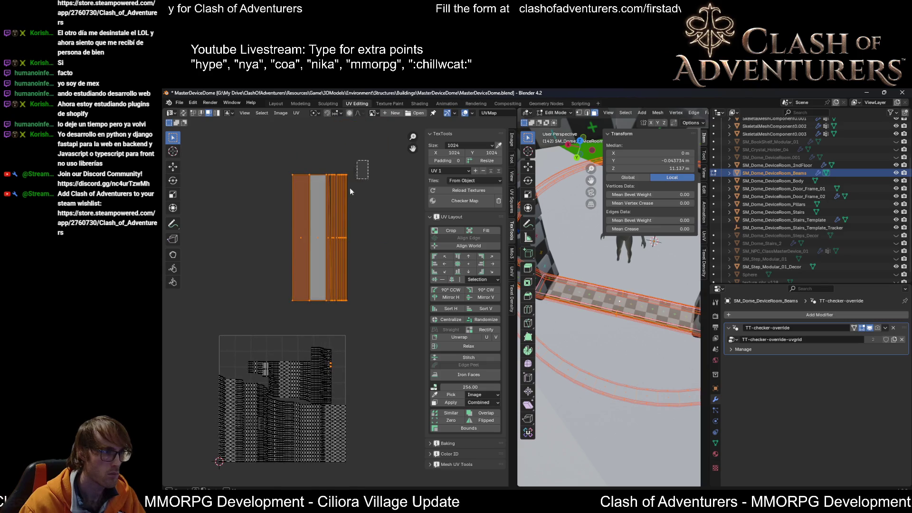
pyautogui.scroll(2, 347, 329)
pyautogui.press('s')
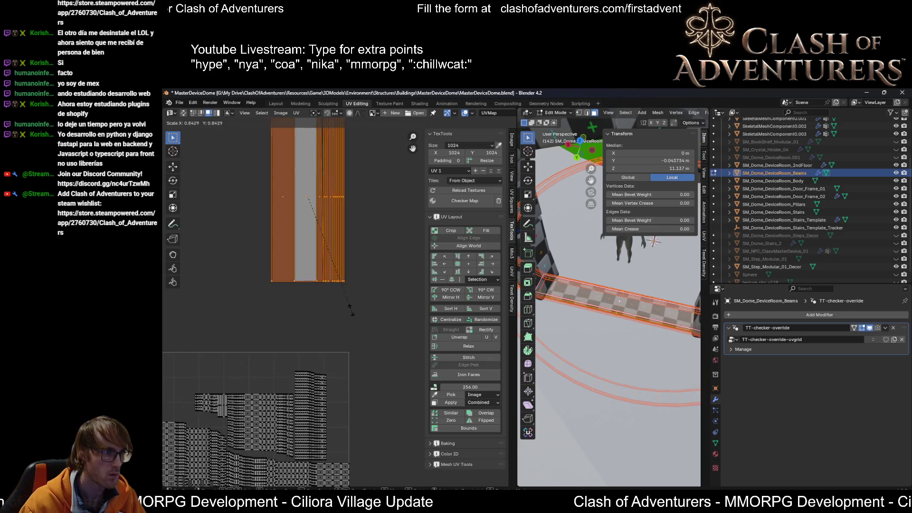
pyautogui.click(299, 248)
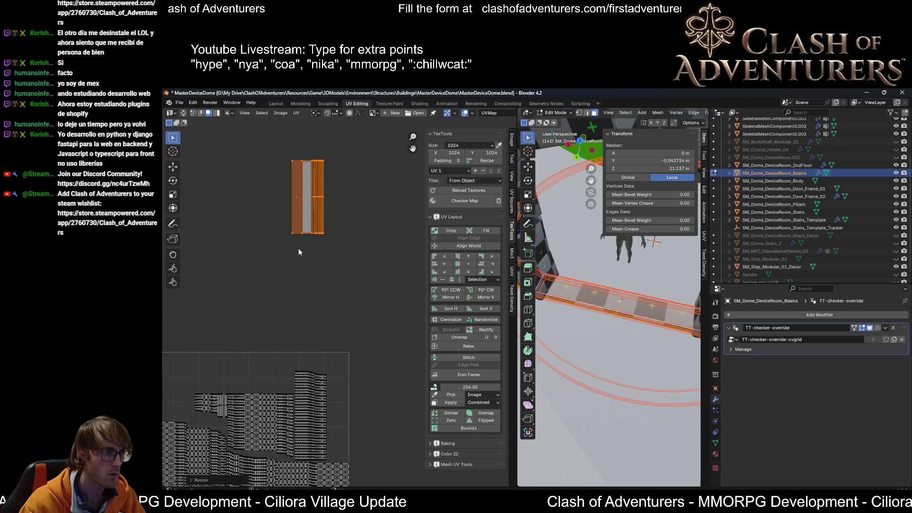
pyautogui.moveTo(290, 290); pyautogui.dragTo(385, 273, button='middle')
pyautogui.press('g')
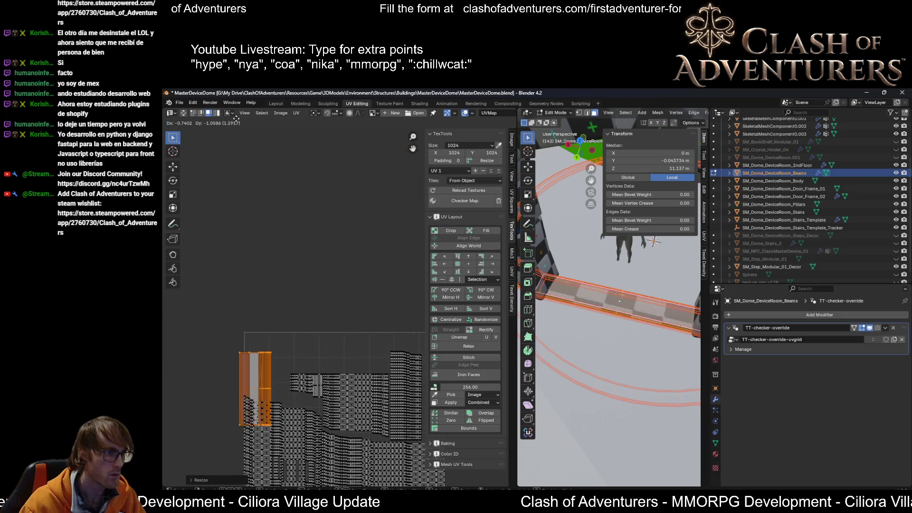
pyautogui.click(242, 466)
pyautogui.press('s')
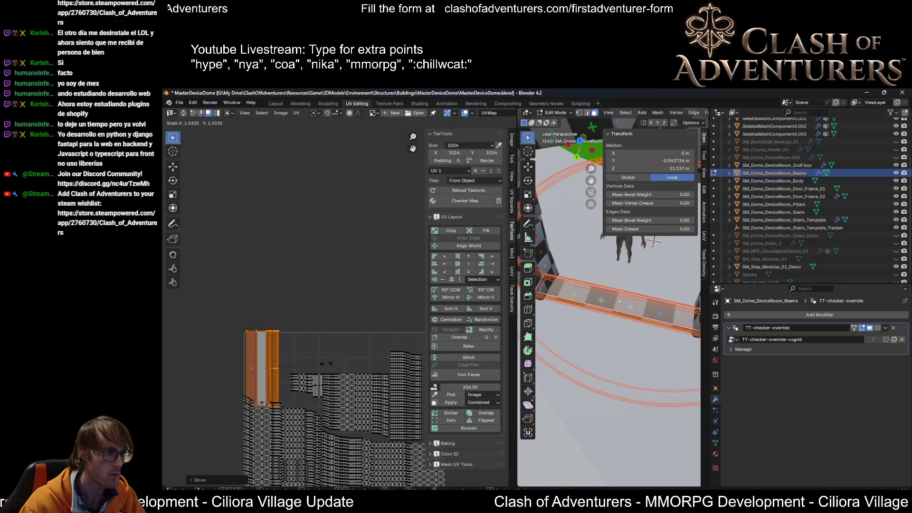
pyautogui.press('g')
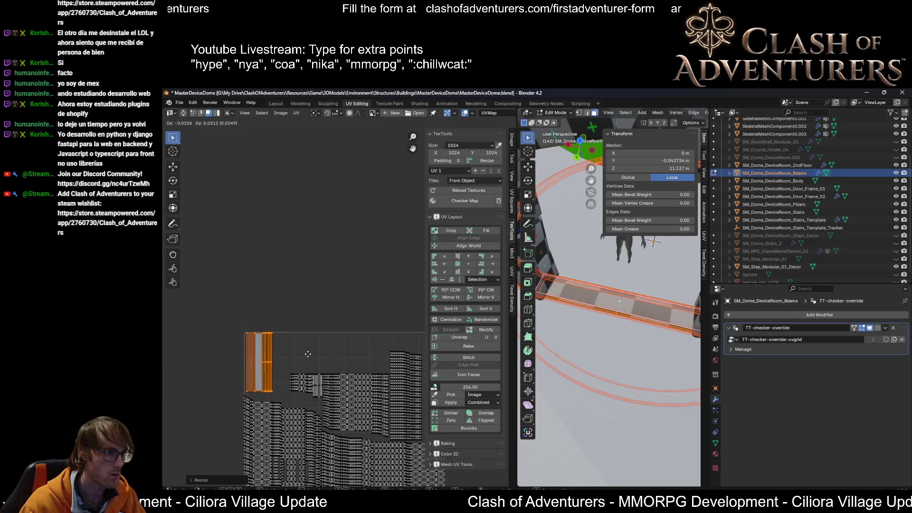
pyautogui.moveTo(606, 285); pyautogui.dragTo(642, 285, button='middle')
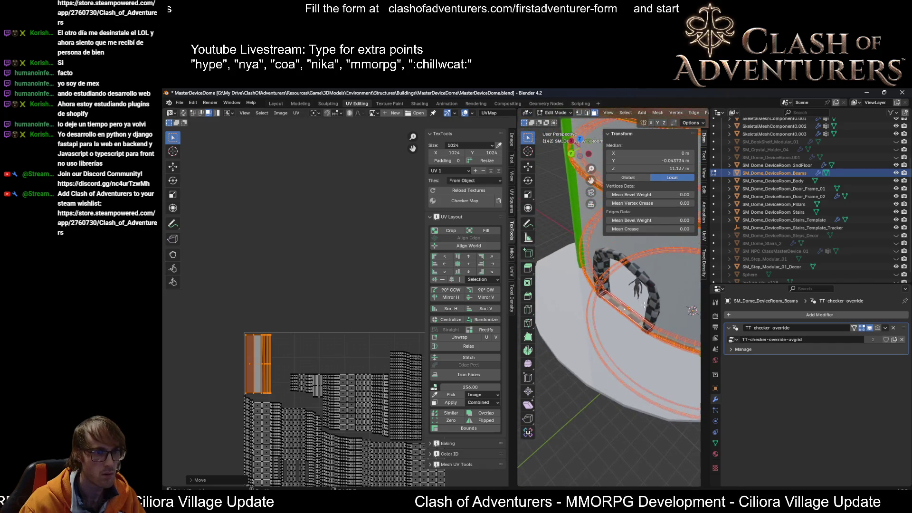
pyautogui.moveTo(351, 357); pyautogui.dragTo(285, 312, button='middle')
pyautogui.scroll(1, 305, 329)
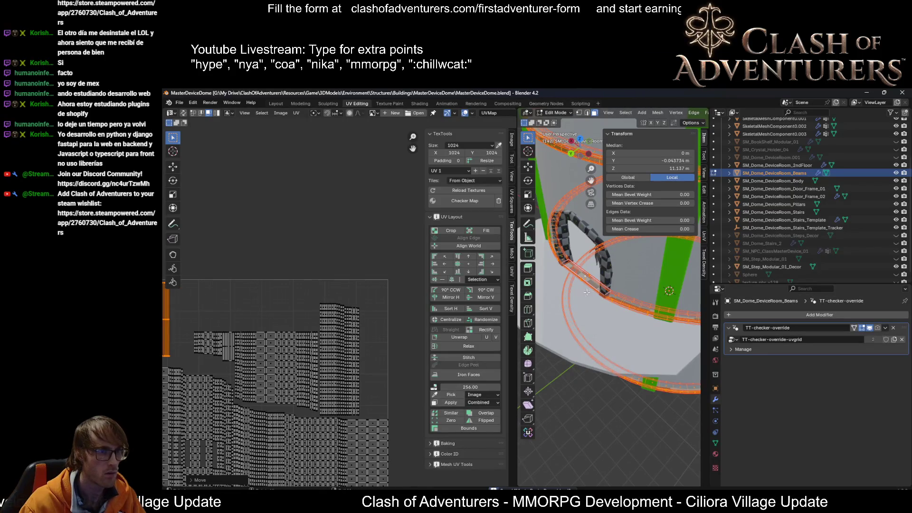
# Step: Export the beams over SM_Dome_DeviceRoom_Beams.fbx and switch to Unreal Engine
pyautogui.press('Tab')
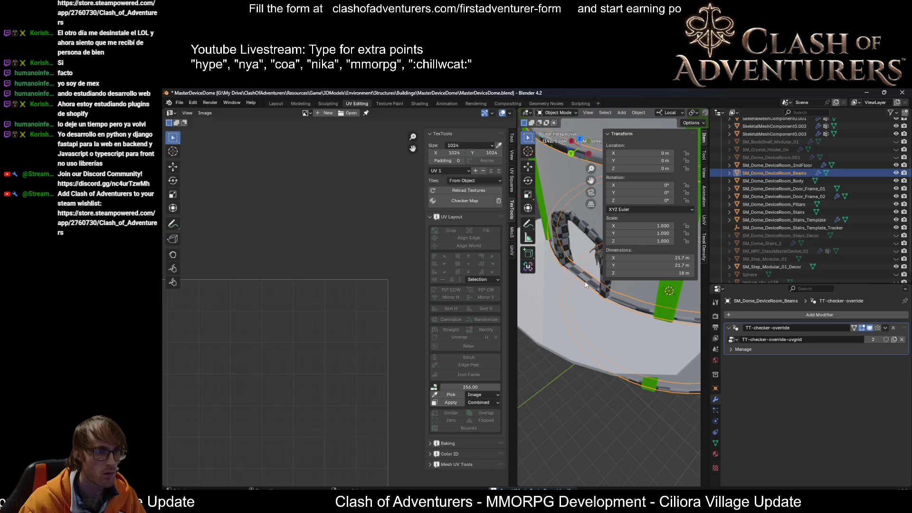
pyautogui.hotkey('ctrl', 'shift', 'e')
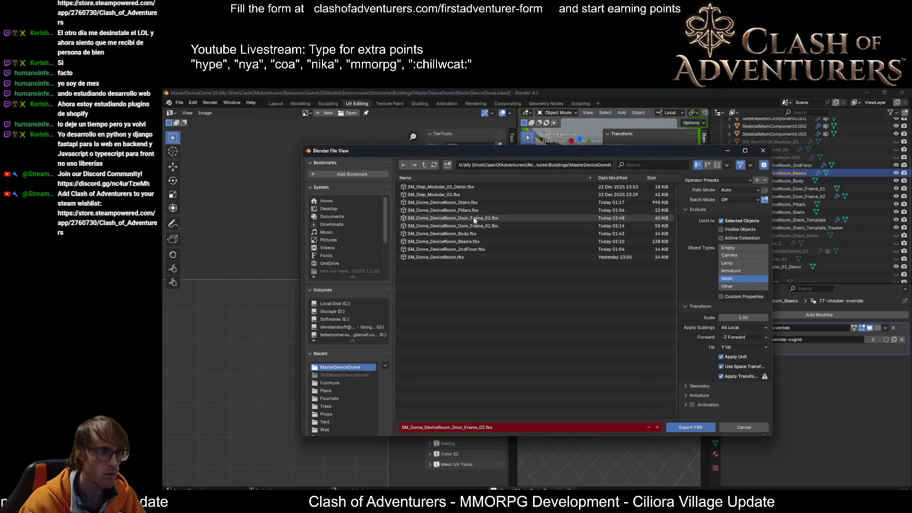
pyautogui.click(457, 241)
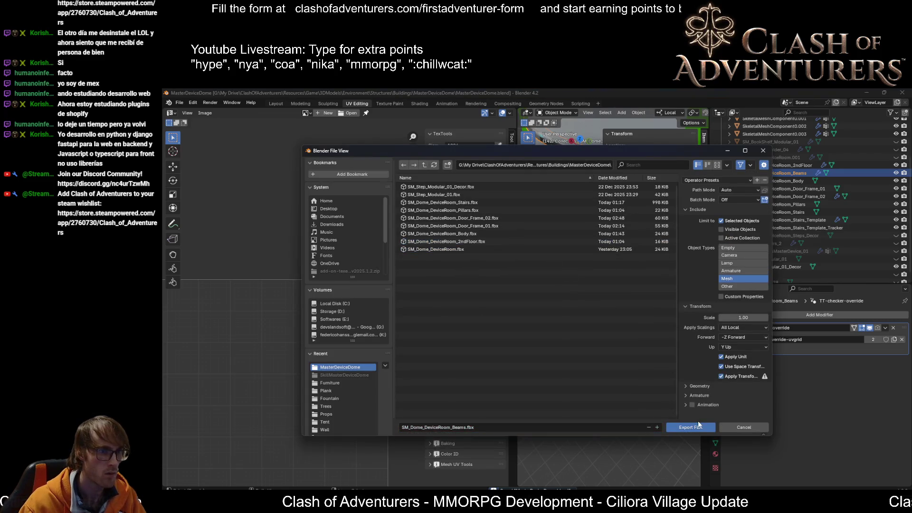
pyautogui.click(698, 426)
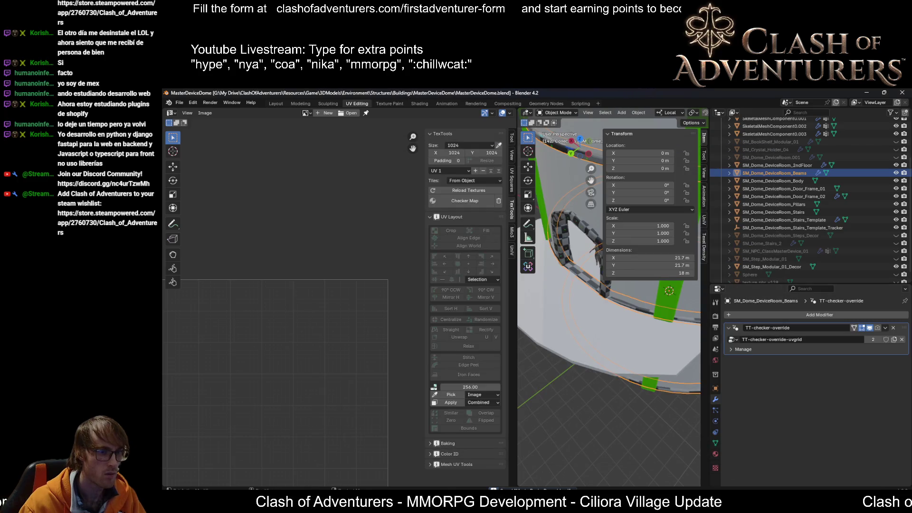
pyautogui.hotkey('alt', 'Tab')
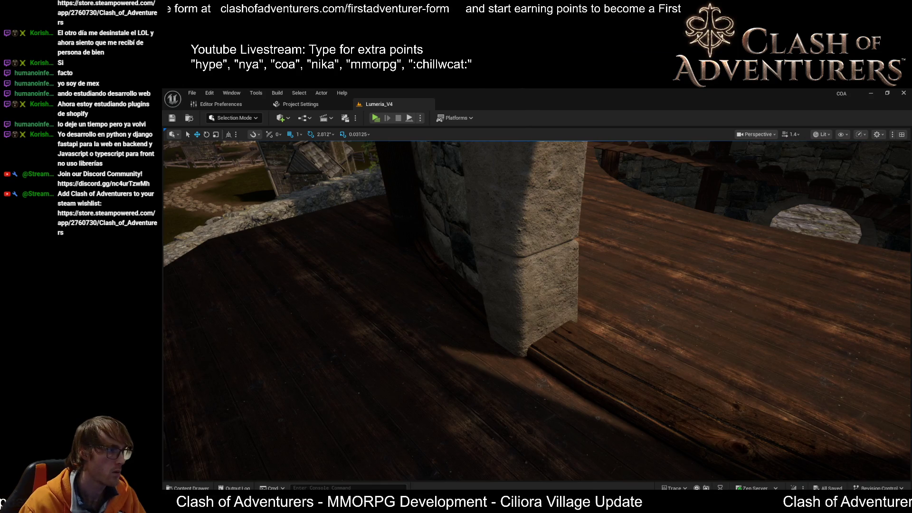
# Step: Fly over the wooden floor and view the reimported beams with the viewport set to Lit
pyautogui.moveTo(635, 289)
pyautogui.mouseDown(button='right')
pyautogui.moveTo(729, 285)
pyautogui.moveTo(729, 299)
pyautogui.moveTo(730, 257)
pyautogui.moveTo(663, 249)
pyautogui.moveTo(646, 316)
pyautogui.moveTo(620, 335)
pyautogui.mouseUp(button='right')
pyautogui.hotkey('ctrl', 's')
pyautogui.hotkey('alt', '4')
pyautogui.moveTo(554, 326)
pyautogui.mouseDown(button='right')
pyautogui.moveTo(521, 313)
pyautogui.moveTo(550, 322)
pyautogui.moveTo(520, 314)
pyautogui.moveTo(580, 356)
pyautogui.moveTo(556, 285)
pyautogui.moveTo(549, 321)
pyautogui.moveTo(517, 321)
pyautogui.moveTo(570, 327)
pyautogui.moveTo(527, 314)
pyautogui.moveTo(523, 285)
pyautogui.moveTo(521, 328)
pyautogui.moveTo(475, 321)
pyautogui.moveTo(471, 356)
pyautogui.moveTo(464, 314)
pyautogui.moveTo(484, 307)
pyautogui.moveTo(477, 277)
pyautogui.moveTo(463, 321)
pyautogui.moveTo(506, 292)
pyautogui.moveTo(510, 264)
pyautogui.moveTo(463, 334)
pyautogui.mouseUp(button='right')
# Step: Back in Blender's Layout workspace, select SM_Dome_DeviceRoom_Stairs_Template in the Outliner
pyautogui.hotkey('alt', 'Tab')
pyautogui.scroll(-3, 641, 303)
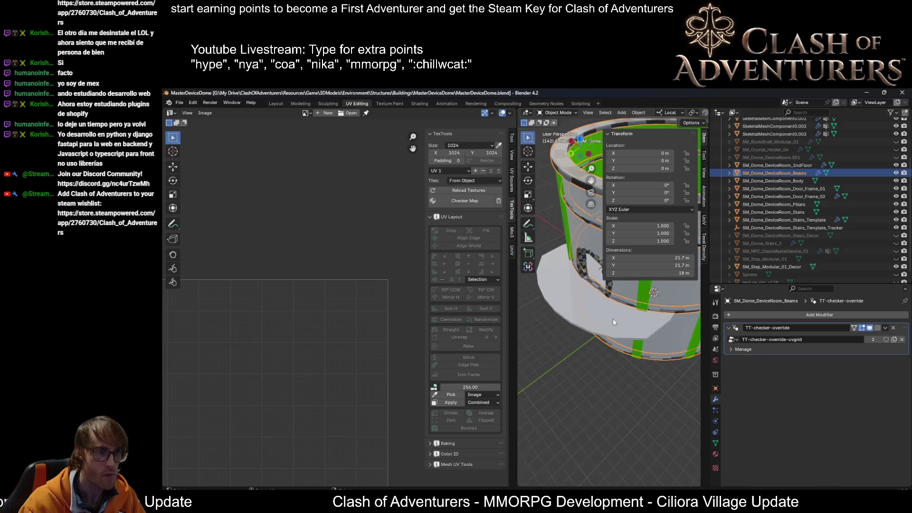
pyautogui.scroll(-2, 640, 303)
pyautogui.click(275, 104)
pyautogui.scroll(-3, 504, 325)
pyautogui.moveTo(505, 325); pyautogui.dragTo(487, 346, button='middle')
pyautogui.scroll(3, 603, 344)
pyautogui.scroll(-3, 603, 343)
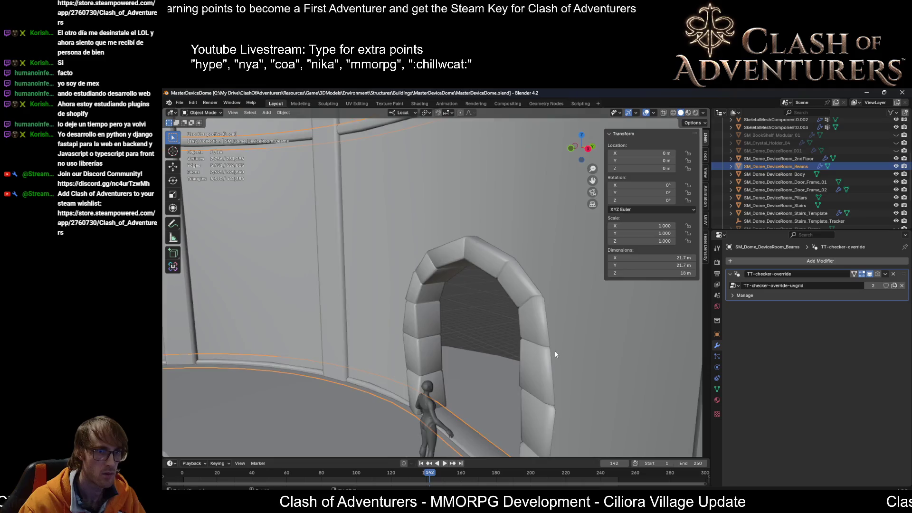
pyautogui.moveTo(556, 349); pyautogui.dragTo(248, 174, button='middle')
pyautogui.scroll(-3, 851, 155)
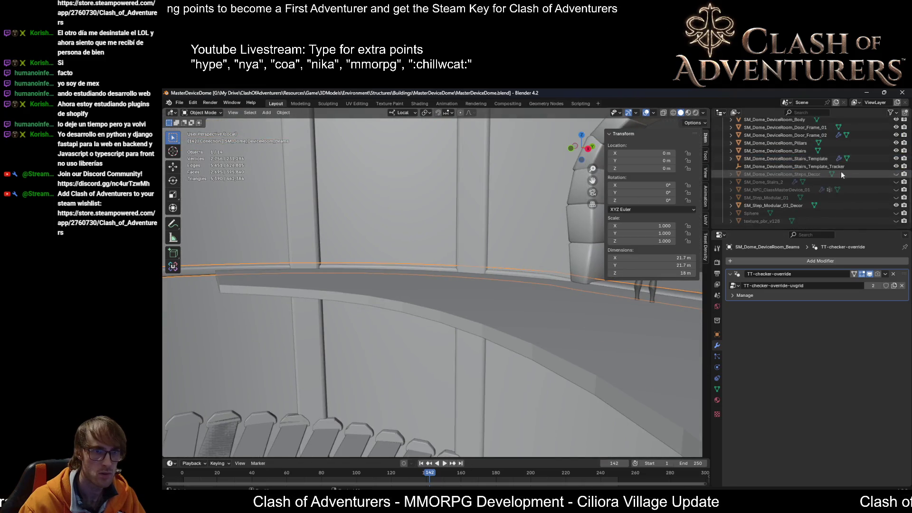
pyautogui.click(819, 159)
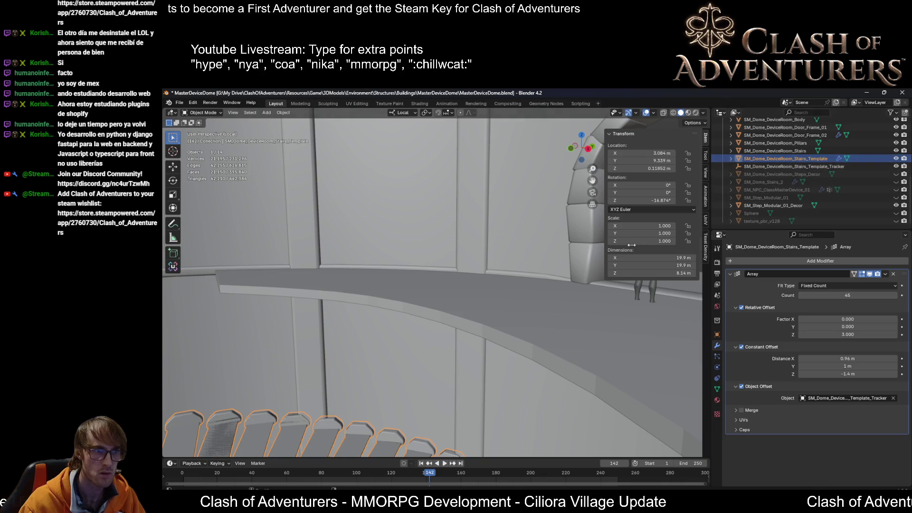
pyautogui.scroll(-3, 465, 349)
# Step: Duplicate it in place and rename the copy SM_Dome_DeviceRoom_Stairs_Decor_Template
pyautogui.hotkey('shift', 'd')
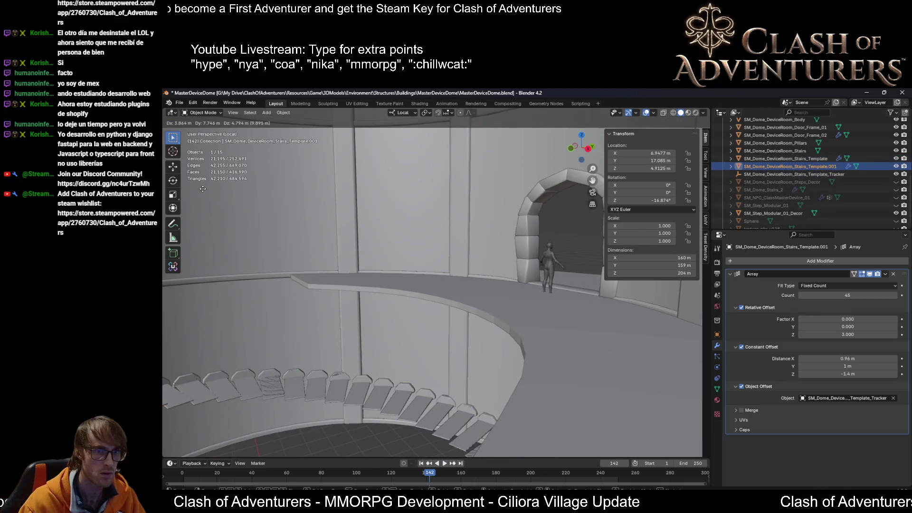
pyautogui.press('Escape')
pyautogui.scroll(1, 839, 163)
pyautogui.doubleClick(844, 170)
pyautogui.write('Decor_')
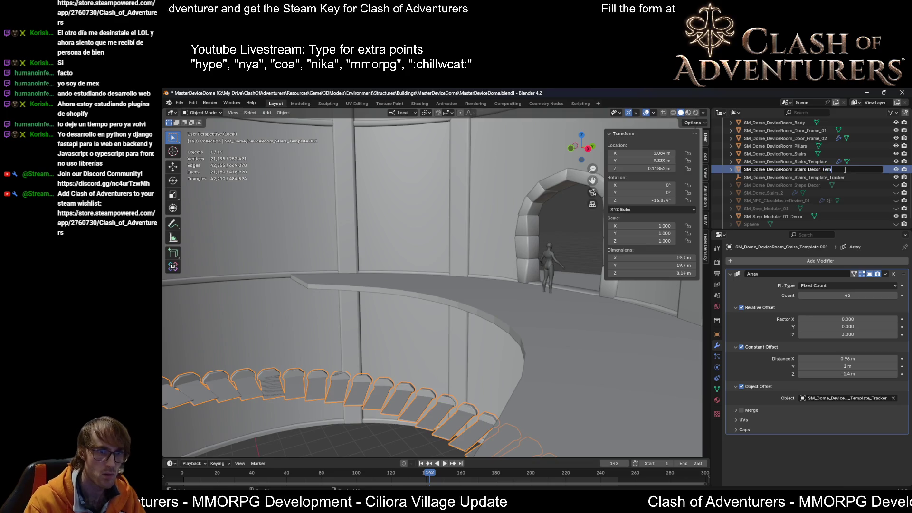
pyautogui.press('Return')
pyautogui.scroll(5, 497, 293)
pyautogui.scroll(-4, 496, 293)
pyautogui.scroll(-1, 499, 337)
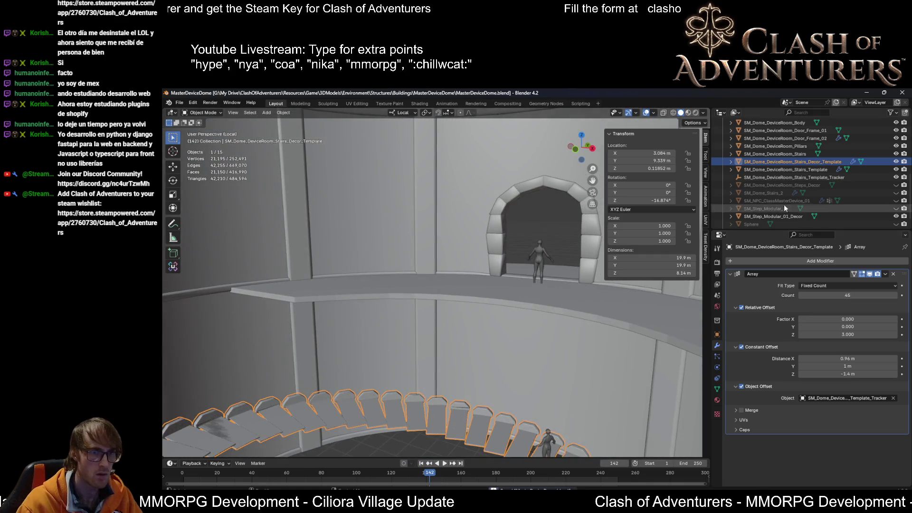
pyautogui.moveTo(522, 364)
pyautogui.mouseDown(button='middle')
pyautogui.moveTo(576, 227)
pyautogui.moveTo(566, 326)
pyautogui.moveTo(459, 207)
pyautogui.mouseUp(button='middle')
pyautogui.moveTo(417, 251)
pyautogui.mouseDown(button='middle')
pyautogui.moveTo(411, 258)
pyautogui.moveTo(483, 295)
pyautogui.mouseUp(button='middle')
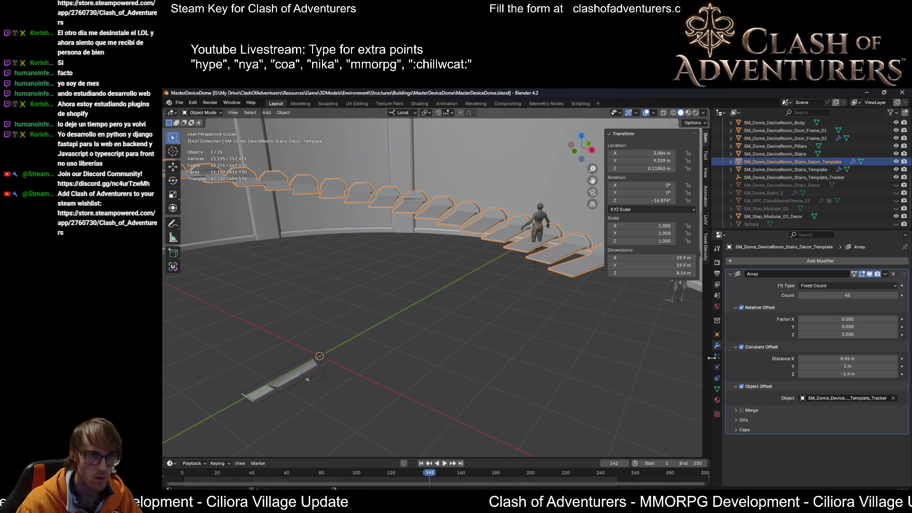
# Step: Duplicate SM_Step_Modular_01_Decor in place, creating SM_Step_Modular_01_Decor.001
pyautogui.click(293, 388)
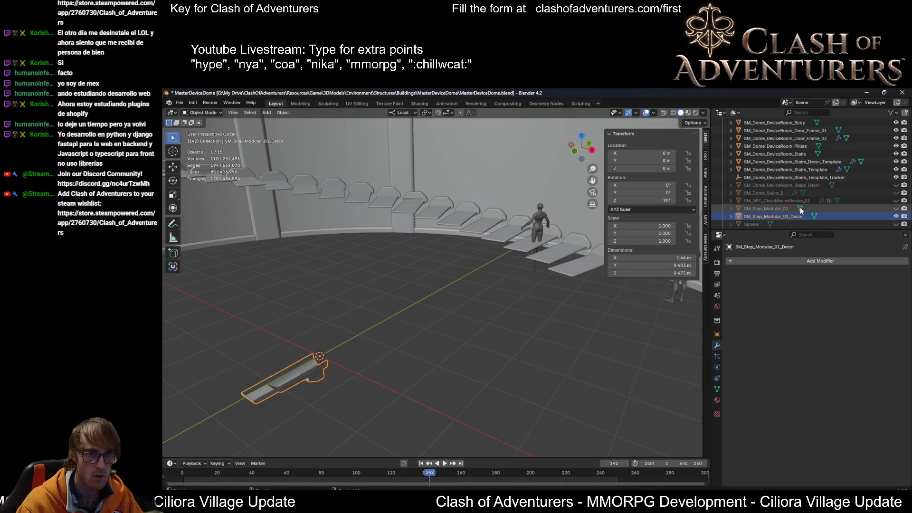
pyautogui.scroll(-1, 801, 210)
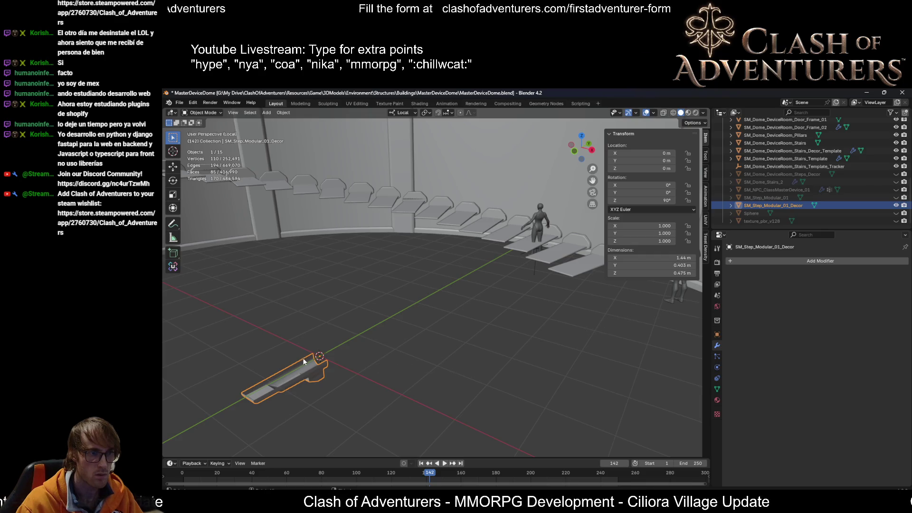
pyautogui.doubleClick(801, 208)
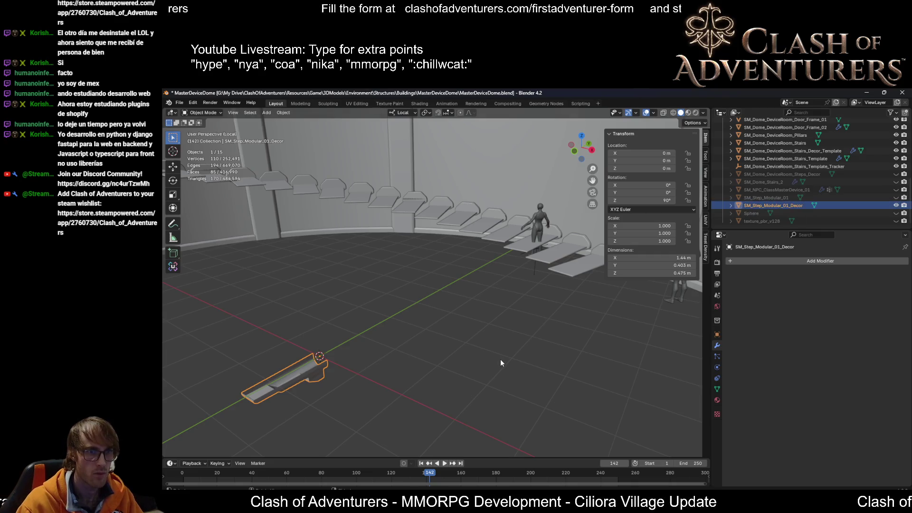
pyautogui.click(295, 386)
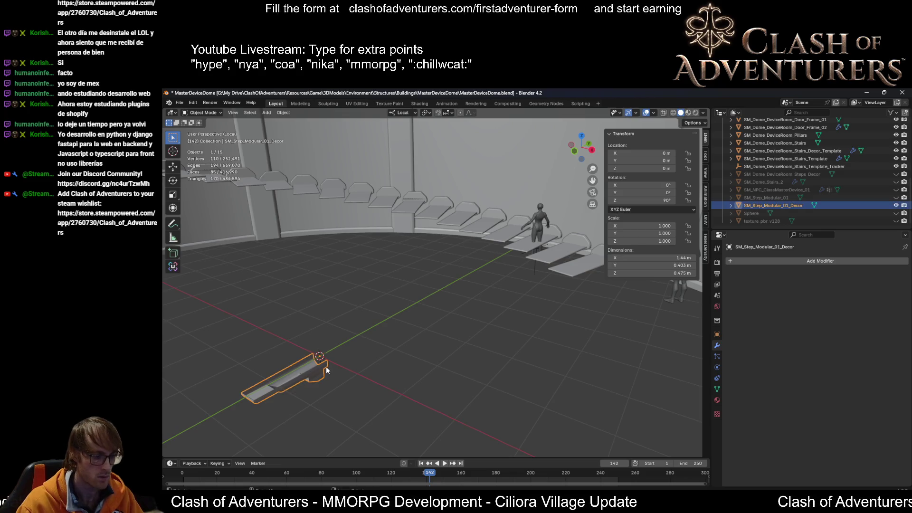
pyautogui.hotkey('shift', 'd')
pyautogui.press('Escape')
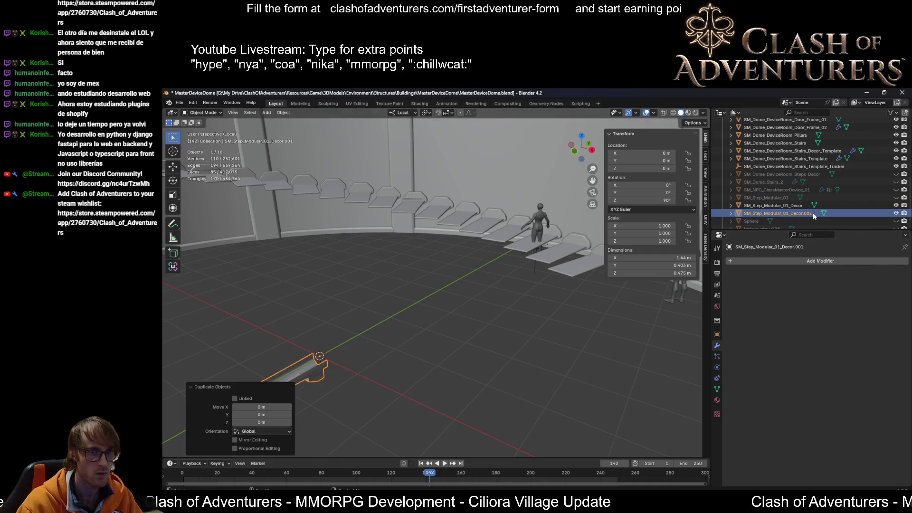
# Step: Delete the old decor template and rename the step piece SM_Dome_DeviceRoom_Stairs_Decor_Template
pyautogui.click(813, 214)
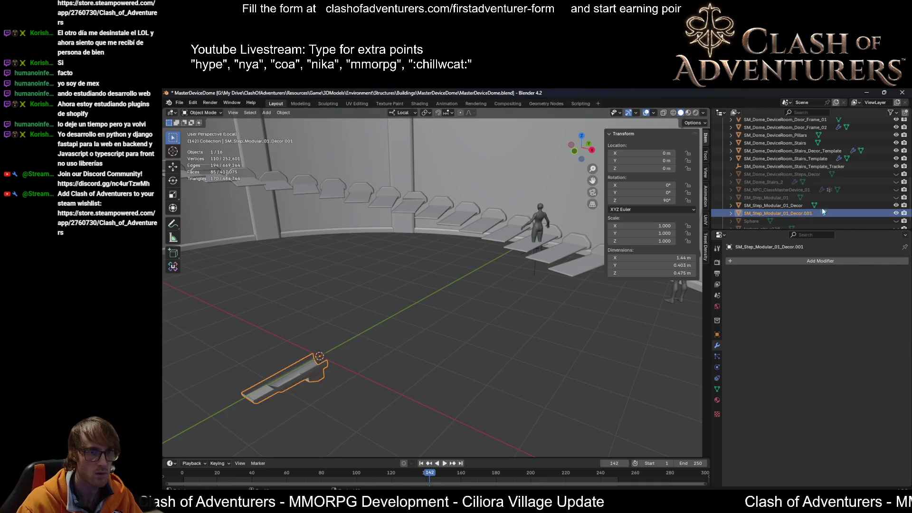
pyautogui.doubleClick(831, 150)
pyautogui.scroll(1, 844, 156)
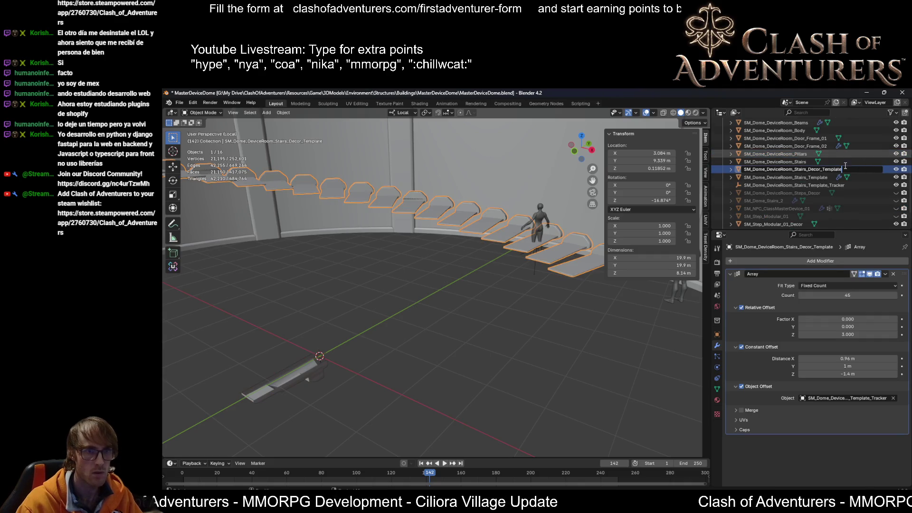
pyautogui.press('Escape')
pyautogui.press('Delete')
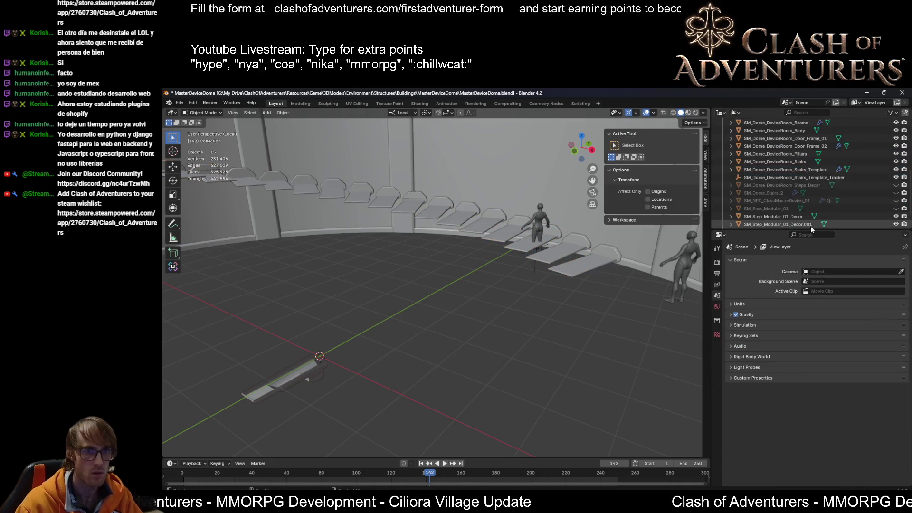
pyautogui.doubleClick(792, 217)
pyautogui.scroll(-1, 793, 219)
pyautogui.write('SM_Dome_DeviceRoom_Stairs_Decor_Template')
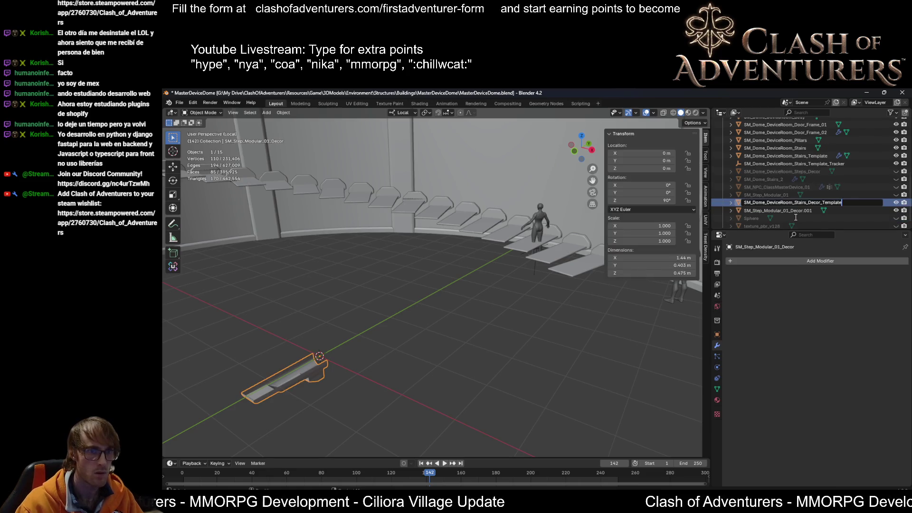
pyautogui.press('Return')
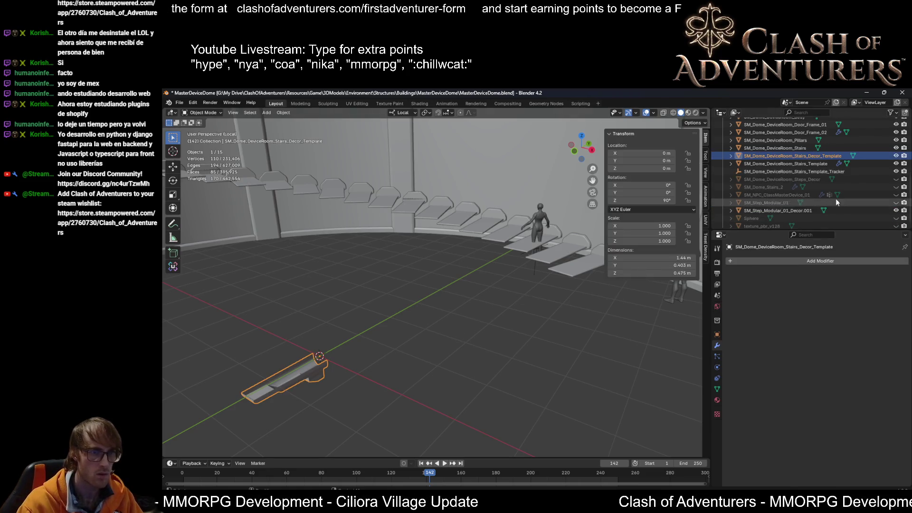
# Step: Compare the stairs template's array, then start adding a modifier to the new decor template
pyautogui.click(824, 165)
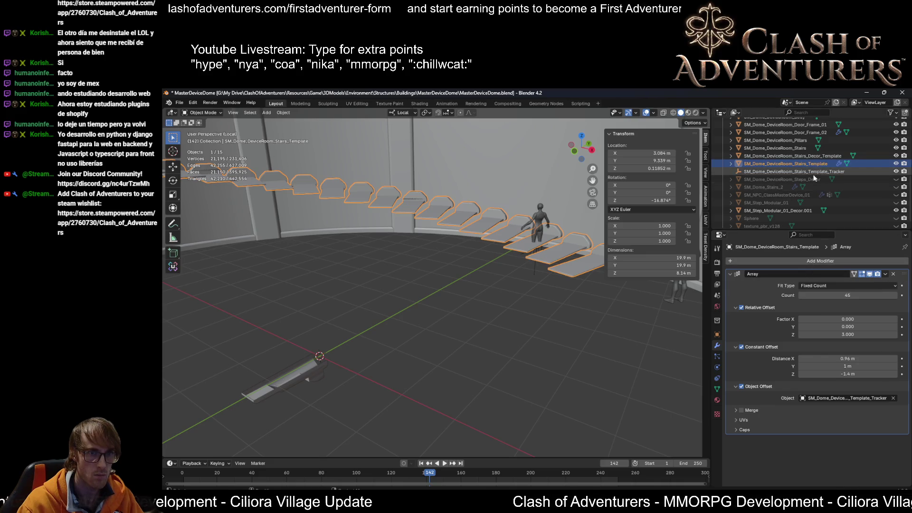
pyautogui.click(798, 211)
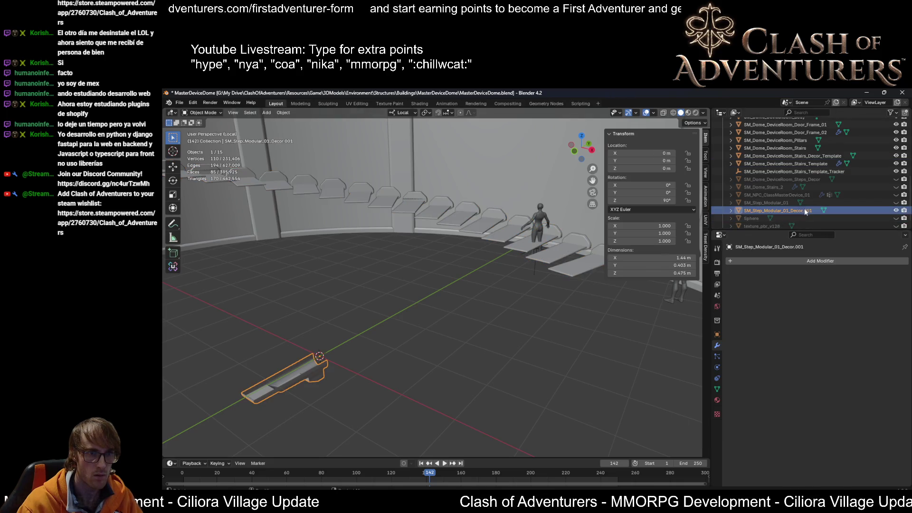
pyautogui.click(818, 155)
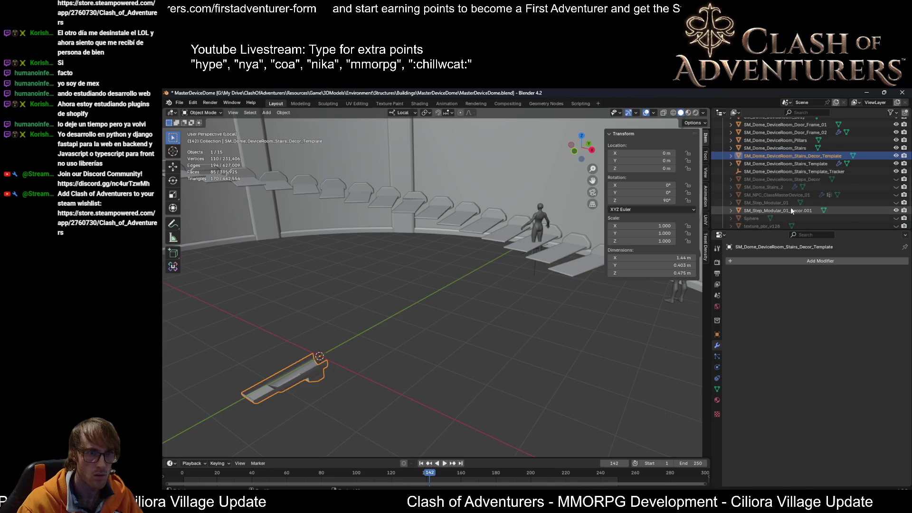
pyautogui.click(819, 262)
pyautogui.write('array')
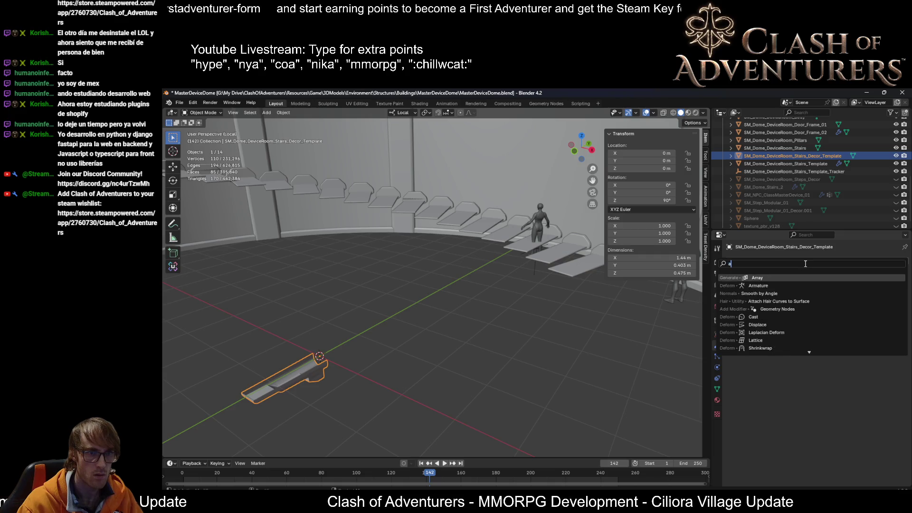
# Step: Add an Array modifier with constant offset and the stairs template tracker as object offset
pyautogui.click(770, 277)
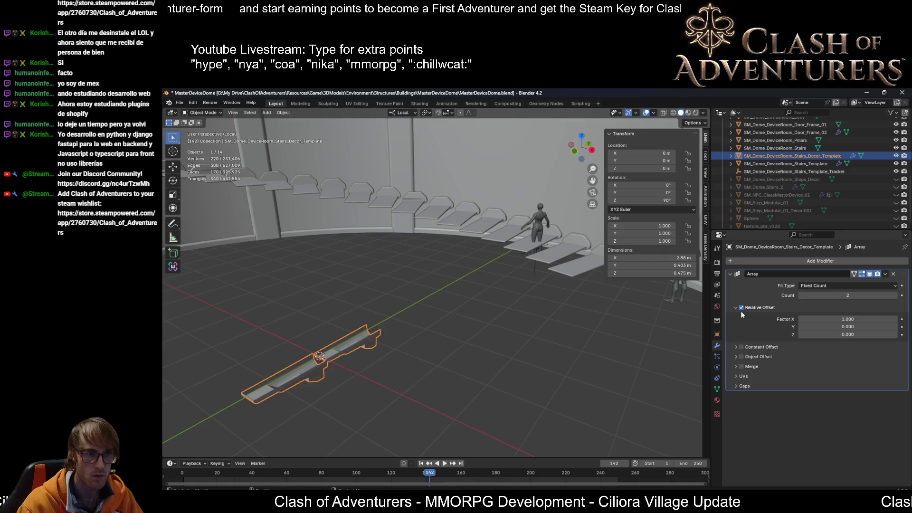
pyautogui.click(741, 347)
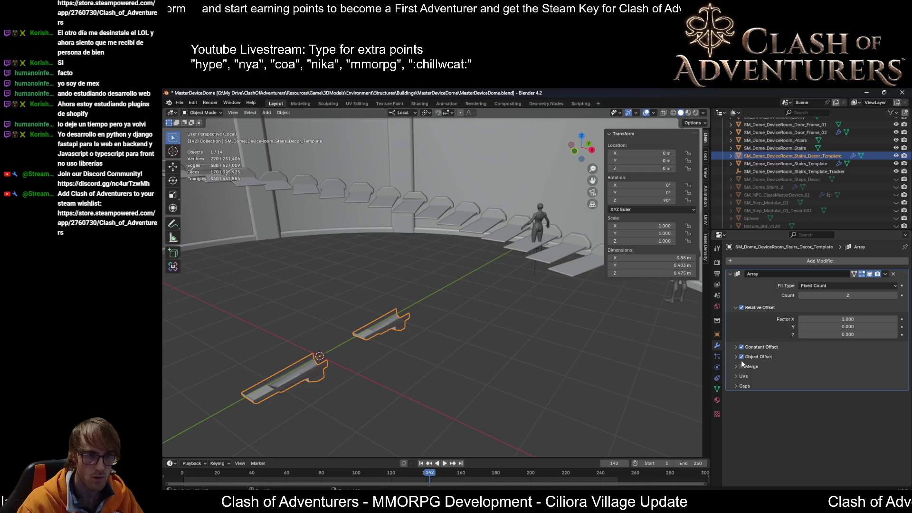
pyautogui.click(736, 357)
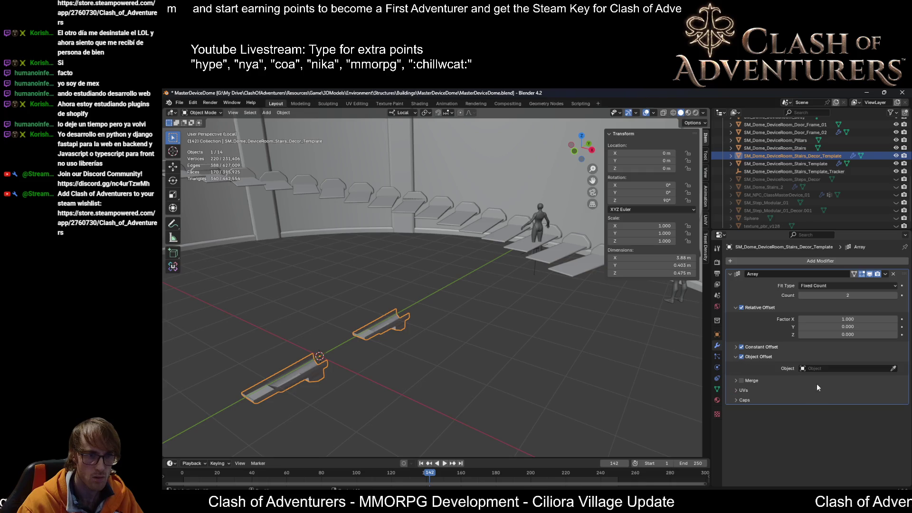
pyautogui.click(891, 369)
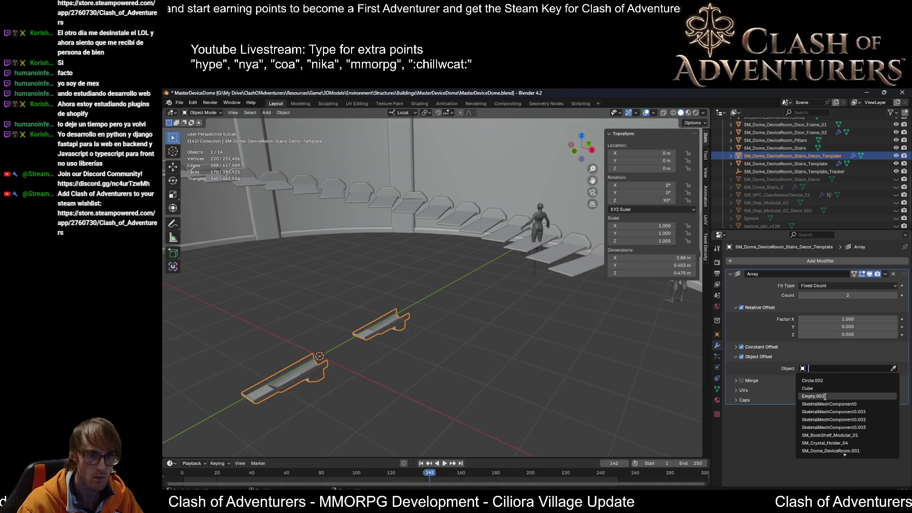
pyautogui.scroll(-1, 852, 426)
pyautogui.scroll(-1, 849, 425)
pyautogui.scroll(-2, 850, 425)
pyautogui.scroll(-2, 850, 426)
pyautogui.scroll(-1, 850, 426)
pyautogui.scroll(-3, 851, 426)
pyautogui.click(859, 443)
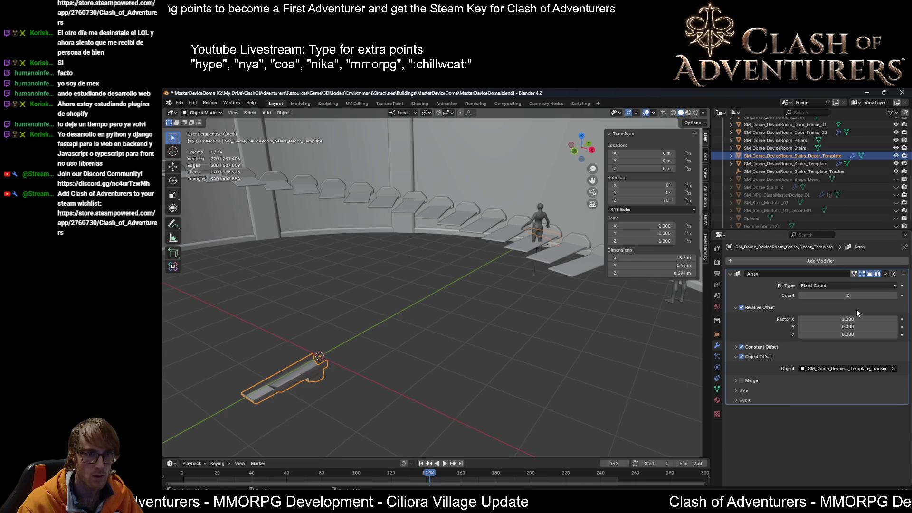
# Step: Copy the stairs' constant offset distances: X 0.96 m, Y 1 m, Z -1.4 m
pyautogui.click(596, 265)
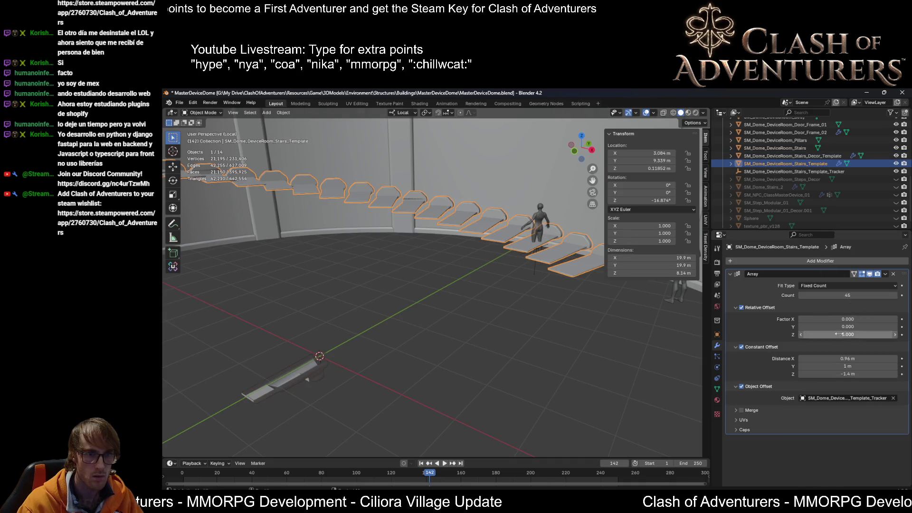
pyautogui.moveTo(848, 358)
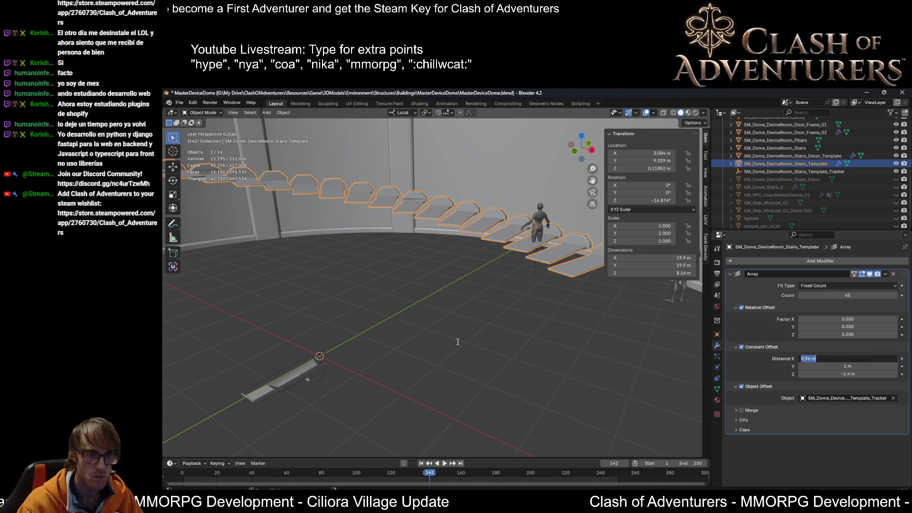
pyautogui.click(295, 373)
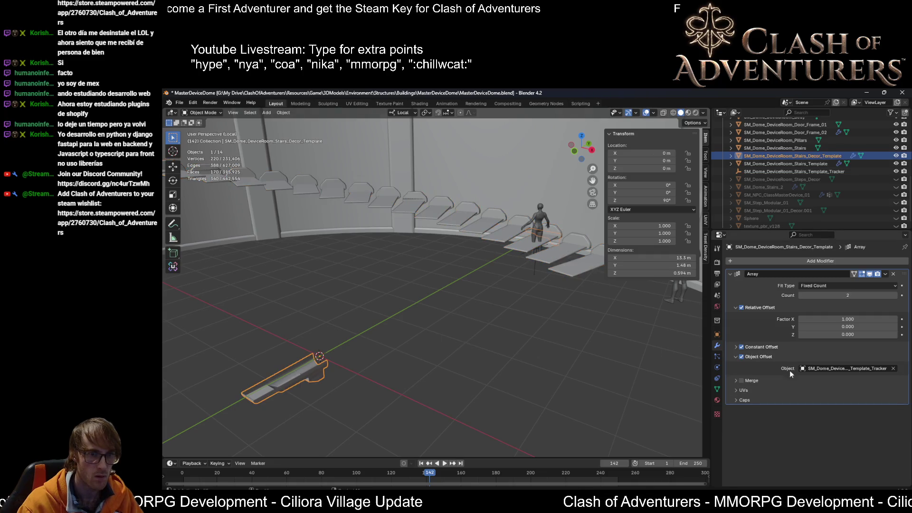
pyautogui.click(737, 347)
pyautogui.click(861, 358)
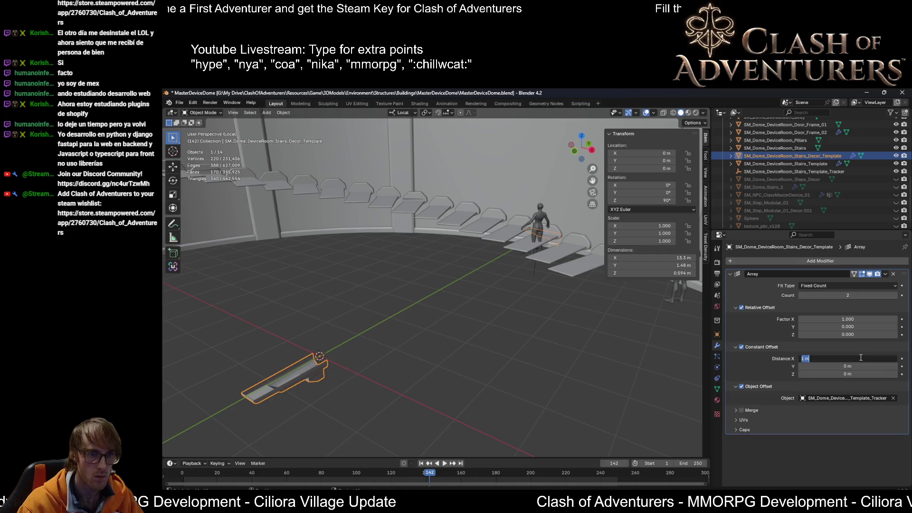
pyautogui.press('Return')
pyautogui.click(584, 260)
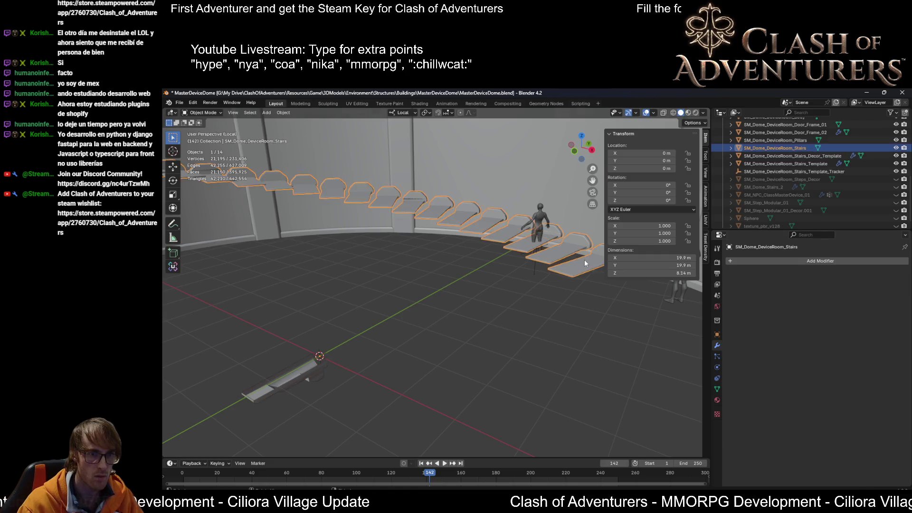
pyautogui.click(804, 164)
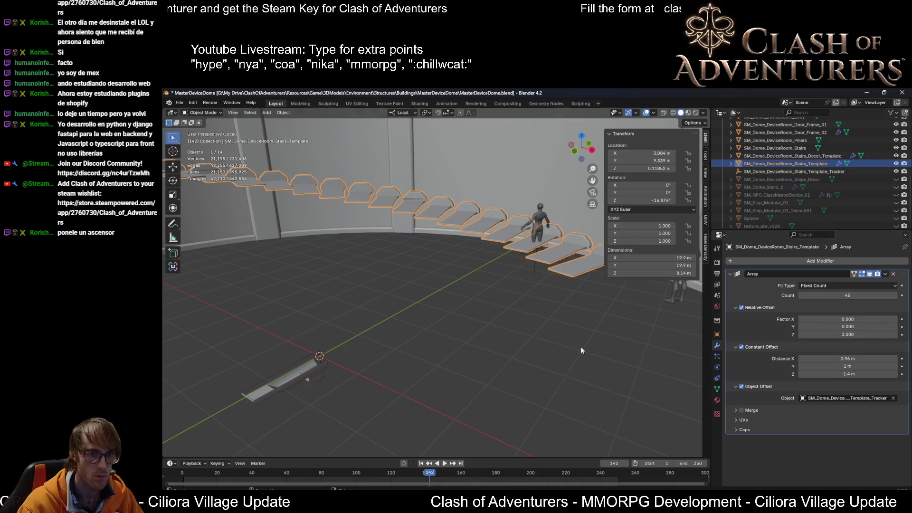
pyautogui.click(877, 374)
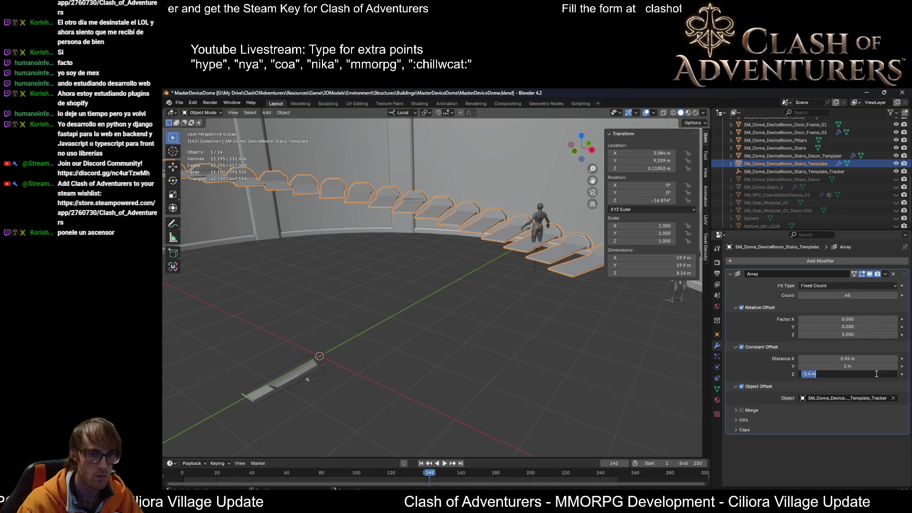
pyautogui.click(315, 370)
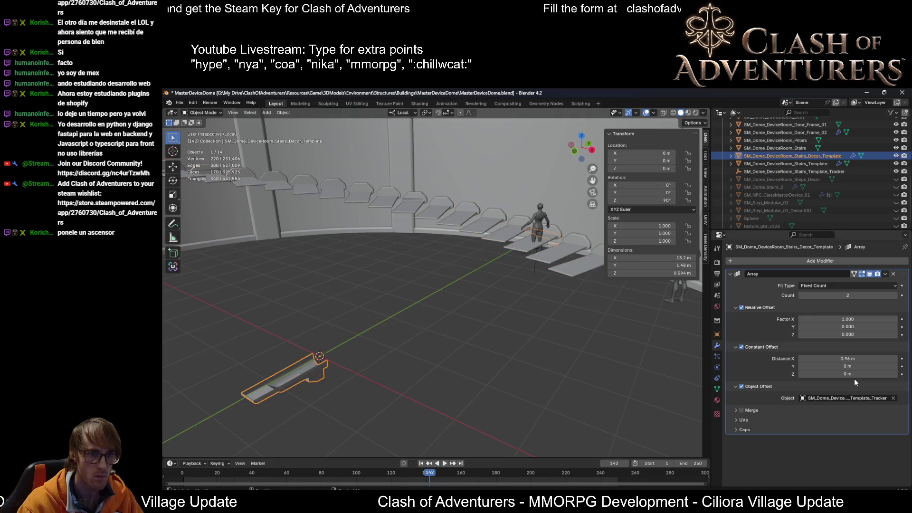
pyautogui.click(882, 365)
pyautogui.press('Return')
pyautogui.click(868, 375)
pyautogui.write('-1.4')
pyautogui.press('Return')
# Step: Look down on the stairs, compare both templates and start setting the decor's array count
pyautogui.rightClick(429, 265)
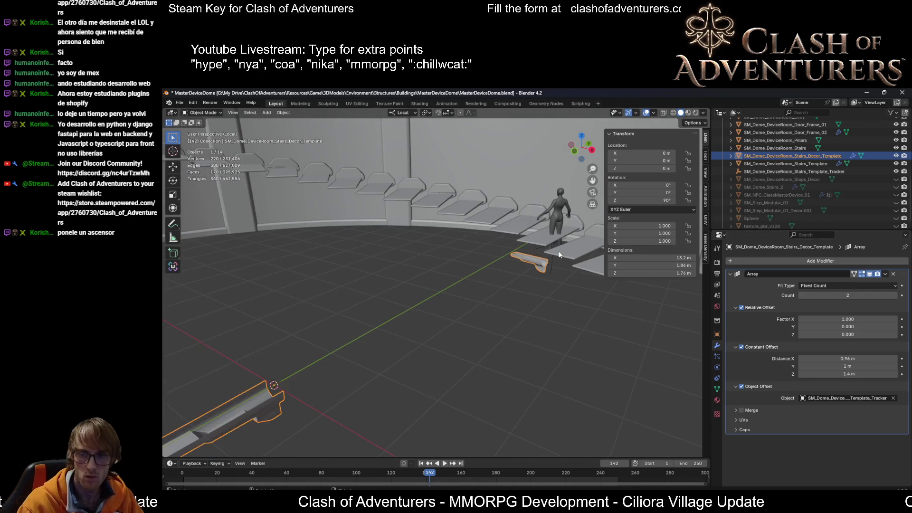
pyautogui.scroll(3, 546, 269)
pyautogui.moveTo(510, 280); pyautogui.dragTo(559, 268, button='middle')
pyautogui.rightClick(549, 263)
pyautogui.moveTo(454, 258)
pyautogui.mouseDown(button='middle')
pyautogui.moveTo(448, 305)
pyautogui.moveTo(478, 301)
pyautogui.moveTo(487, 285)
pyautogui.mouseUp(button='middle')
pyautogui.scroll(-4, 449, 305)
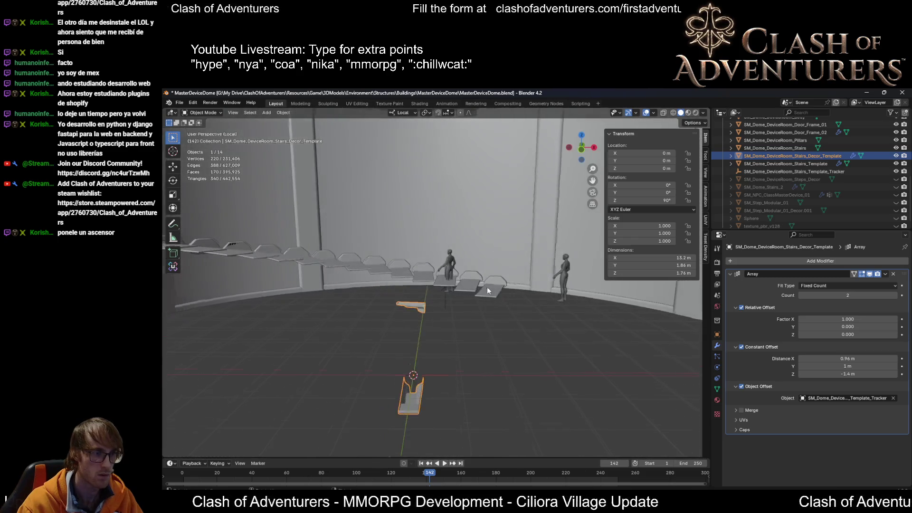
pyautogui.scroll(3, 486, 286)
pyautogui.click(494, 290)
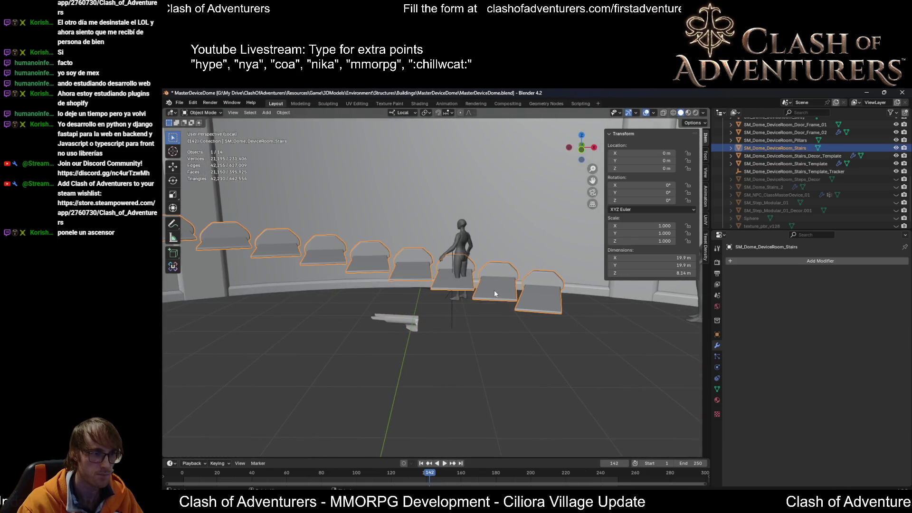
pyautogui.click(405, 327)
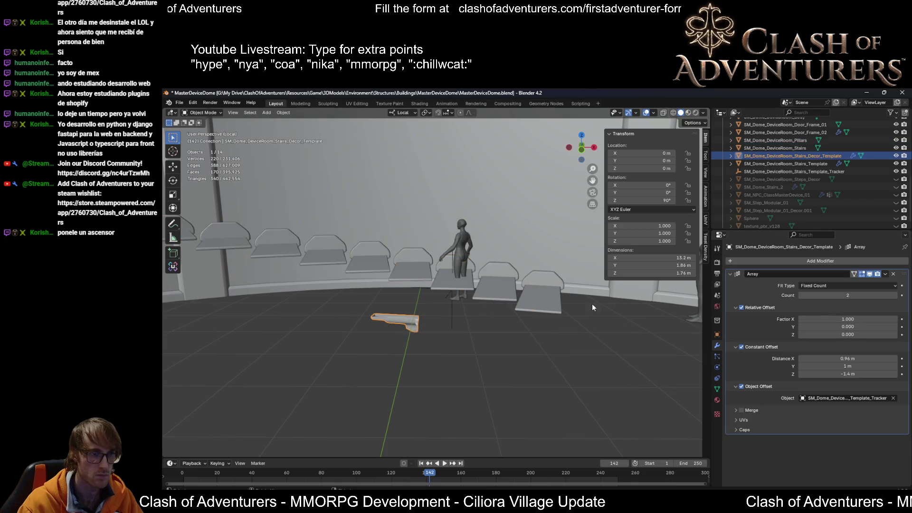
pyautogui.click(830, 163)
pyautogui.click(831, 156)
pyautogui.click(854, 295)
# Step: Apply 45 copies to the decor array and inspect where the copies scattered
pyautogui.press('Return')
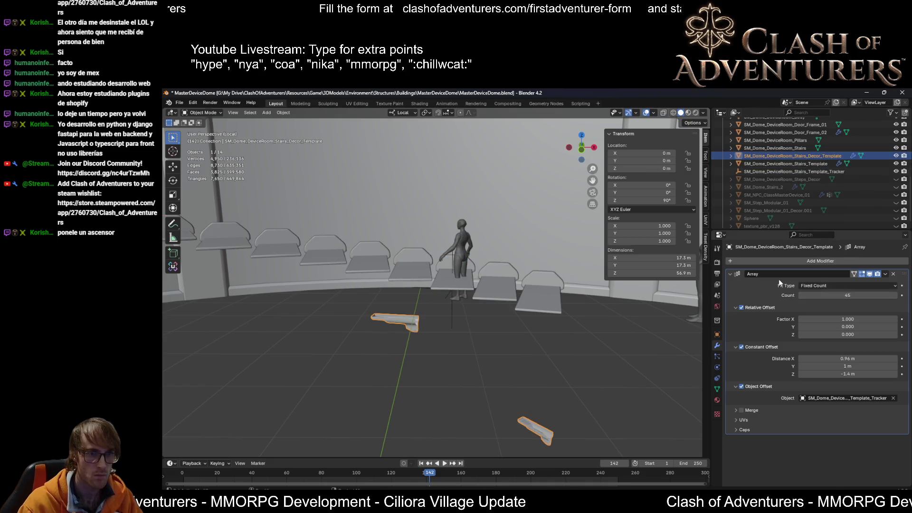
pyautogui.moveTo(585, 320)
pyautogui.mouseDown(button='middle')
pyautogui.moveTo(529, 360)
pyautogui.moveTo(403, 375)
pyautogui.mouseUp(button='middle')
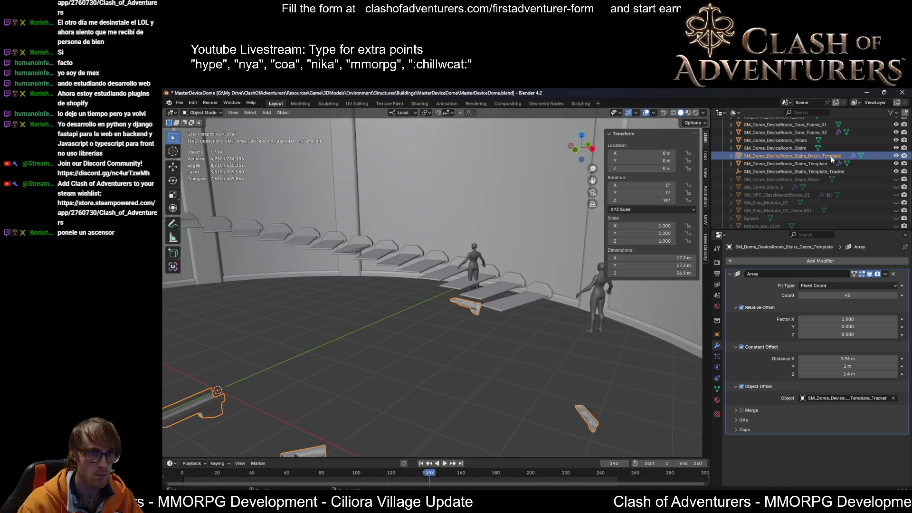
pyautogui.moveTo(641, 299)
pyautogui.mouseDown(button='middle')
pyautogui.moveTo(565, 400)
pyautogui.moveTo(551, 371)
pyautogui.moveTo(563, 357)
pyautogui.moveTo(570, 368)
pyautogui.mouseUp(button='middle')
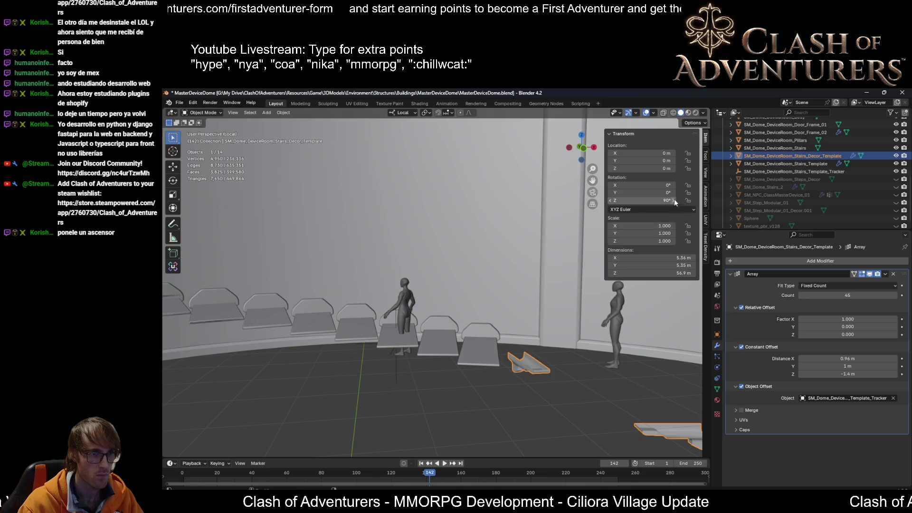
pyautogui.moveTo(564, 357)
pyautogui.mouseDown(button='middle')
pyautogui.moveTo(576, 334)
pyautogui.moveTo(532, 341)
pyautogui.mouseUp(button='middle')
pyautogui.scroll(-4, 531, 342)
pyautogui.scroll(-3, 471, 340)
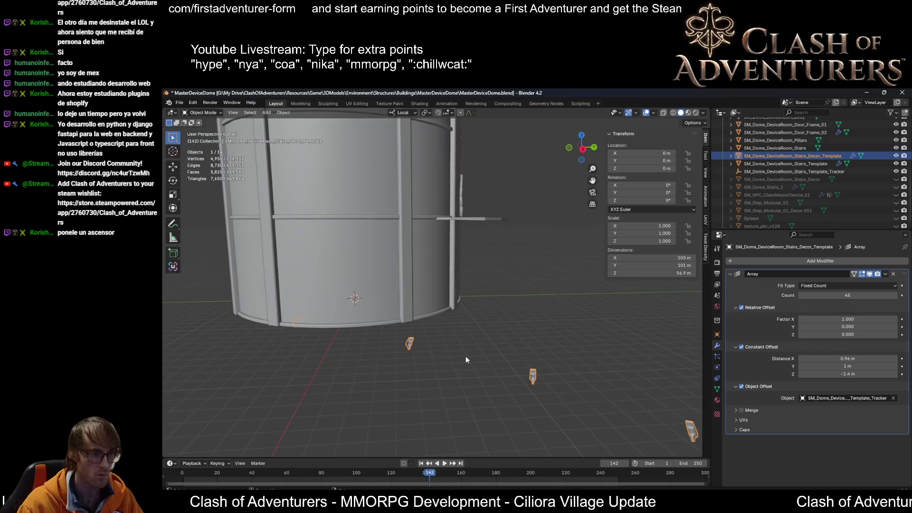
pyautogui.scroll(5, 466, 357)
pyautogui.moveTo(396, 345); pyautogui.dragTo(634, 343, button='middle')
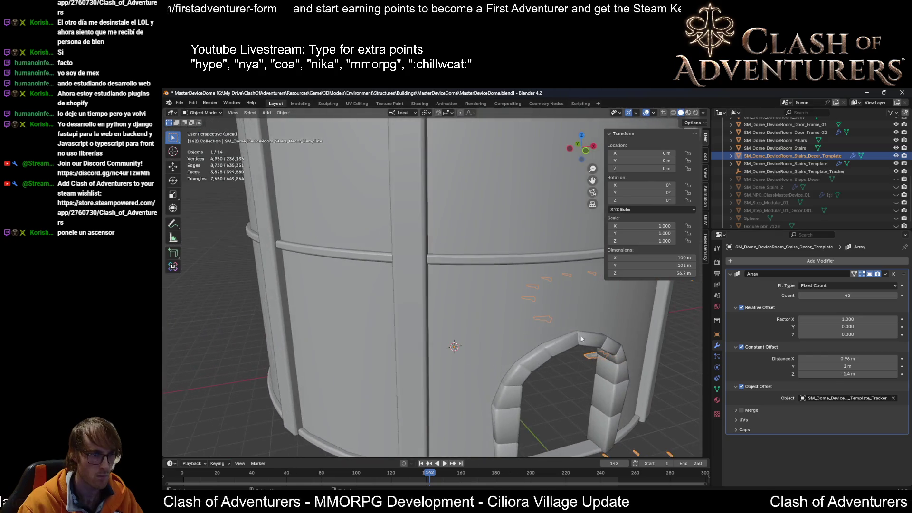
# Step: Cancel a move of the decor template and reduce the array to a single copy
pyautogui.press('g')
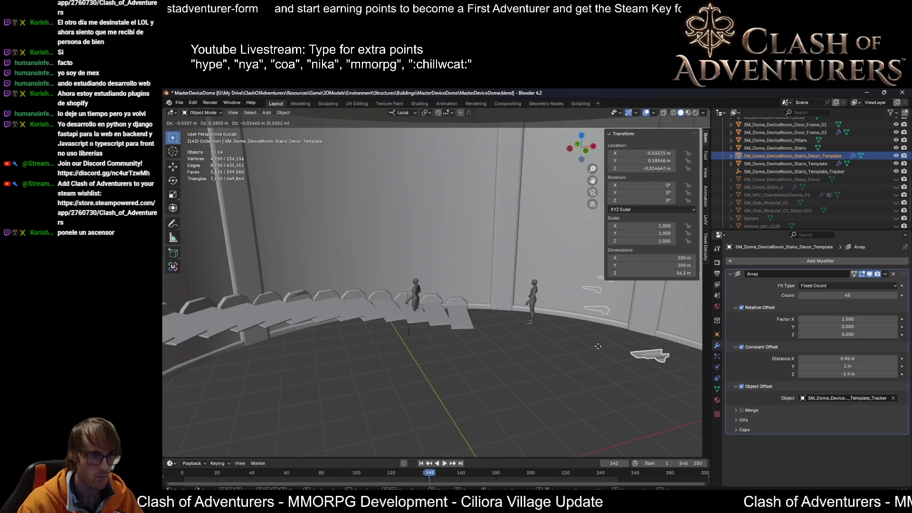
pyautogui.press('Escape')
pyautogui.click(603, 352)
pyautogui.click(650, 356)
pyautogui.write('1')
pyautogui.press('Return')
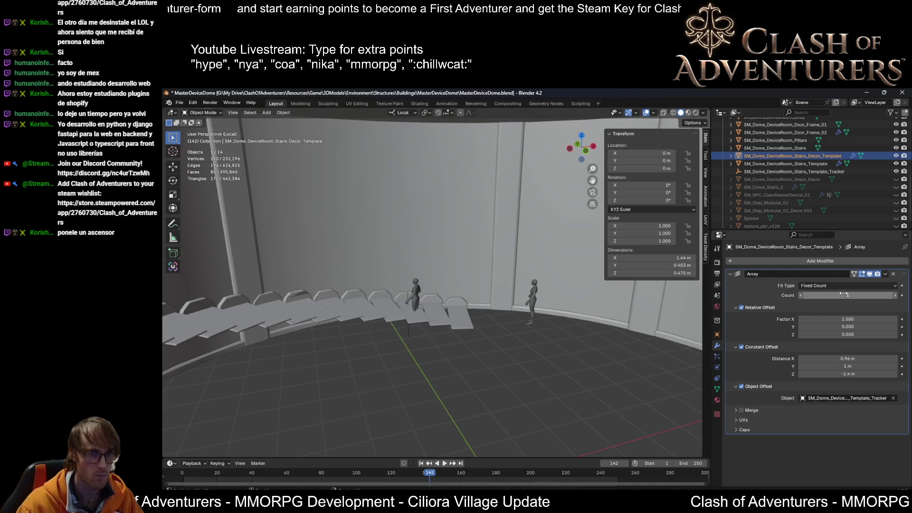
pyautogui.scroll(5, 619, 351)
pyautogui.scroll(-5, 619, 351)
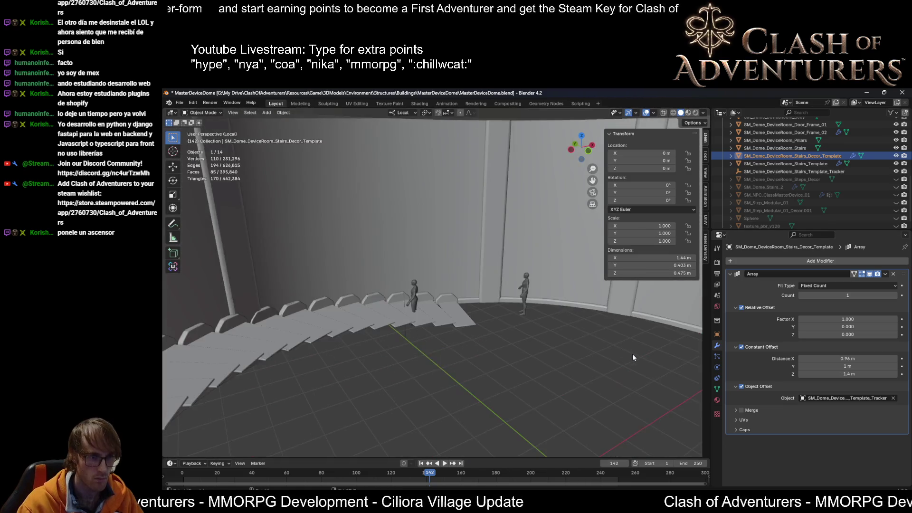
pyautogui.scroll(-2, 633, 353)
# Step: Move the decor piece beside the stairs and frame it in the view
pyautogui.press('g')
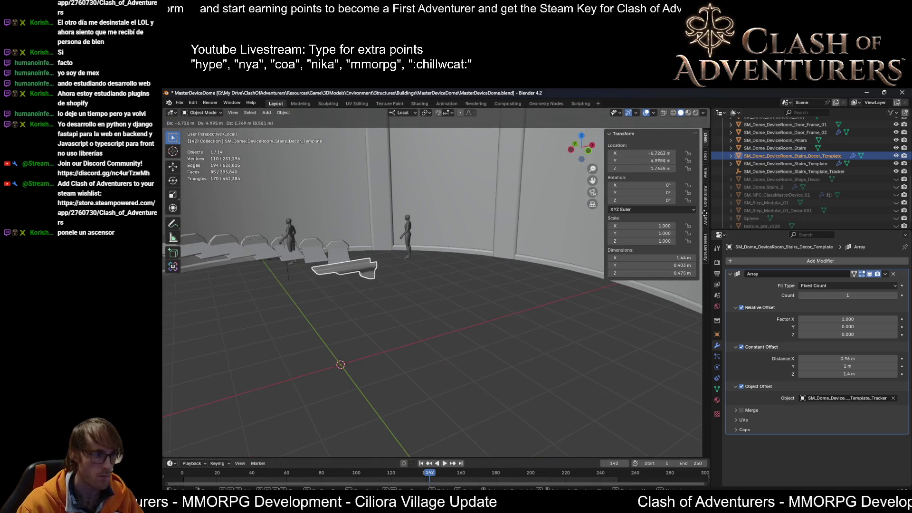
pyautogui.press('Escape')
pyautogui.press('g')
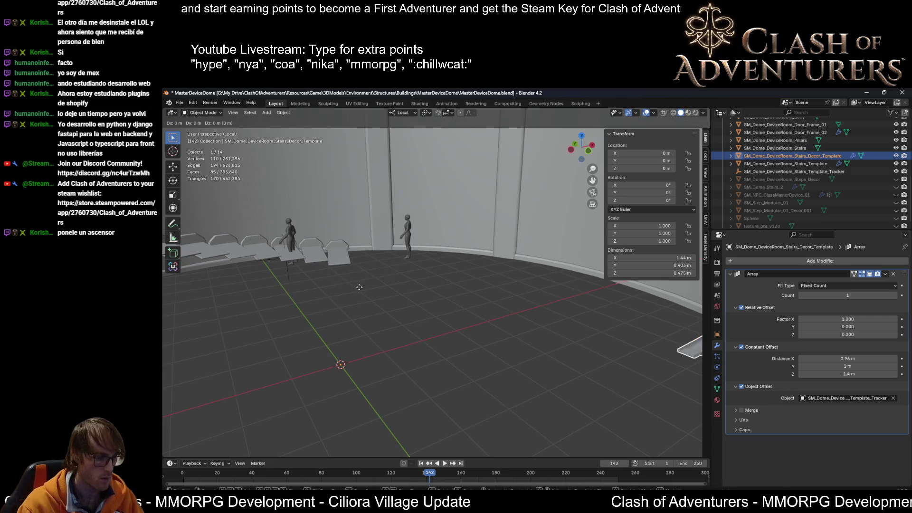
pyautogui.click(357, 278)
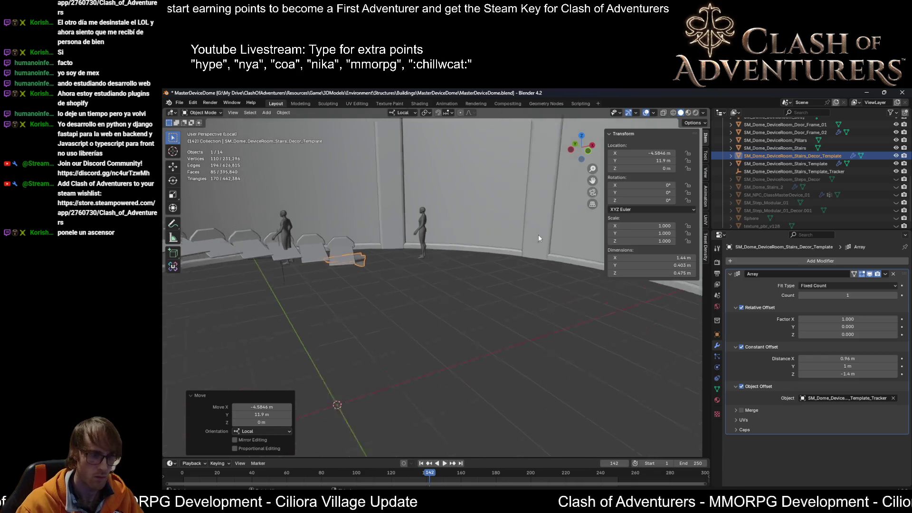
pyautogui.press('KP_Decimal')
pyautogui.scroll(-3, 492, 214)
pyautogui.moveTo(397, 208); pyautogui.dragTo(383, 250, button='middle')
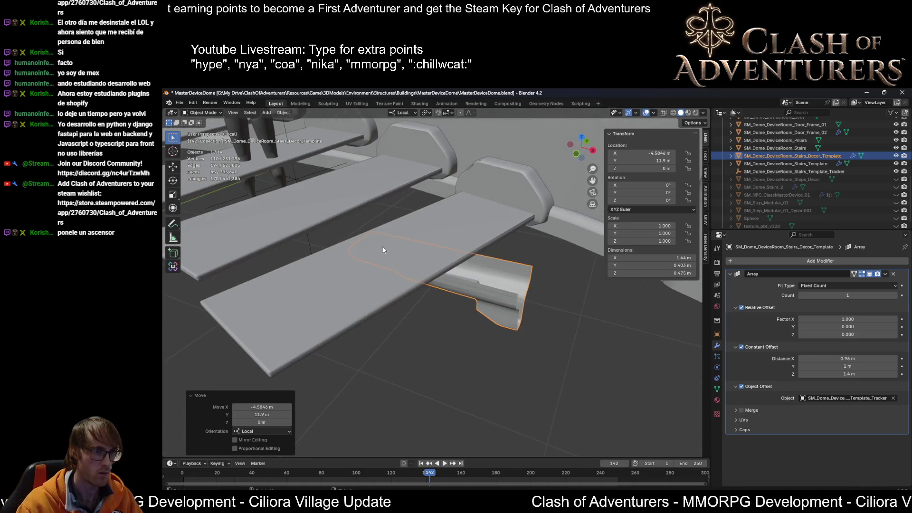
pyautogui.press('Escape')
pyautogui.scroll(-3, 383, 246)
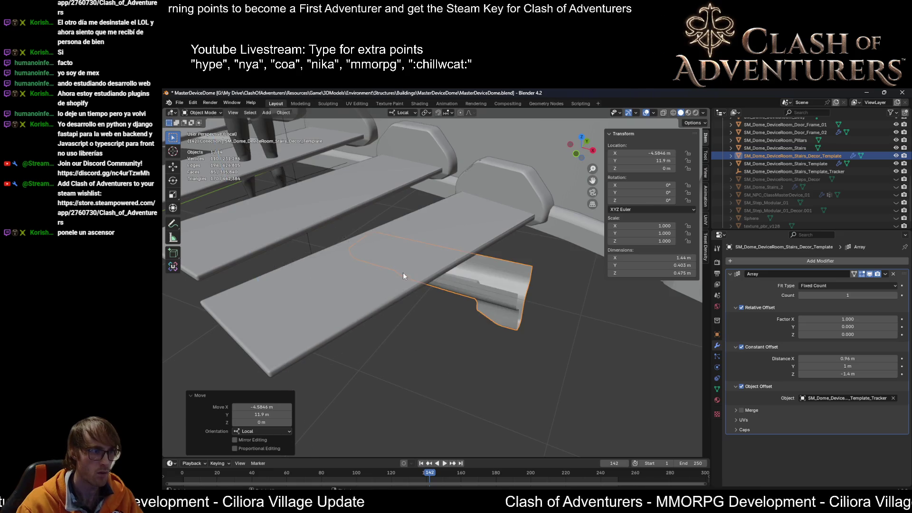
pyautogui.moveTo(402, 273); pyautogui.dragTo(417, 271, button='middle')
pyautogui.scroll(2, 417, 267)
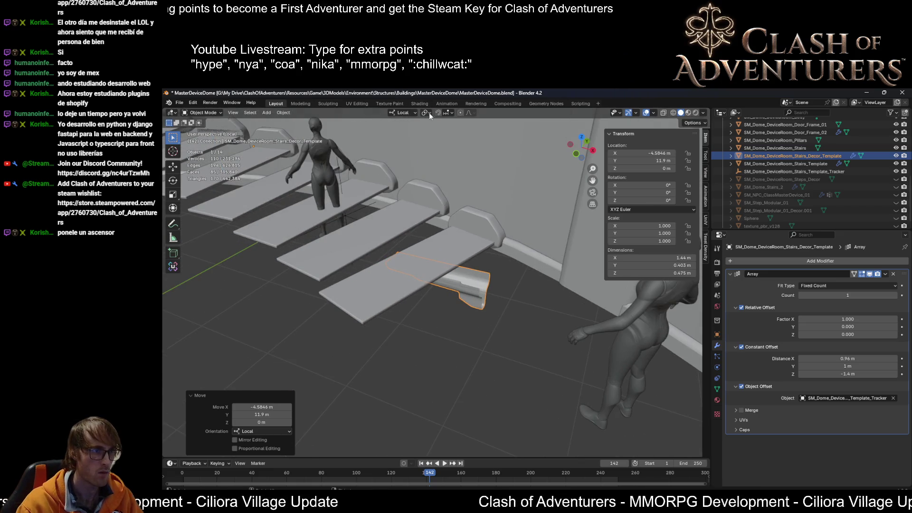
# Step: Change the rotation pivot and try a local Z rotation, then cancel it
pyautogui.click(428, 113)
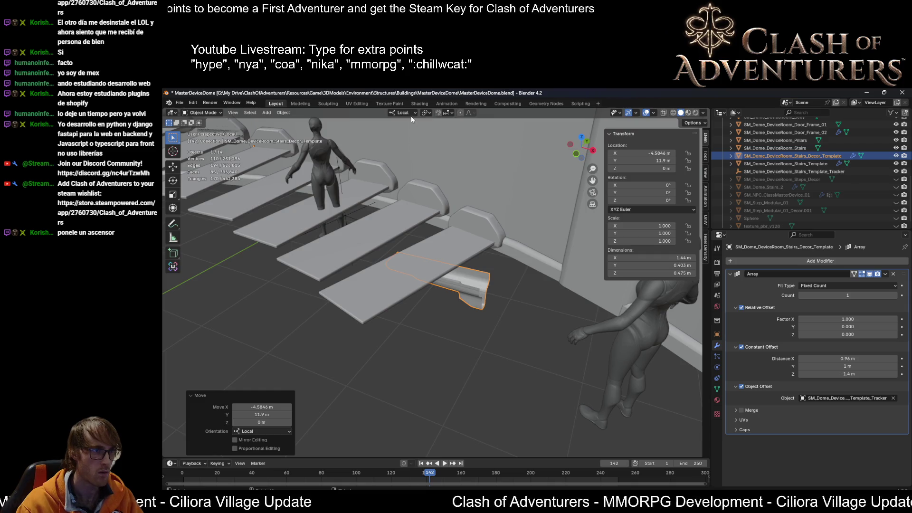
pyautogui.click(424, 112)
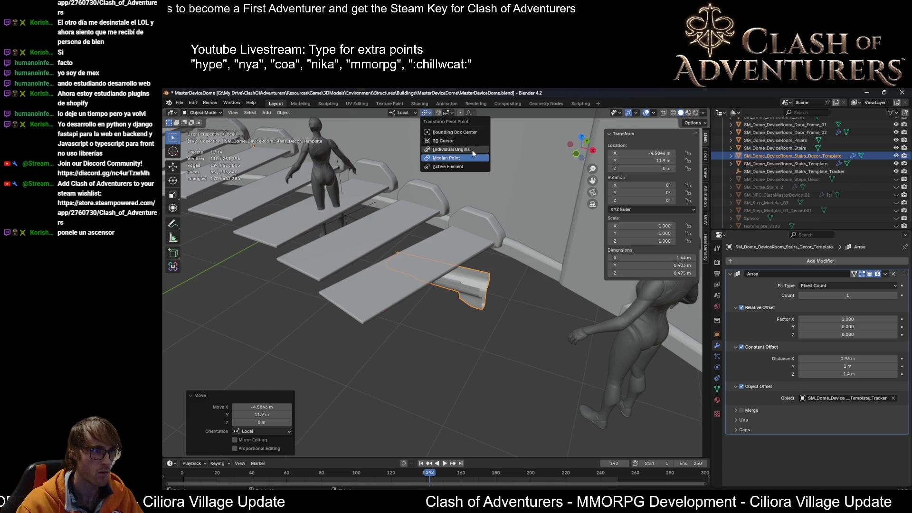
pyautogui.press('r')
pyautogui.press('z')
pyautogui.press('Escape')
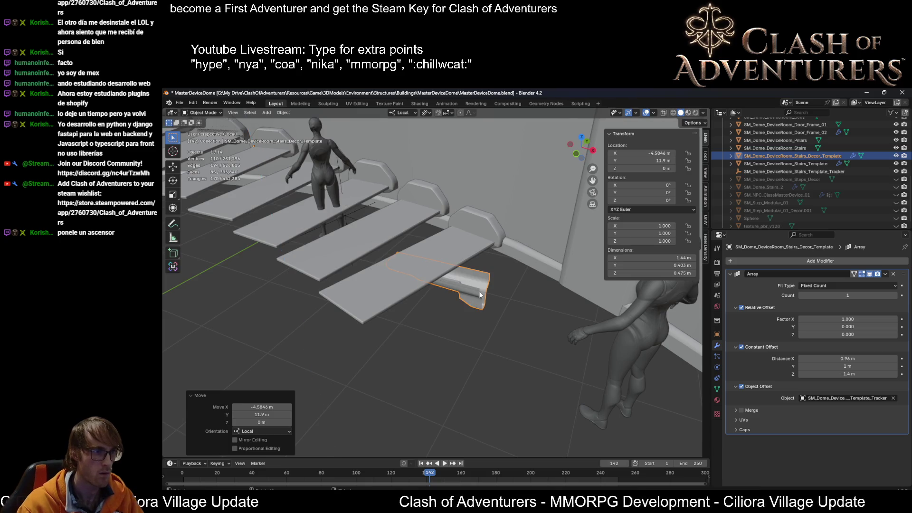
pyautogui.scroll(-3, 525, 321)
pyautogui.click(493, 317)
pyautogui.click(456, 285)
pyautogui.moveTo(468, 289); pyautogui.dragTo(456, 280, button='middle')
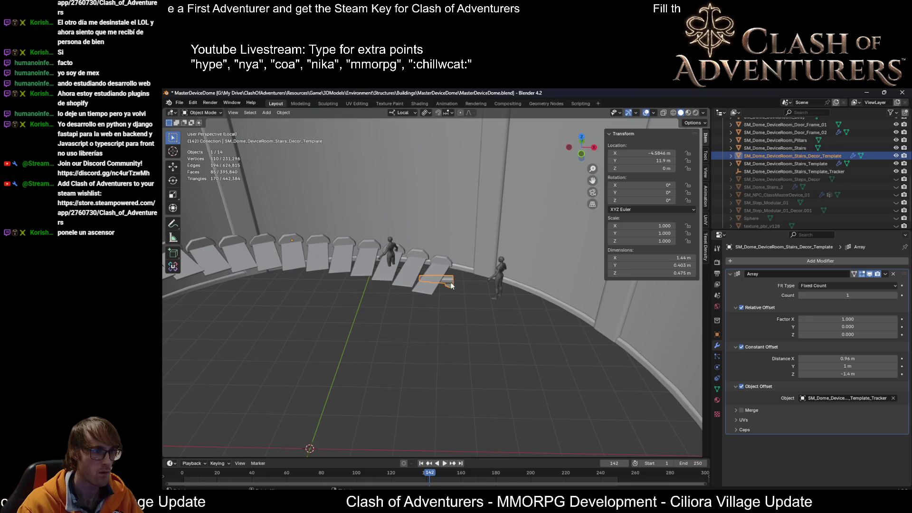
# Step: Set the decor piece's origin to the 3D cursor
pyautogui.rightClick(452, 285)
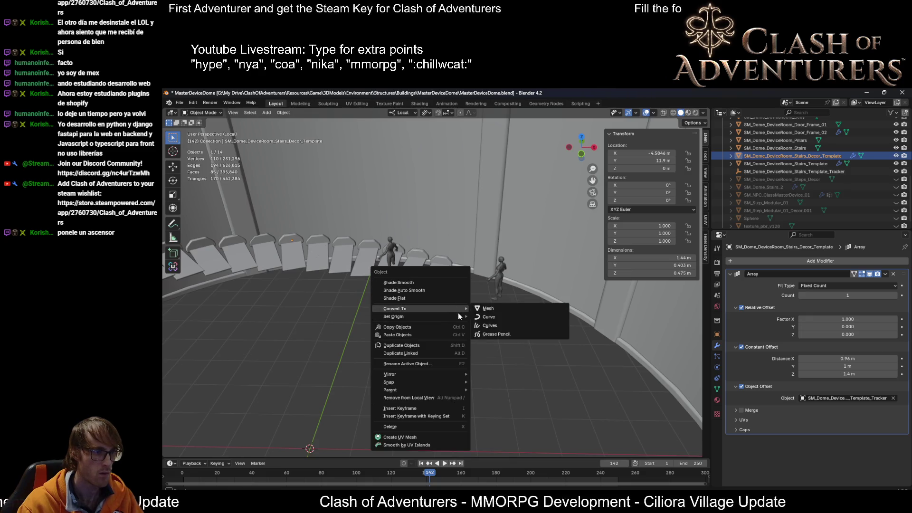
pyautogui.moveTo(394, 316)
pyautogui.click(517, 332)
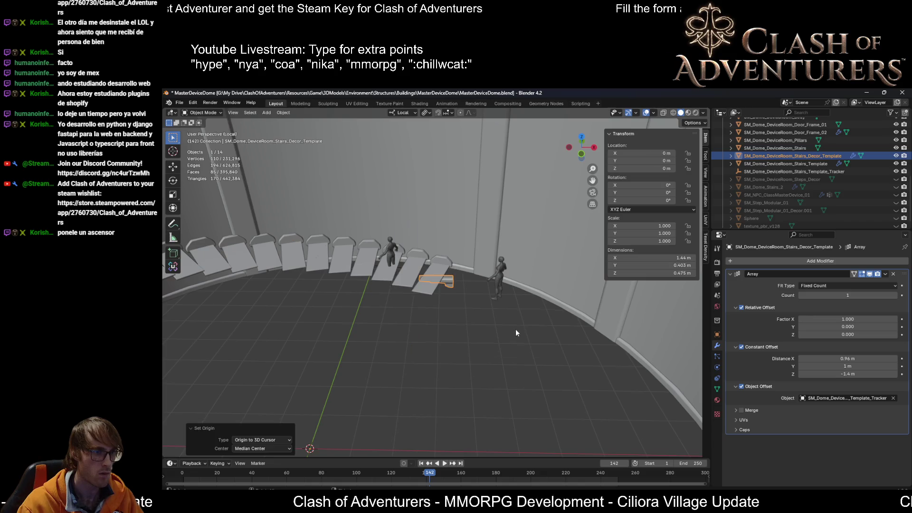
pyautogui.scroll(2, 492, 306)
pyautogui.scroll(2, 458, 279)
# Step: In Edit Mode rotate the mesh about 76° around local Z and array it to 3 copies
pyautogui.press('Tab')
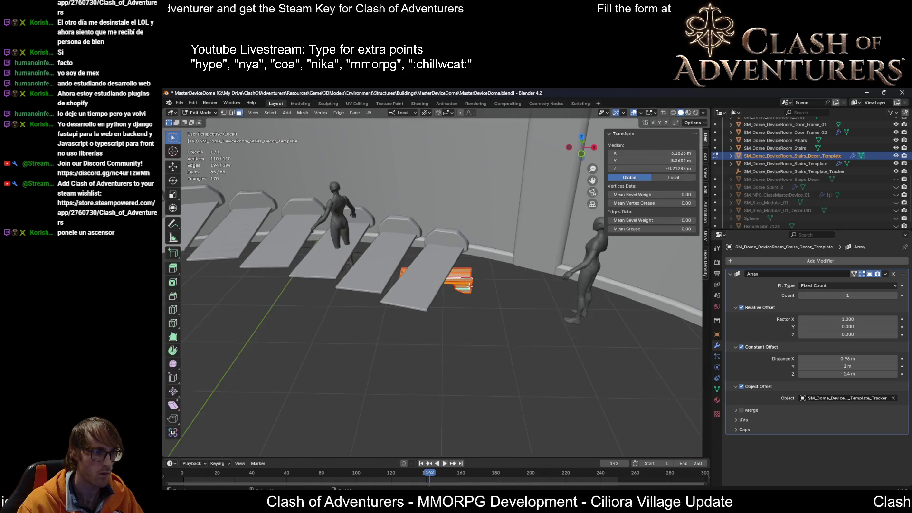
pyautogui.press('r')
pyautogui.press('z')
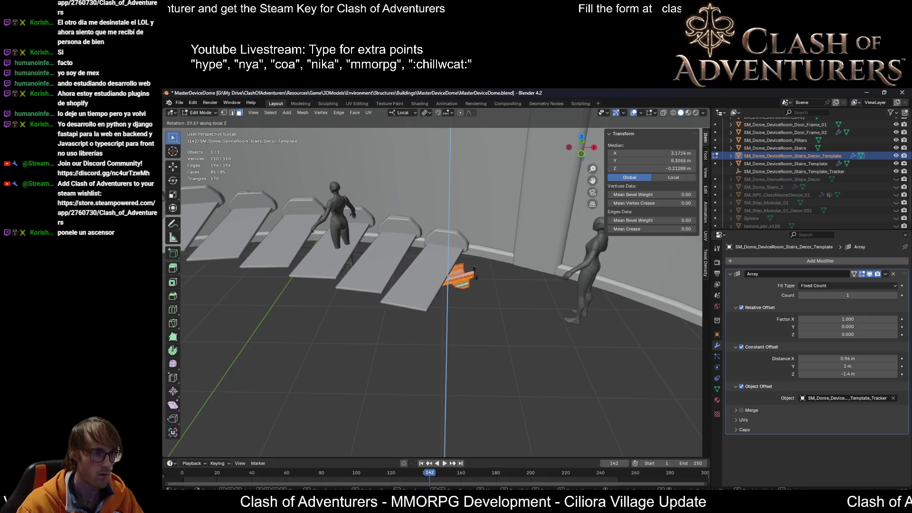
pyautogui.click(474, 232)
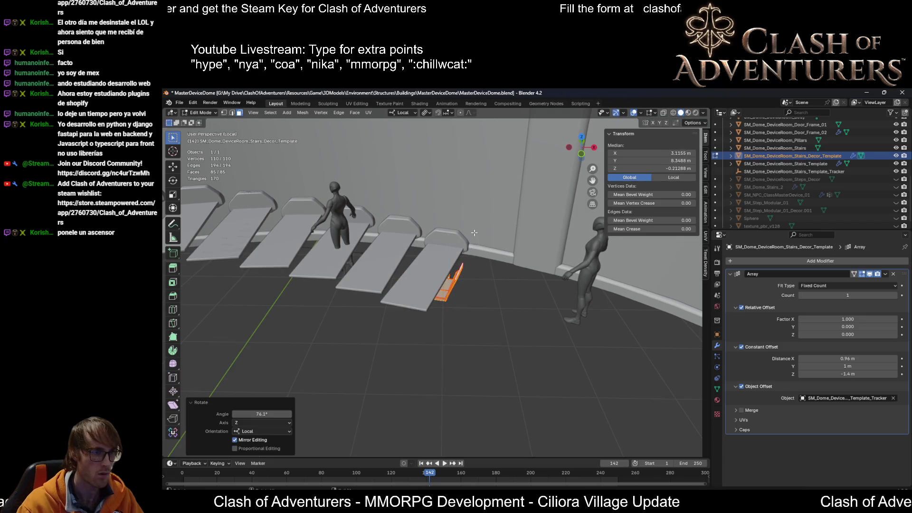
pyautogui.click(868, 296)
pyautogui.write('5')
pyautogui.press('Return')
pyautogui.moveTo(498, 271)
pyautogui.mouseDown(button='middle')
pyautogui.moveTo(430, 237)
pyautogui.moveTo(485, 259)
pyautogui.moveTo(501, 254)
pyautogui.moveTo(496, 290)
pyautogui.mouseUp(button='middle')
pyautogui.scroll(4, 431, 238)
pyautogui.scroll(-5, 430, 238)
pyautogui.scroll(2, 486, 259)
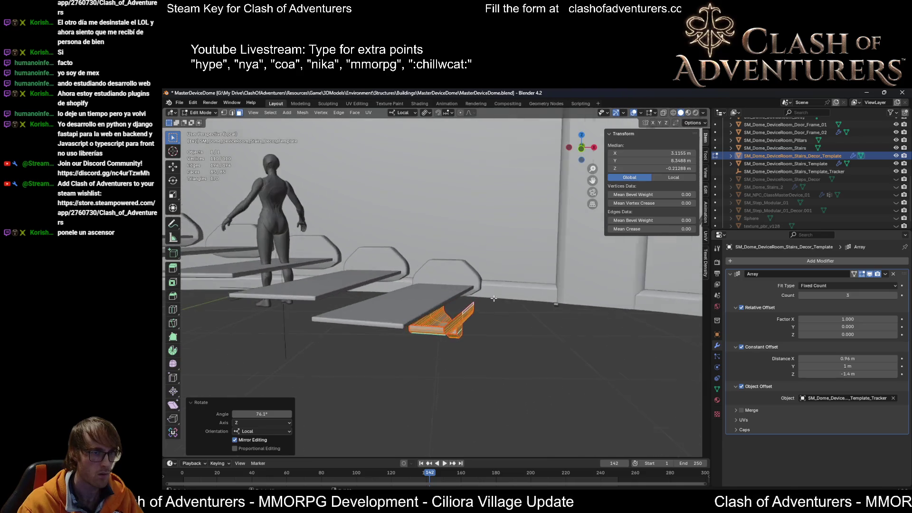
pyautogui.scroll(2, 496, 290)
# Step: Shift the mesh along local X and Y, then raise it along Z under the step
pyautogui.press('y')
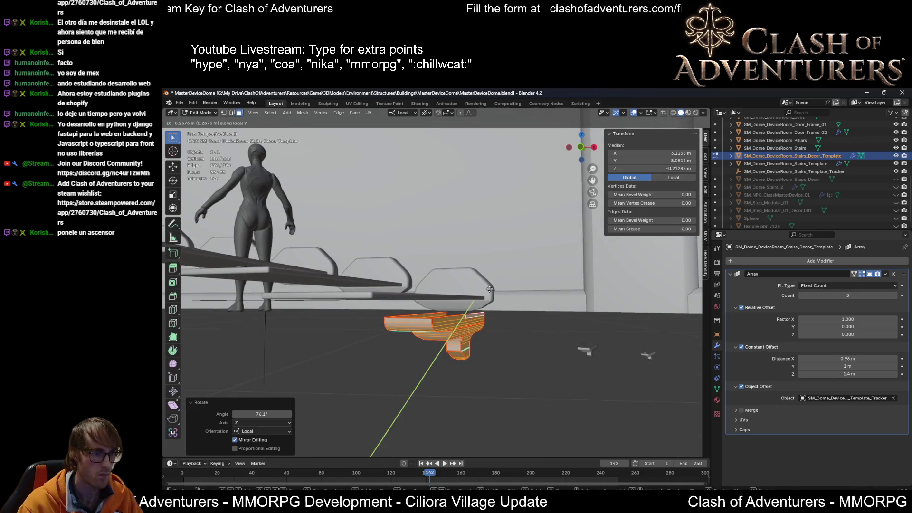
pyautogui.press('Escape')
pyautogui.moveTo(557, 259); pyautogui.dragTo(549, 264, button='middle')
pyautogui.press('g')
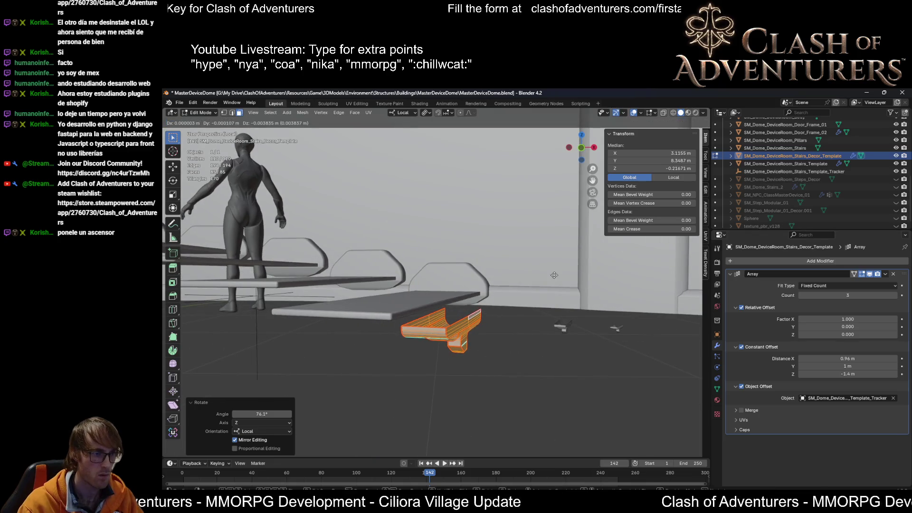
pyautogui.press('x')
pyautogui.click(521, 272)
pyautogui.moveTo(520, 272)
pyautogui.mouseDown(button='middle')
pyautogui.moveTo(452, 309)
pyautogui.moveTo(473, 318)
pyautogui.mouseUp(button='middle')
pyautogui.press('g')
pyautogui.press('y')
pyautogui.click(456, 305)
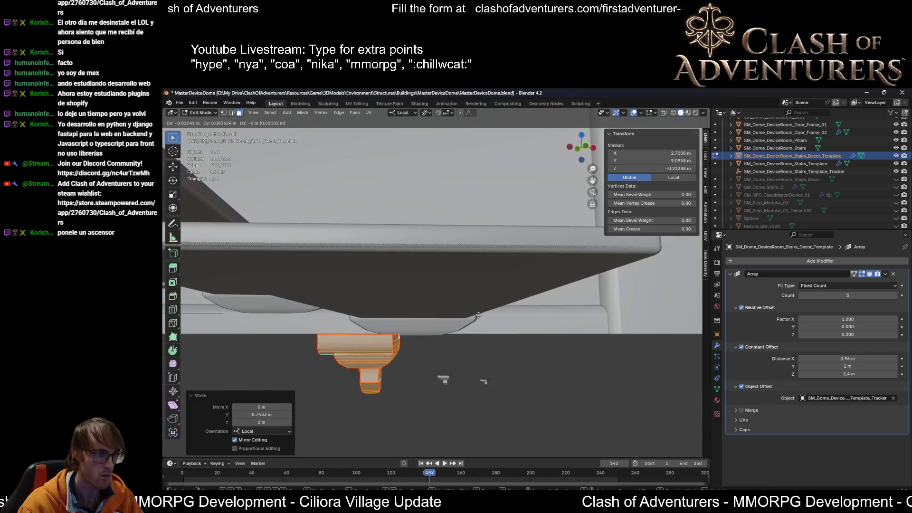
pyautogui.press('g')
pyautogui.press('z')
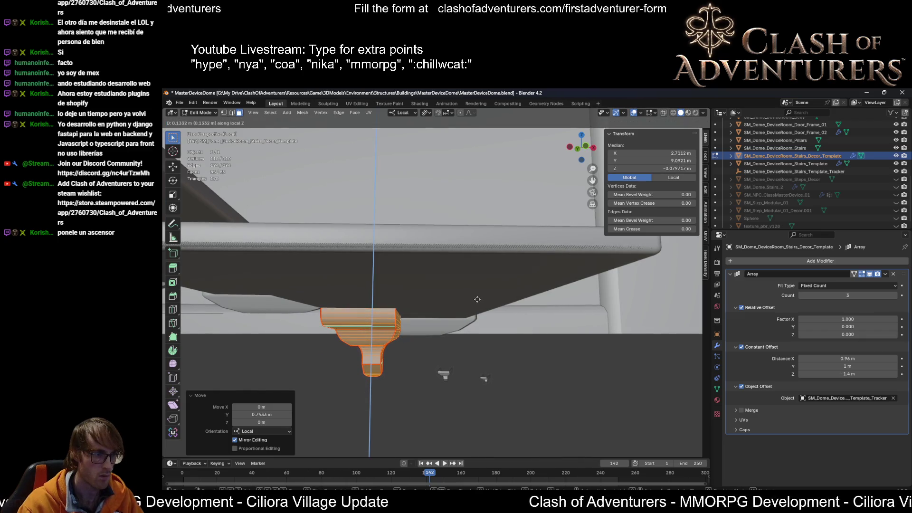
pyautogui.click(476, 302)
# Step: Fine-tune the fit with another X shift and a free move under the step
pyautogui.moveTo(476, 301)
pyautogui.mouseDown(button='middle')
pyautogui.moveTo(463, 304)
pyautogui.moveTo(486, 307)
pyautogui.mouseUp(button='middle')
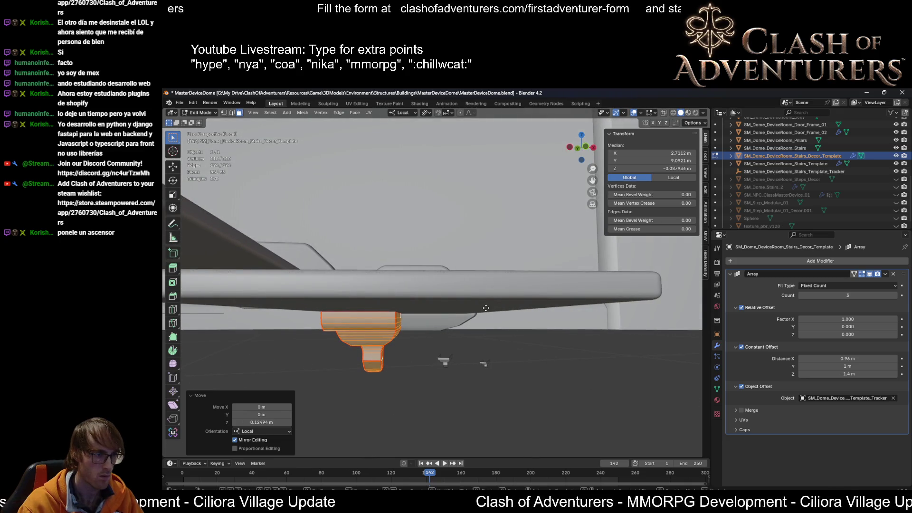
pyautogui.press('g')
pyautogui.press('y')
pyautogui.press('x')
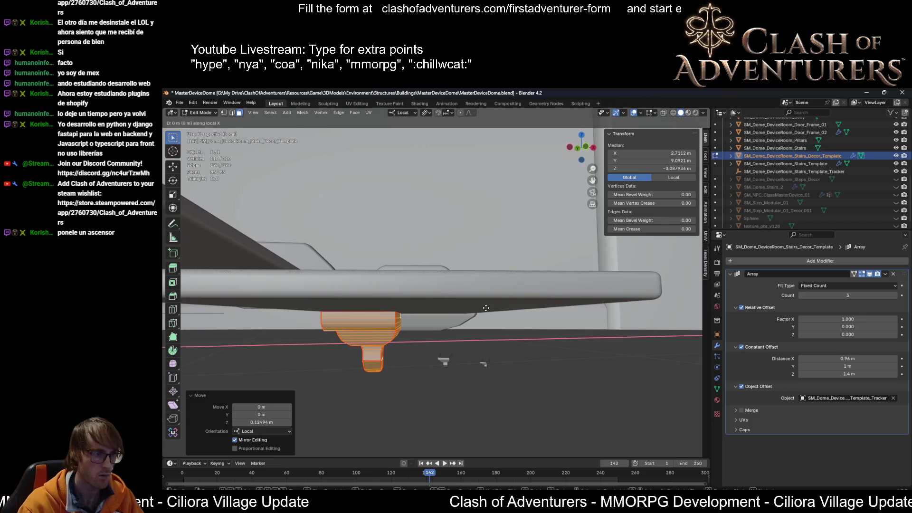
pyautogui.click(525, 312)
pyautogui.moveTo(524, 311)
pyautogui.mouseDown(button='middle')
pyautogui.moveTo(417, 312)
pyautogui.moveTo(447, 312)
pyautogui.mouseUp(button='middle')
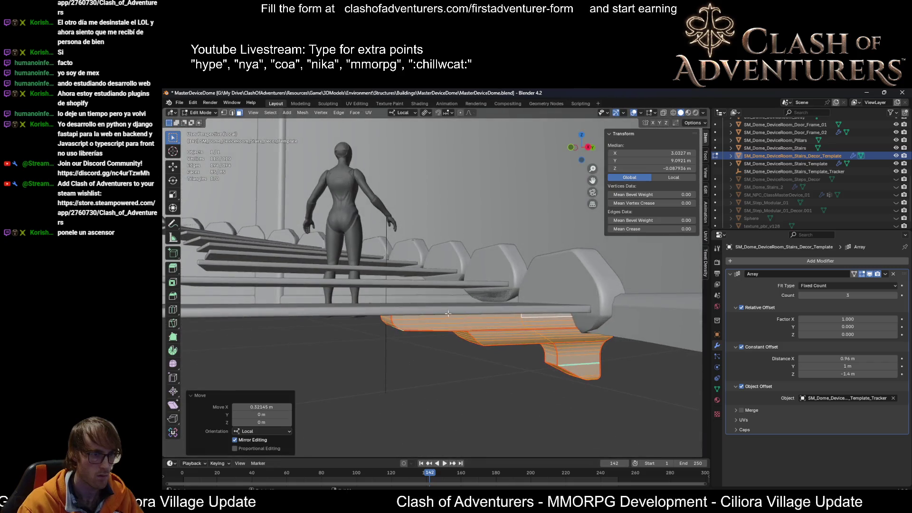
pyautogui.press('g')
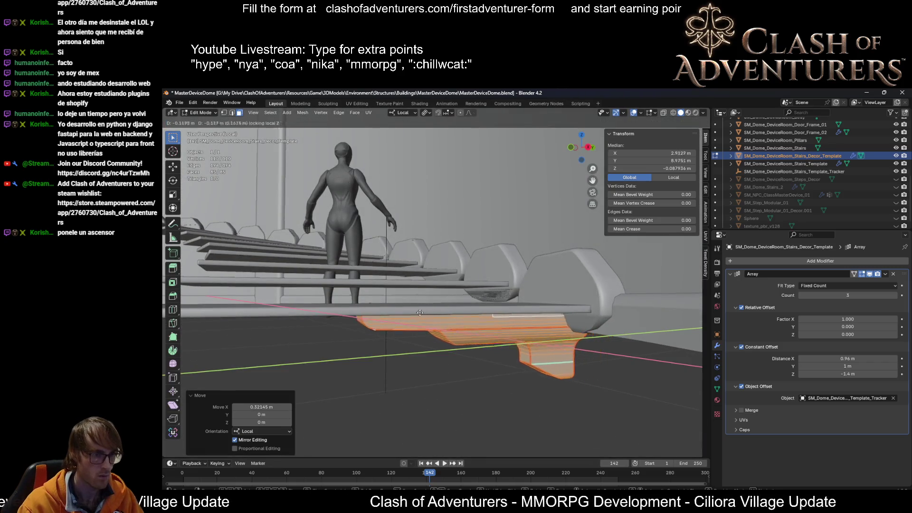
pyautogui.click(401, 314)
pyautogui.moveTo(401, 313)
pyautogui.mouseDown(button='middle')
pyautogui.moveTo(473, 352)
pyautogui.moveTo(498, 282)
pyautogui.mouseUp(button='middle')
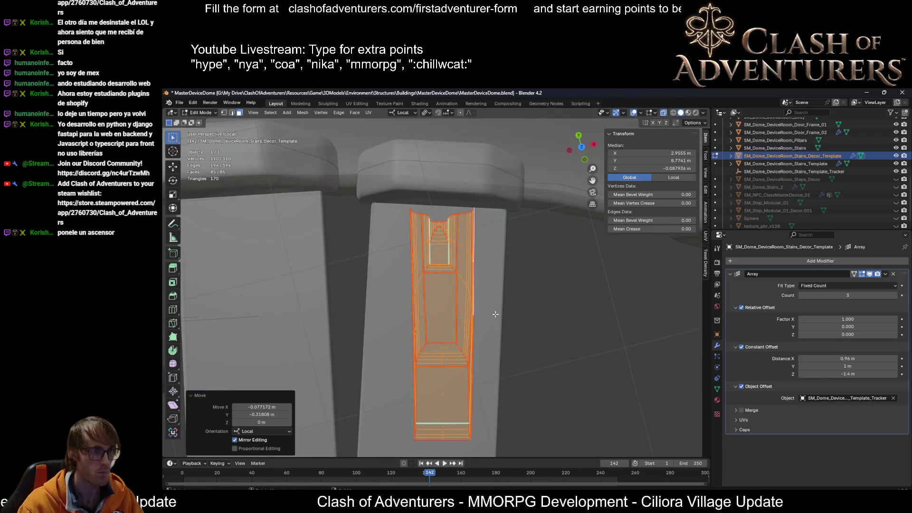
# Step: From top view rotate the mesh about -3.3° around local Z and start a horizontal-only move
pyautogui.press('KP_7')
pyautogui.scroll(2, 492, 285)
pyautogui.scroll(-2, 488, 285)
pyautogui.scroll(1, 489, 285)
pyautogui.press('r')
pyautogui.press('z')
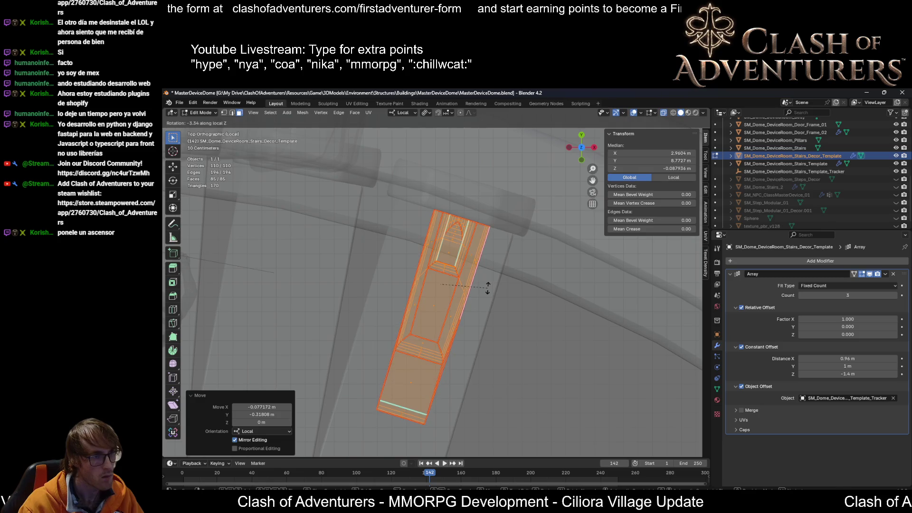
pyautogui.click(488, 288)
pyautogui.hotkey('shift', 'z')
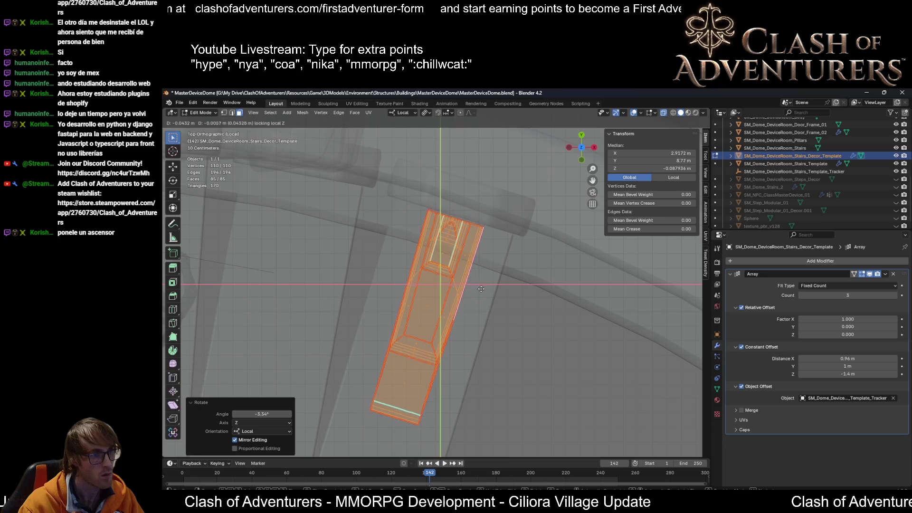
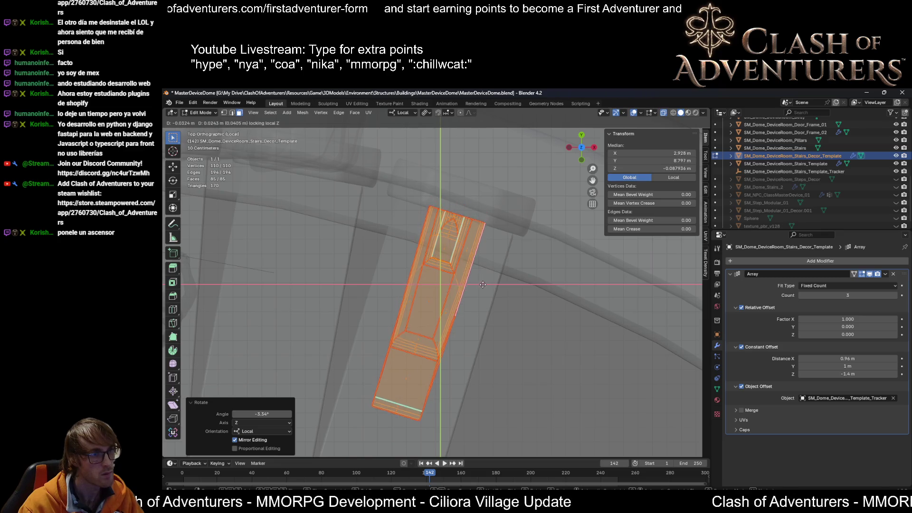
# Step: Confirm the decor piece's new position and select the main SM_Dome_DeviceRoom_Stairs object
pyautogui.click(481, 280)
pyautogui.moveTo(481, 280)
pyautogui.mouseDown(button='middle')
pyautogui.moveTo(466, 251)
pyautogui.moveTo(476, 266)
pyautogui.mouseUp(button='middle')
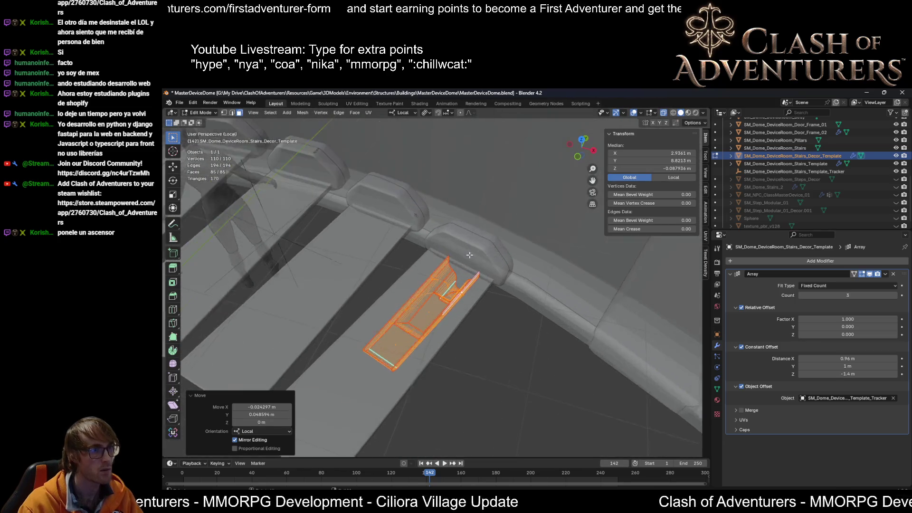
pyautogui.click(482, 256)
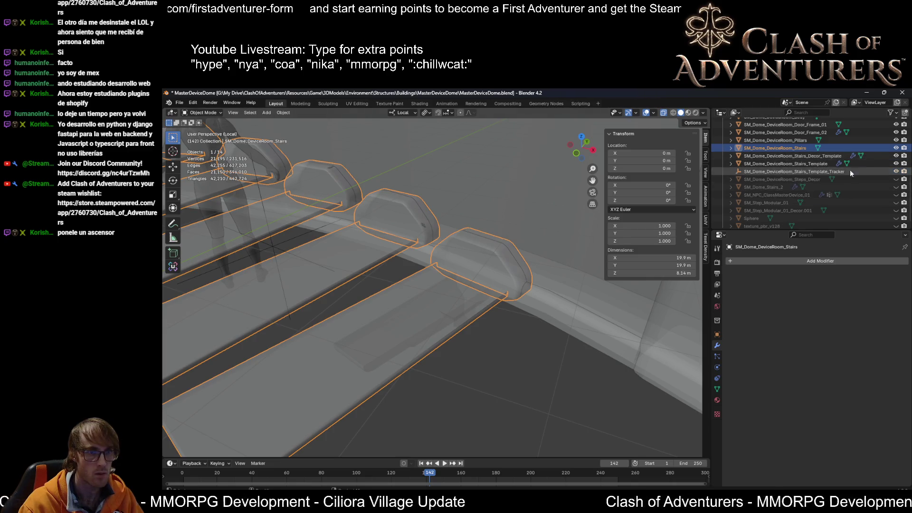
# Step: Check the decor template's visibility and briefly inspect the beams mesh in Edit Mode
pyautogui.click(897, 156)
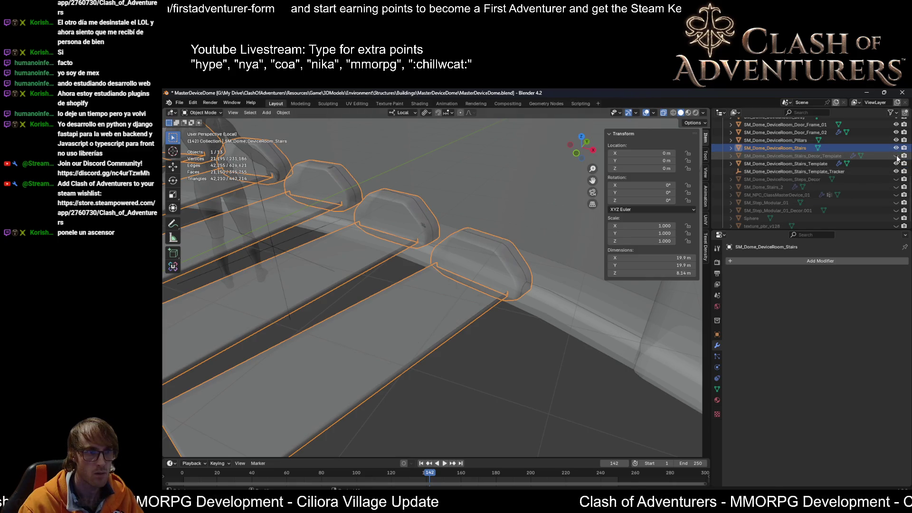
pyautogui.click(897, 155)
pyautogui.click(896, 156)
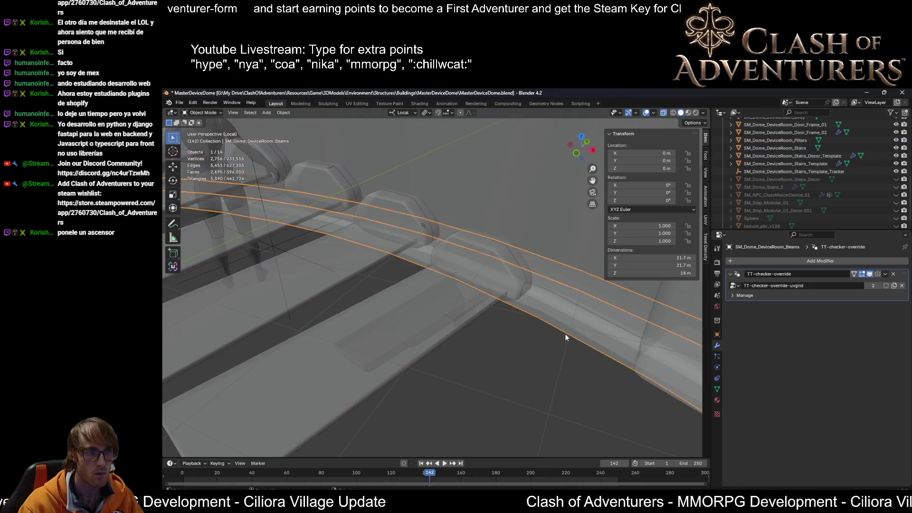
pyautogui.click(499, 285)
pyautogui.press('Tab')
pyautogui.press('Tab')
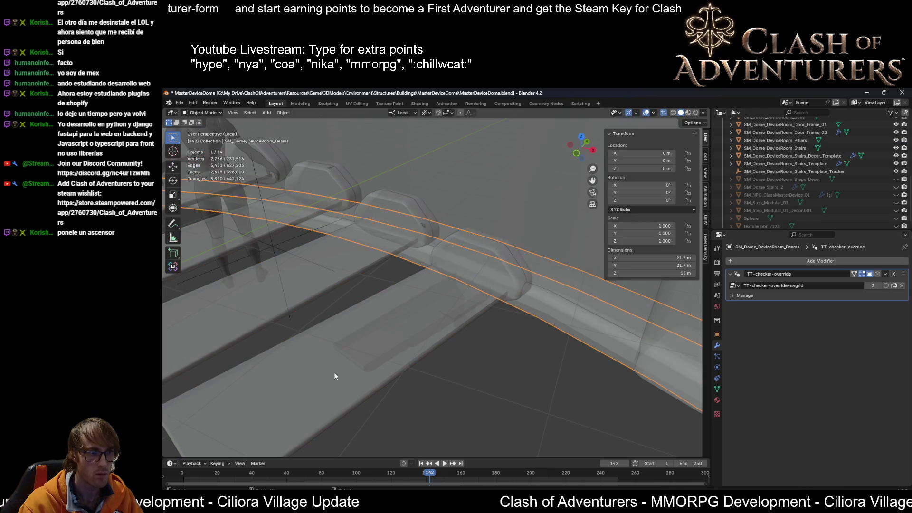
pyautogui.hotkey('alt', 'z')
pyautogui.click(336, 366)
pyautogui.scroll(1, 522, 278)
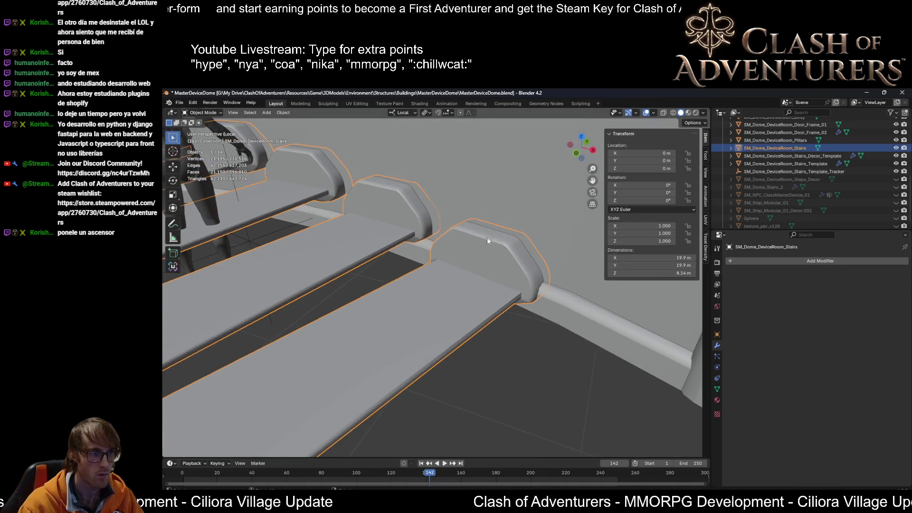
pyautogui.scroll(1, 493, 242)
pyautogui.scroll(1, 450, 204)
# Step: Hide the Stairs and Stairs_Template objects and select the isolated decor template piece
pyautogui.click(896, 148)
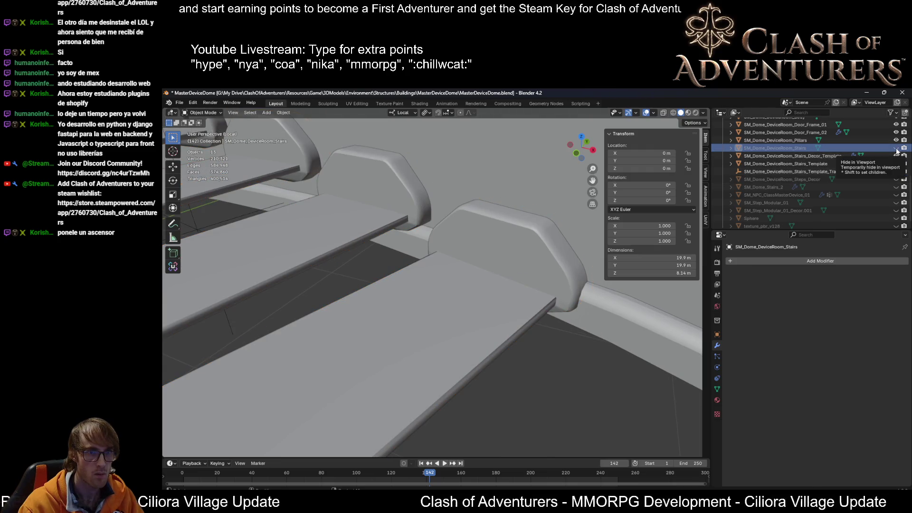
pyautogui.click(897, 164)
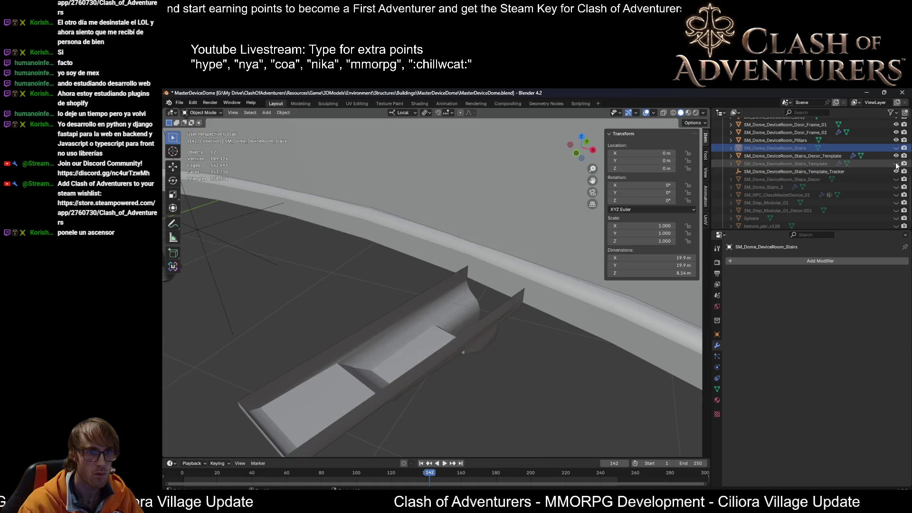
pyautogui.click(896, 164)
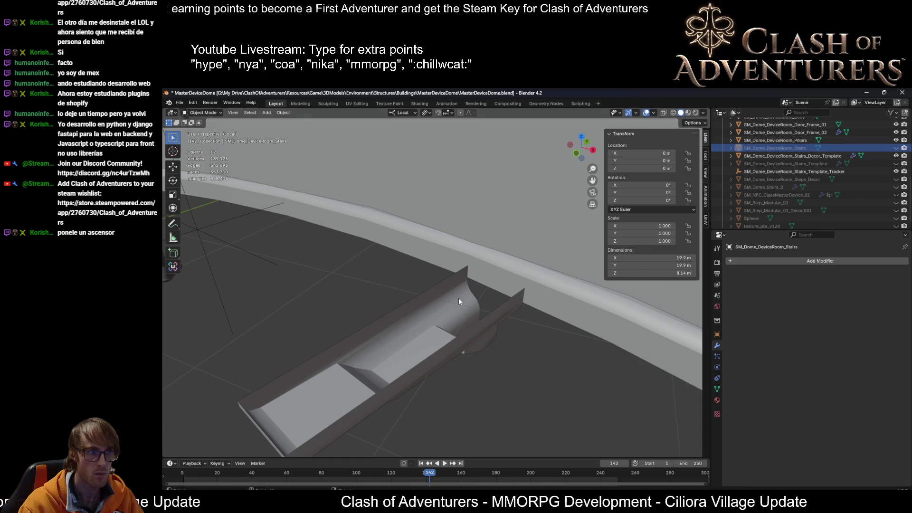
pyautogui.moveTo(457, 299); pyautogui.dragTo(445, 280, button='middle')
pyautogui.click(492, 359)
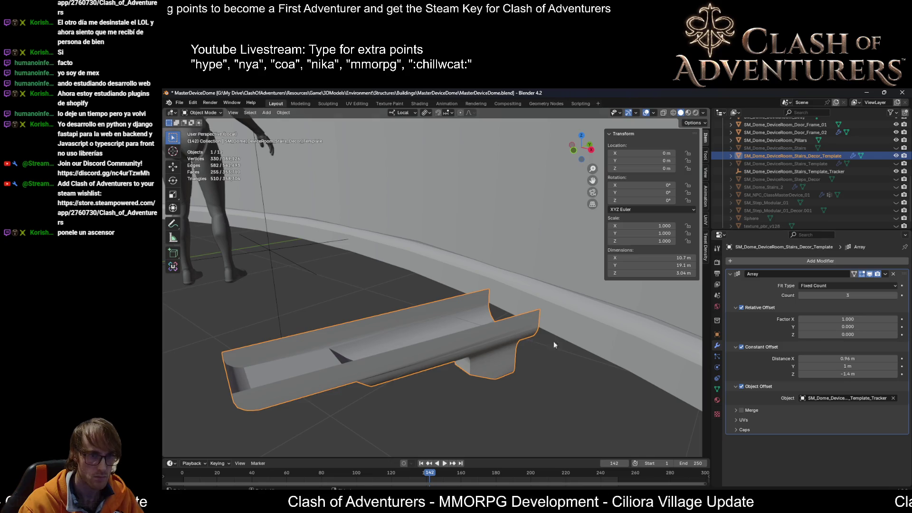
# Step: Unhide Stairs_Template and return the selection to Stairs_Decor_Template
pyautogui.click(559, 363)
pyautogui.click(475, 347)
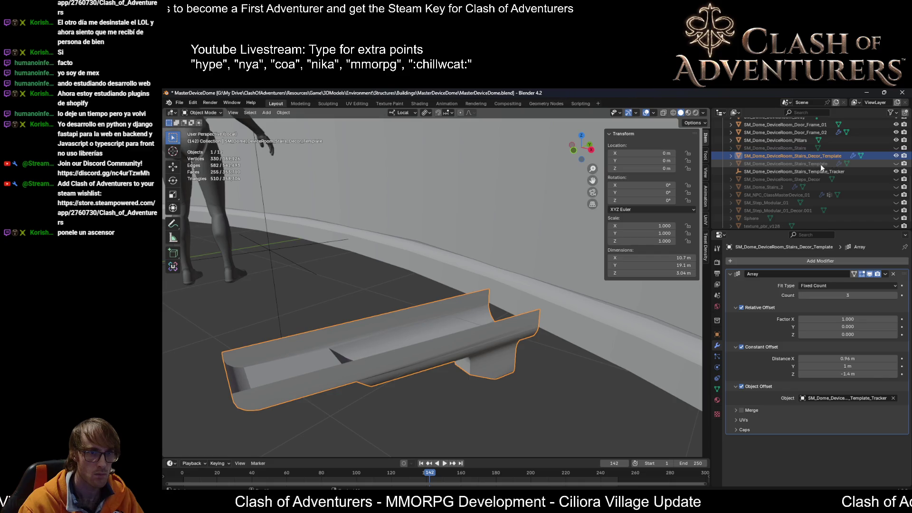
pyautogui.click(897, 163)
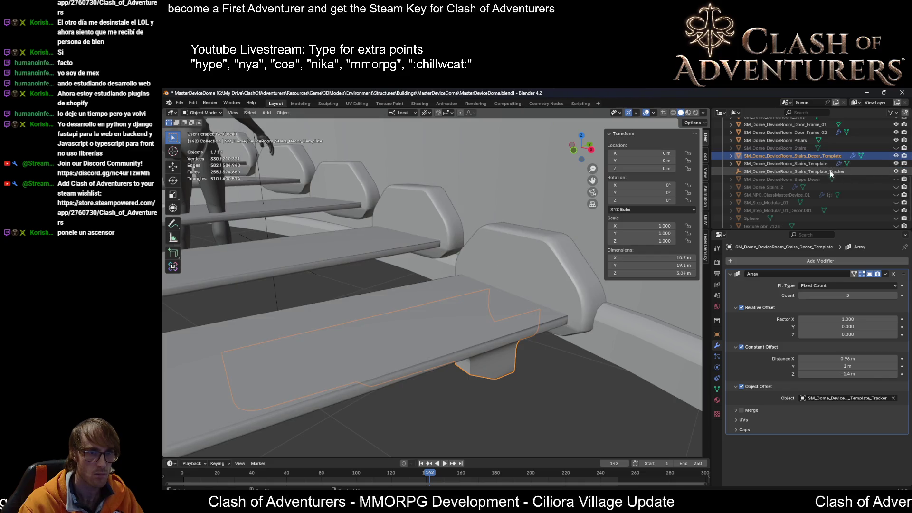
pyautogui.click(821, 164)
pyautogui.click(829, 156)
# Step: Set the decor Array relative offset X to 0 and Z to 1, then enter Edit Mode on the stairs template
pyautogui.press('BackSpace')
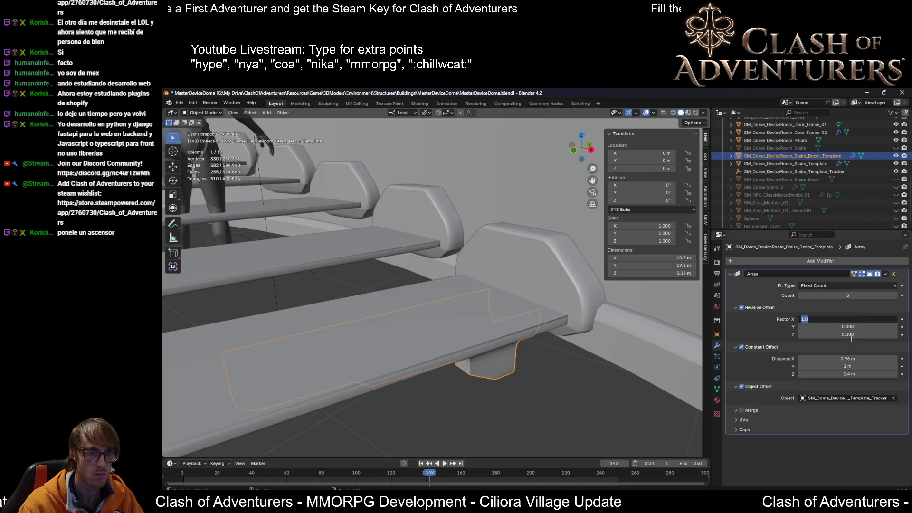
pyautogui.click(848, 318)
pyautogui.write('0')
pyautogui.click(852, 335)
pyautogui.write('3.000')
pyautogui.moveTo(516, 281)
pyautogui.mouseDown(button='middle')
pyautogui.moveTo(524, 250)
pyautogui.moveTo(499, 274)
pyautogui.moveTo(505, 270)
pyautogui.mouseUp(button='middle')
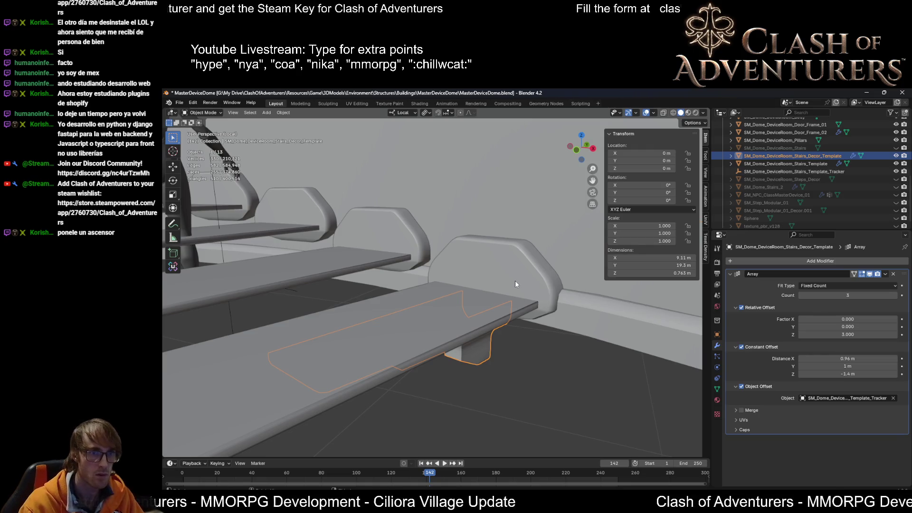
pyautogui.click(515, 282)
pyautogui.scroll(-3, 514, 280)
pyautogui.scroll(-3, 506, 282)
pyautogui.press('Tab')
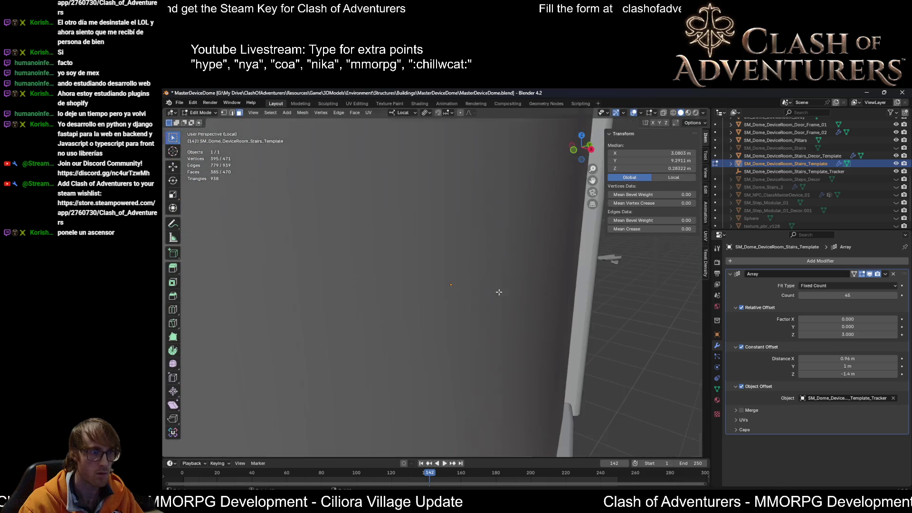
# Step: Inspect a stair step's underside from low angles with the Cursor tool, then return to Object Mode
pyautogui.moveTo(505, 284); pyautogui.dragTo(491, 292, button='middle')
pyautogui.scroll(-3, 483, 302)
pyautogui.scroll(3, 482, 303)
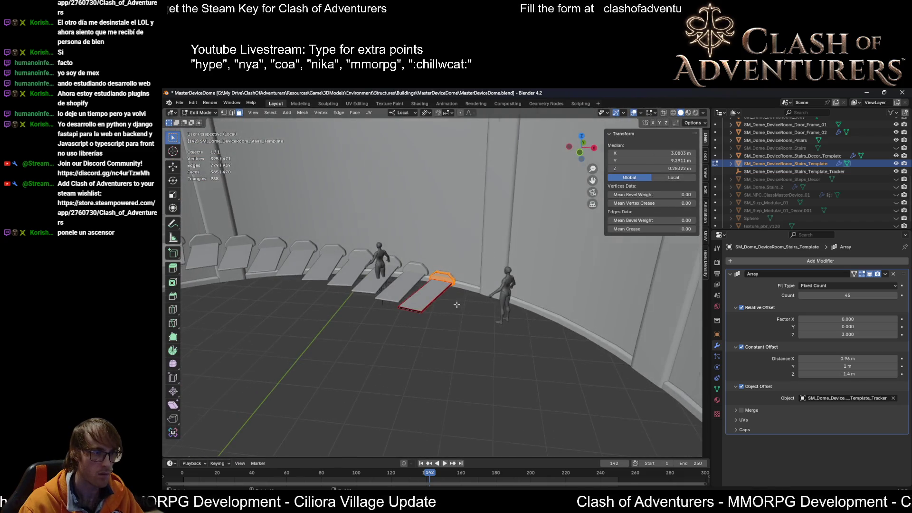
pyautogui.scroll(3, 484, 299)
pyautogui.scroll(-3, 495, 292)
pyautogui.scroll(2, 504, 288)
pyautogui.moveTo(504, 287)
pyautogui.mouseDown(button='middle')
pyautogui.moveTo(492, 335)
pyautogui.moveTo(520, 336)
pyautogui.mouseUp(button='middle')
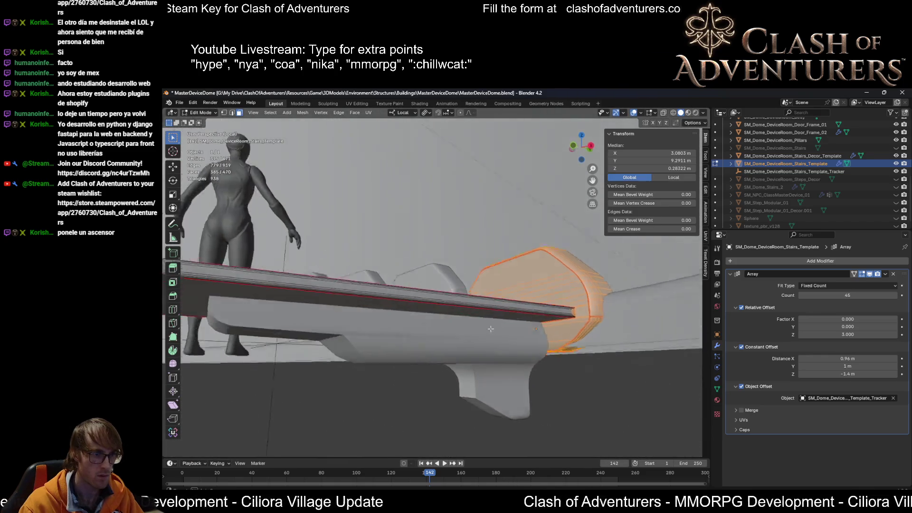
pyautogui.scroll(-3, 520, 336)
pyautogui.scroll(3, 550, 335)
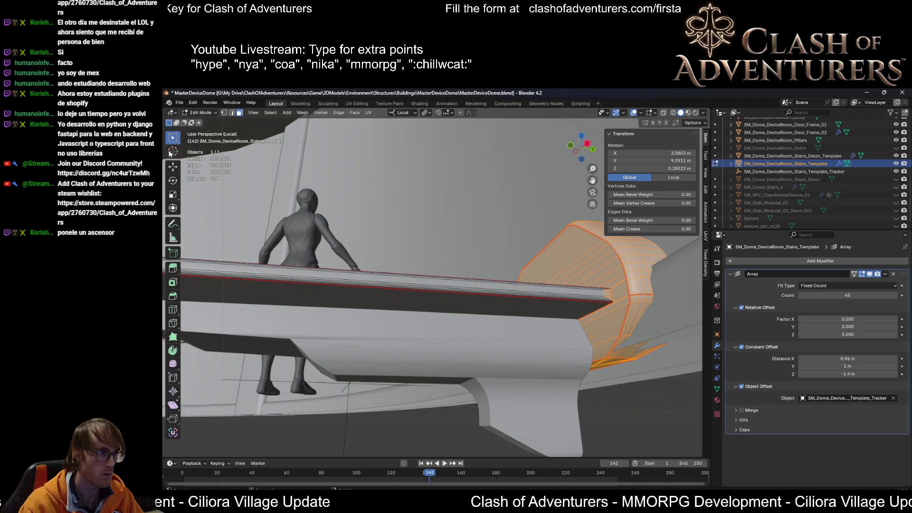
pyautogui.click(173, 151)
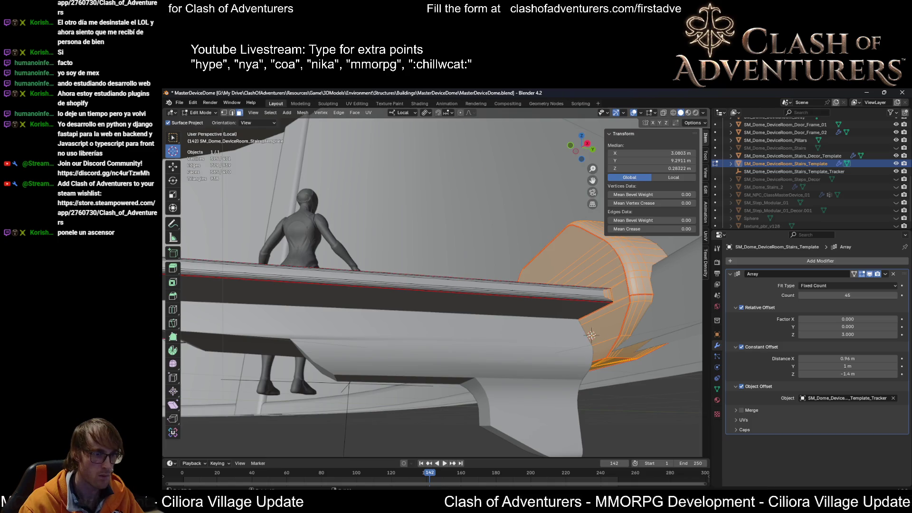
pyautogui.moveTo(591, 335); pyautogui.dragTo(630, 349, button='middle')
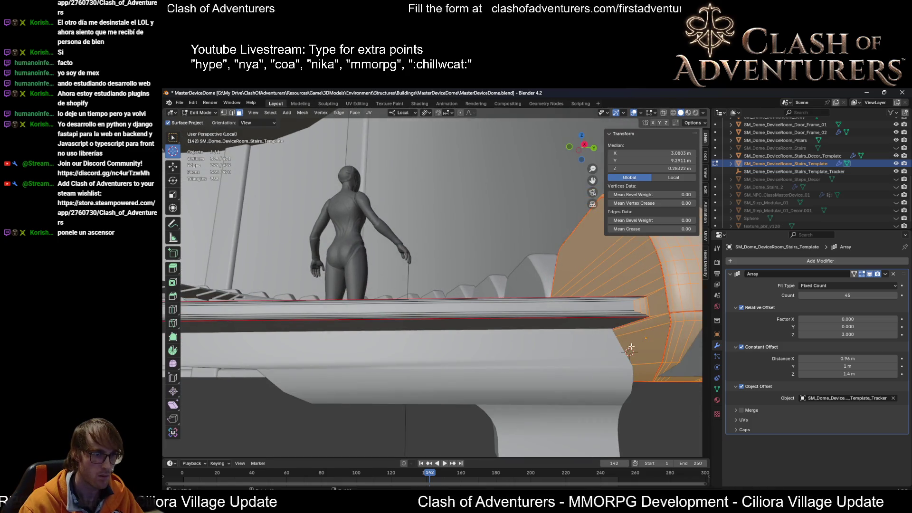
pyautogui.rightClick(637, 347)
pyautogui.moveTo(655, 348)
pyautogui.mouseDown(button='middle')
pyautogui.moveTo(605, 290)
pyautogui.moveTo(636, 319)
pyautogui.mouseUp(button='middle')
pyautogui.press('Tab')
pyautogui.rightClick(630, 342)
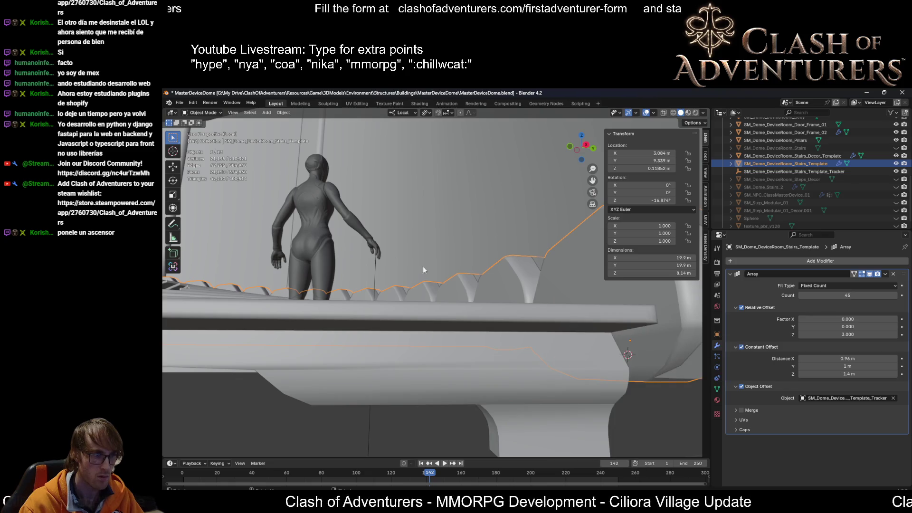
# Step: With the Cursor tool active, pan the top orthographic view to locate the stair origin
pyautogui.click(173, 151)
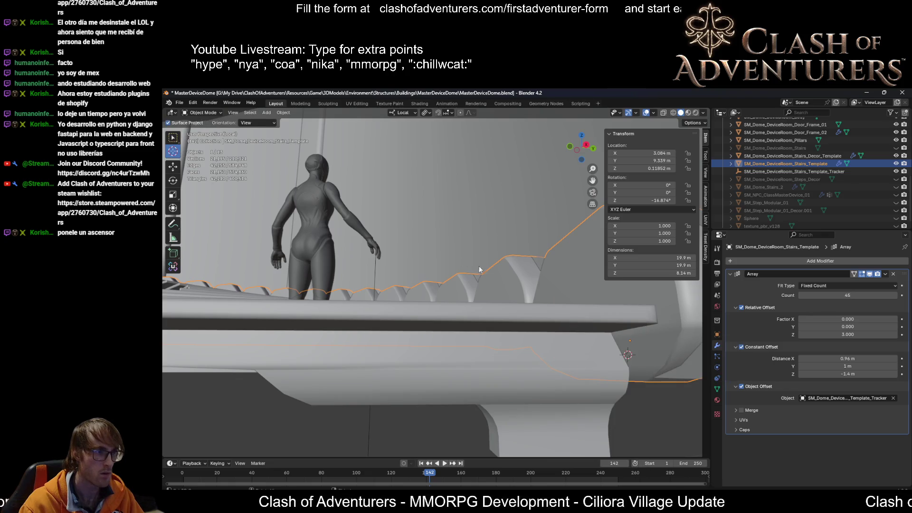
pyautogui.press('KP_7')
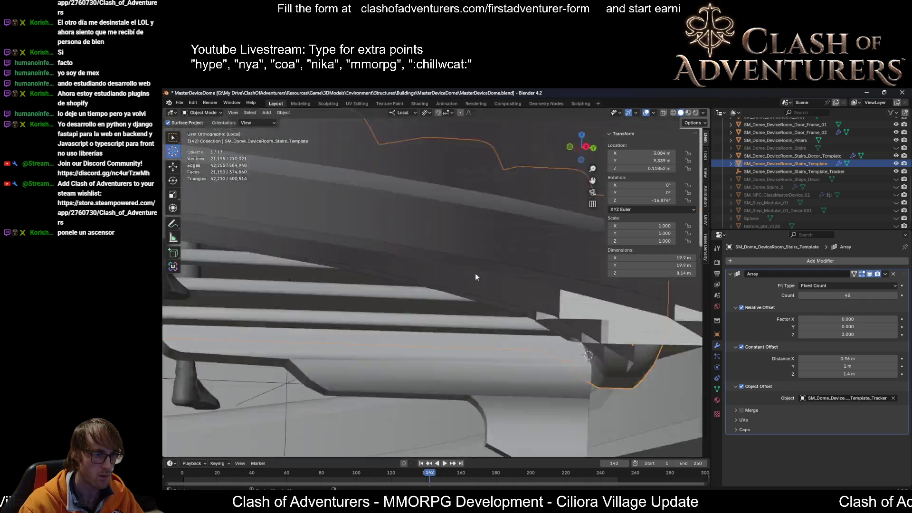
pyautogui.keyDown('shift'); pyautogui.moveTo(571, 307); pyautogui.dragTo(518, 340, button='middle'); pyautogui.keyUp('shift')
pyautogui.scroll(5, 518, 340)
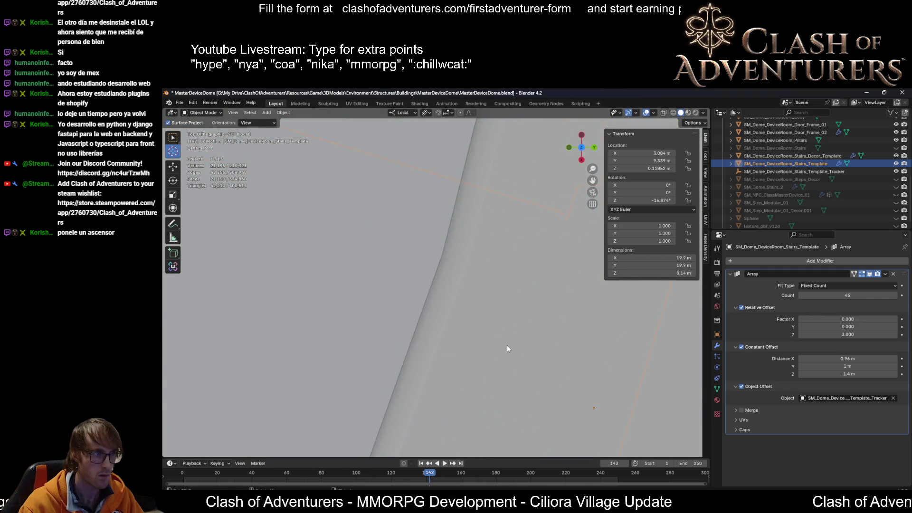
pyautogui.keyDown('shift'); pyautogui.moveTo(659, 411); pyautogui.dragTo(570, 360, button='middle'); pyautogui.keyUp('shift')
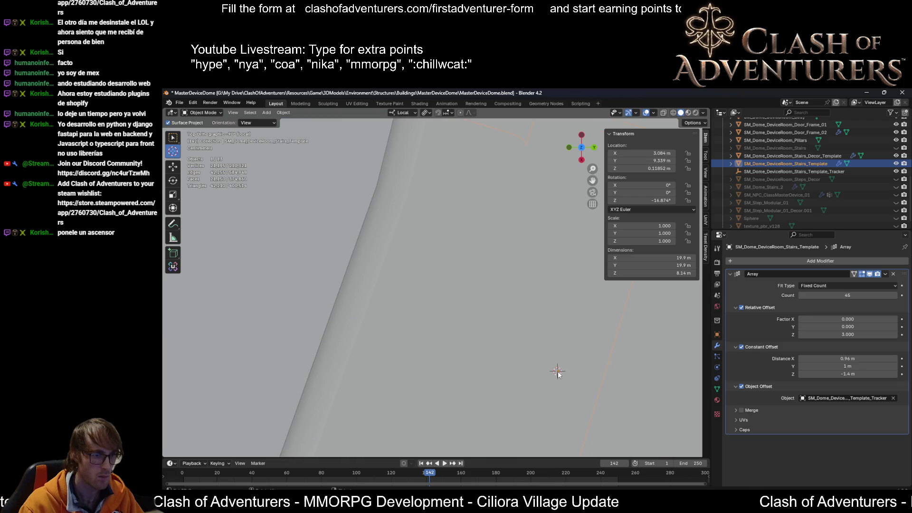
pyautogui.keyDown('shift'); pyautogui.moveTo(574, 383); pyautogui.dragTo(521, 330, button='middle'); pyautogui.keyUp('shift')
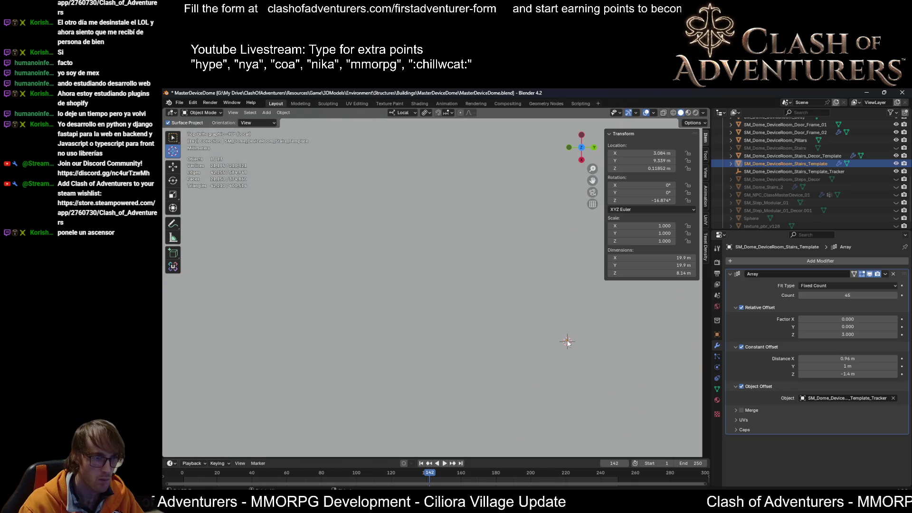
pyautogui.keyDown('shift'); pyautogui.moveTo(567, 349); pyautogui.dragTo(247, 188, button='middle'); pyautogui.keyUp('shift')
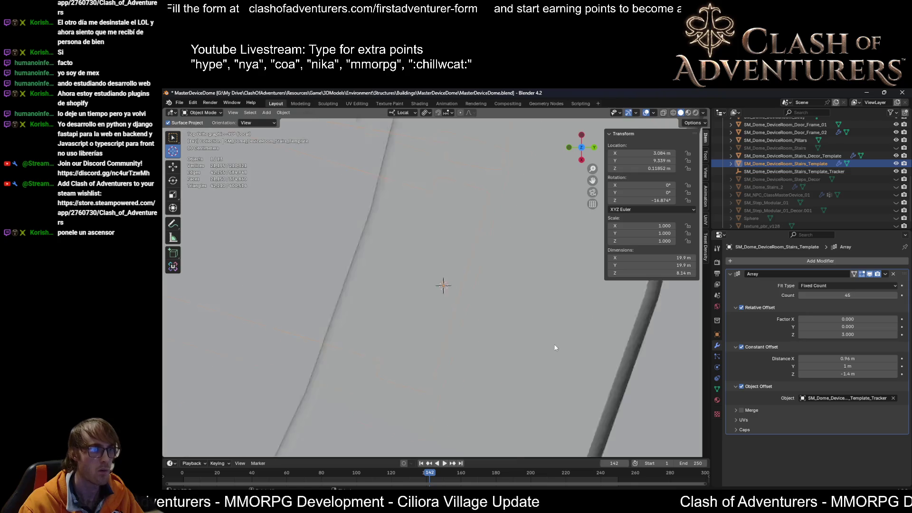
# Step: From a back orthographic view, snap the 3D cursor onto the stair template's origin point
pyautogui.click(173, 136)
pyautogui.moveTo(511, 323)
pyautogui.mouseDown(button='middle')
pyautogui.moveTo(476, 302)
pyautogui.moveTo(283, 317)
pyautogui.moveTo(367, 350)
pyautogui.moveTo(383, 343)
pyautogui.moveTo(399, 284)
pyautogui.mouseUp(button='middle')
pyautogui.scroll(-3, 383, 344)
pyautogui.scroll(3, 399, 284)
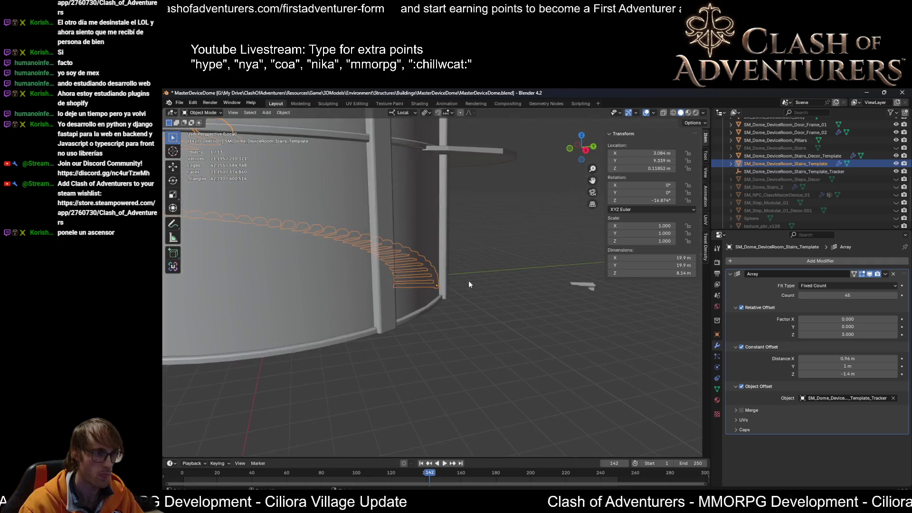
pyautogui.moveTo(396, 333)
pyautogui.mouseDown(button='middle')
pyautogui.moveTo(418, 263)
pyautogui.moveTo(459, 271)
pyautogui.moveTo(430, 303)
pyautogui.mouseUp(button='middle')
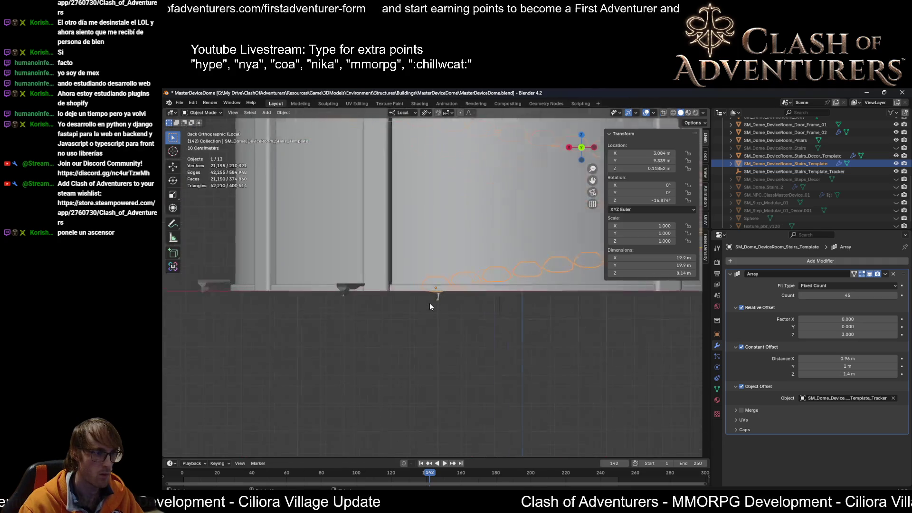
pyautogui.scroll(2, 430, 302)
pyautogui.scroll(2, 432, 301)
pyautogui.scroll(1, 432, 306)
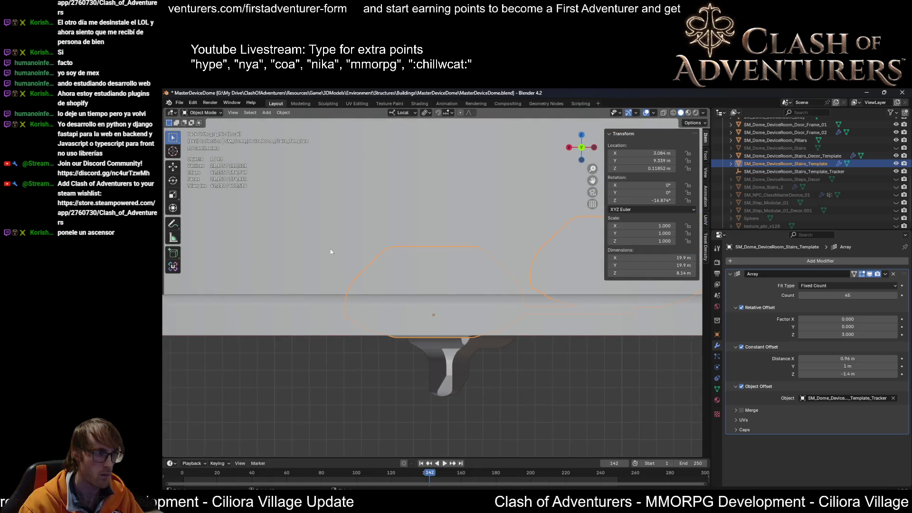
pyautogui.click(173, 150)
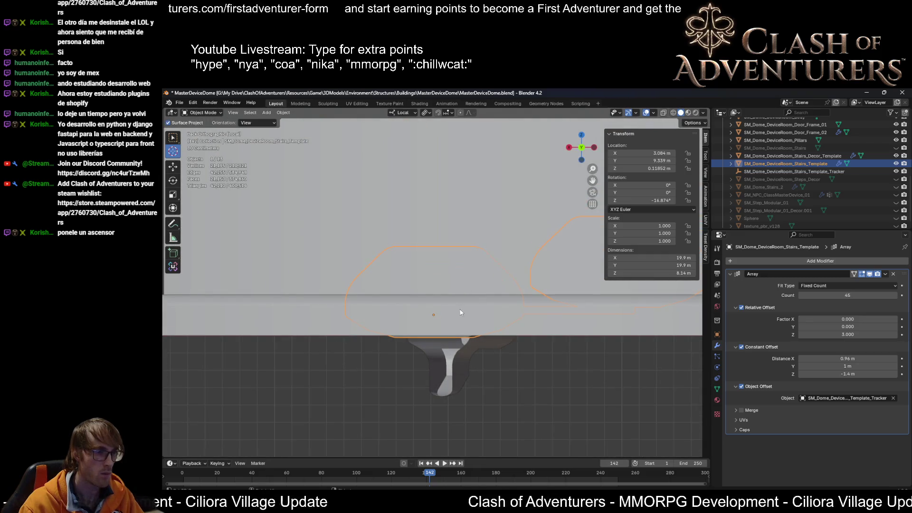
pyautogui.click(433, 314)
pyautogui.scroll(-2, 435, 317)
pyautogui.moveTo(435, 317)
pyautogui.mouseDown(button='middle')
pyautogui.moveTo(507, 322)
pyautogui.moveTo(430, 311)
pyautogui.moveTo(485, 298)
pyautogui.moveTo(442, 350)
pyautogui.moveTo(471, 401)
pyautogui.moveTo(501, 413)
pyautogui.moveTo(444, 360)
pyautogui.moveTo(429, 321)
pyautogui.moveTo(433, 353)
pyautogui.moveTo(459, 393)
pyautogui.moveTo(422, 360)
pyautogui.moveTo(454, 368)
pyautogui.moveTo(447, 361)
pyautogui.moveTo(475, 391)
pyautogui.moveTo(438, 380)
pyautogui.moveTo(408, 327)
pyautogui.moveTo(408, 345)
pyautogui.moveTo(420, 322)
pyautogui.moveTo(467, 305)
pyautogui.moveTo(470, 280)
pyautogui.mouseUp(button='middle')
# Step: Toggle out of Edit Mode on the stair template and switch to the Select Box tool
pyautogui.press('Tab')
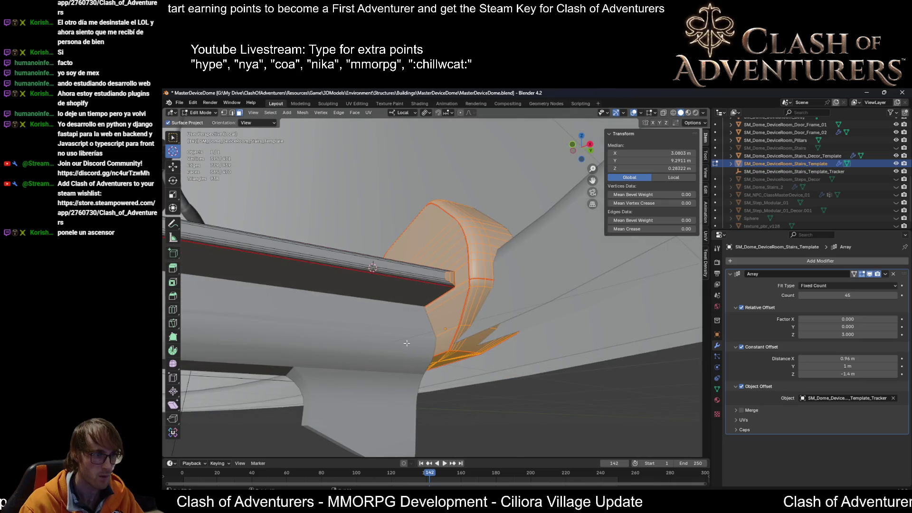
pyautogui.press('Tab')
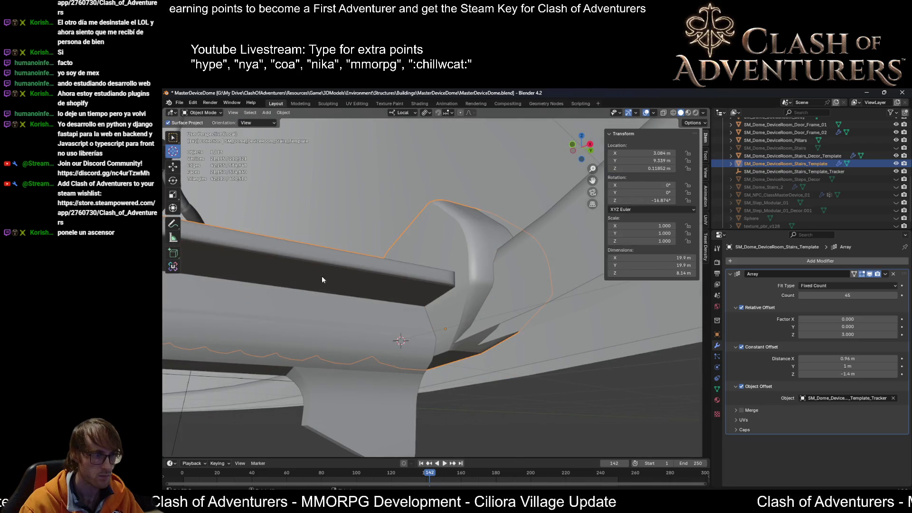
pyautogui.press('w')
# Step: Select the decor template and set its origin to geometry
pyautogui.click(378, 321)
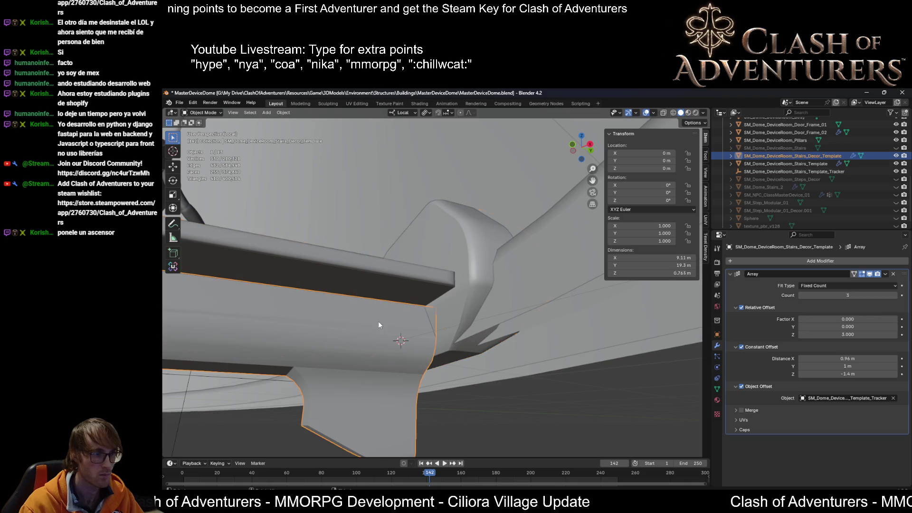
pyautogui.moveTo(429, 347)
pyautogui.mouseDown(button='middle')
pyautogui.moveTo(399, 365)
pyautogui.moveTo(343, 353)
pyautogui.mouseUp(button='middle')
pyautogui.rightClick(343, 352)
pyautogui.moveTo(283, 351)
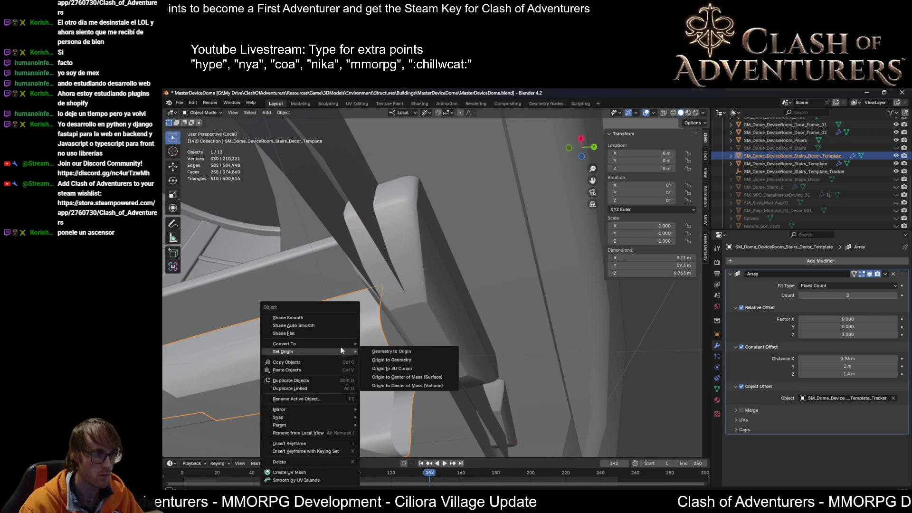
pyautogui.click(429, 362)
pyautogui.moveTo(413, 351)
pyautogui.mouseDown(button='middle')
pyautogui.moveTo(457, 376)
pyautogui.moveTo(373, 378)
pyautogui.mouseUp(button='middle')
# Step: Set the decor origin to Center of Mass (Surface) and enter Edit Mode on it
pyautogui.rightClick(373, 378)
pyautogui.rightClick(348, 380)
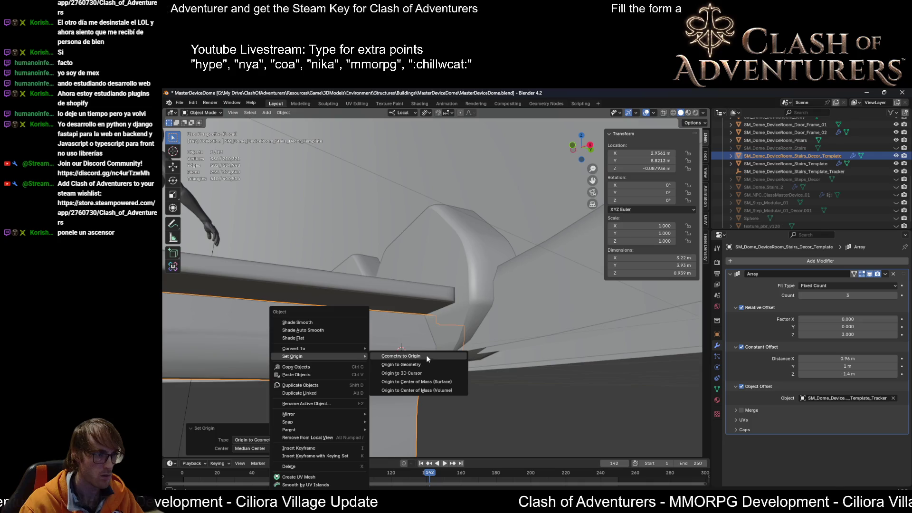
pyautogui.click(452, 382)
pyautogui.moveTo(447, 368)
pyautogui.mouseDown(button='middle')
pyautogui.moveTo(401, 367)
pyautogui.moveTo(450, 333)
pyautogui.moveTo(410, 347)
pyautogui.moveTo(412, 370)
pyautogui.moveTo(426, 314)
pyautogui.mouseUp(button='middle')
pyautogui.press('Tab')
# Step: Nudge the decor mesh along local Y and check the transform Orientation dropdown
pyautogui.press('g')
pyautogui.press('y')
pyautogui.press('y')
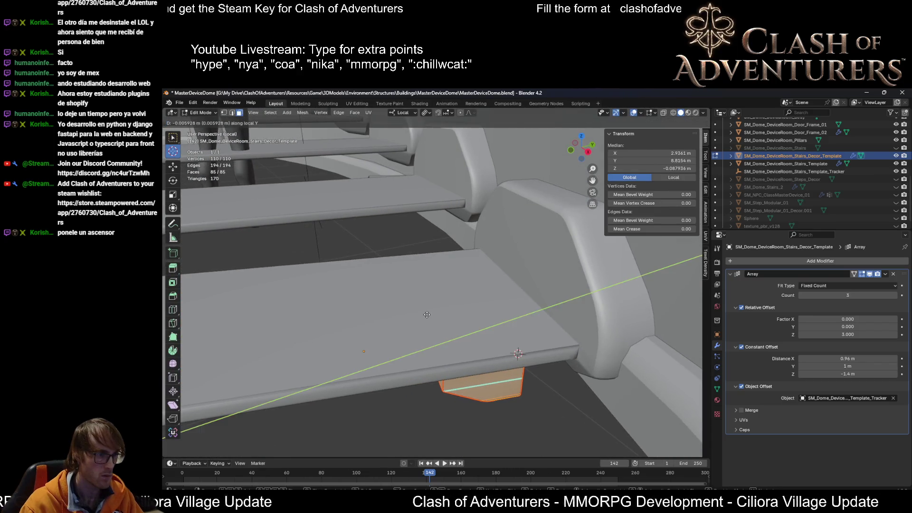
pyautogui.press('Escape')
pyautogui.click(403, 113)
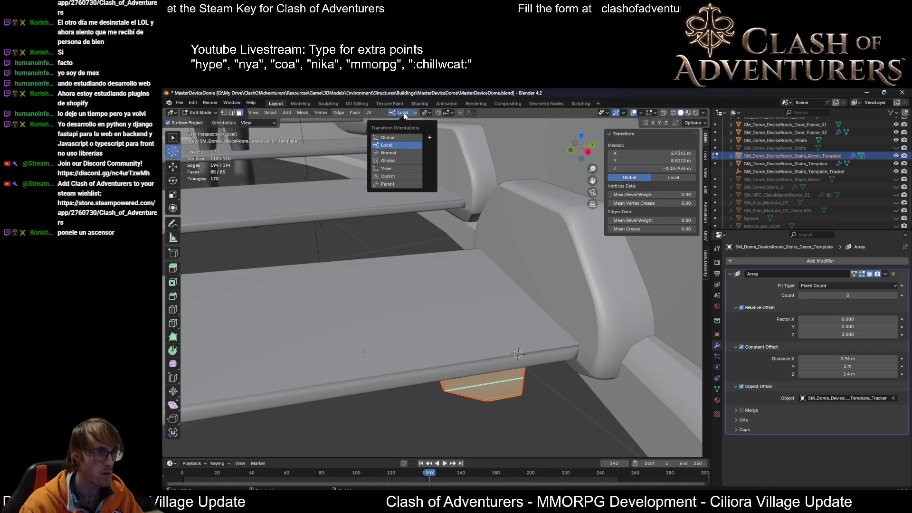
# Step: Inspect the decor mesh from lower angles, deselect its faces and return to Object Mode
pyautogui.moveTo(410, 214)
pyautogui.mouseDown(button='middle')
pyautogui.moveTo(422, 290)
pyautogui.moveTo(467, 276)
pyautogui.moveTo(455, 318)
pyautogui.moveTo(425, 311)
pyautogui.moveTo(463, 290)
pyautogui.moveTo(586, 255)
pyautogui.mouseUp(button='middle')
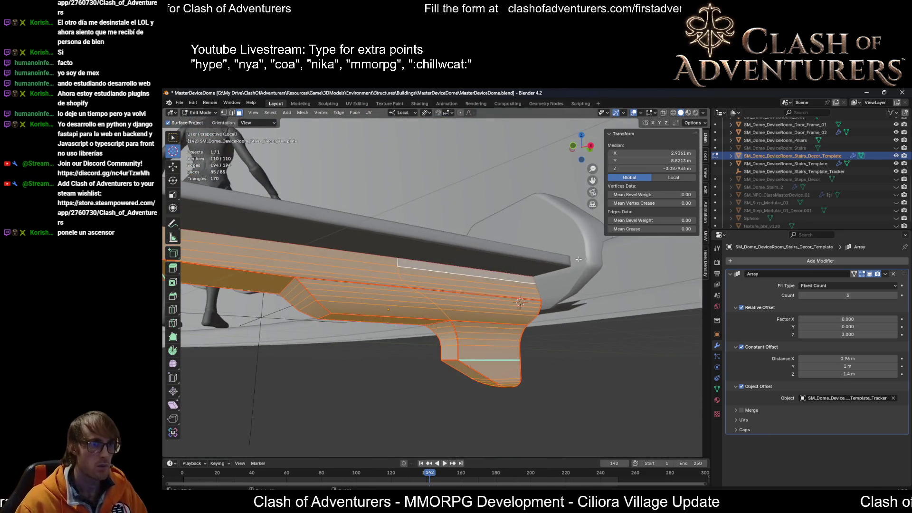
pyautogui.moveTo(522, 248); pyautogui.dragTo(560, 247, button='middle')
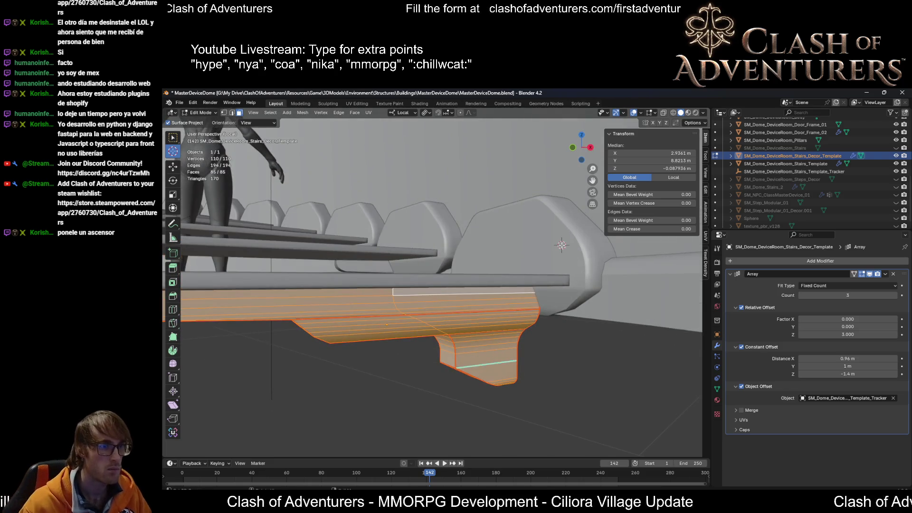
pyautogui.press('w')
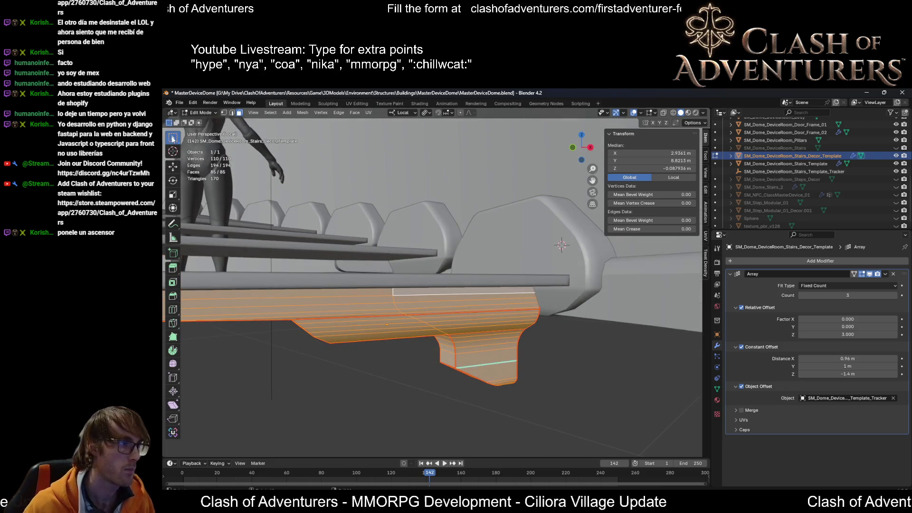
pyautogui.click(511, 226)
pyautogui.press('Tab')
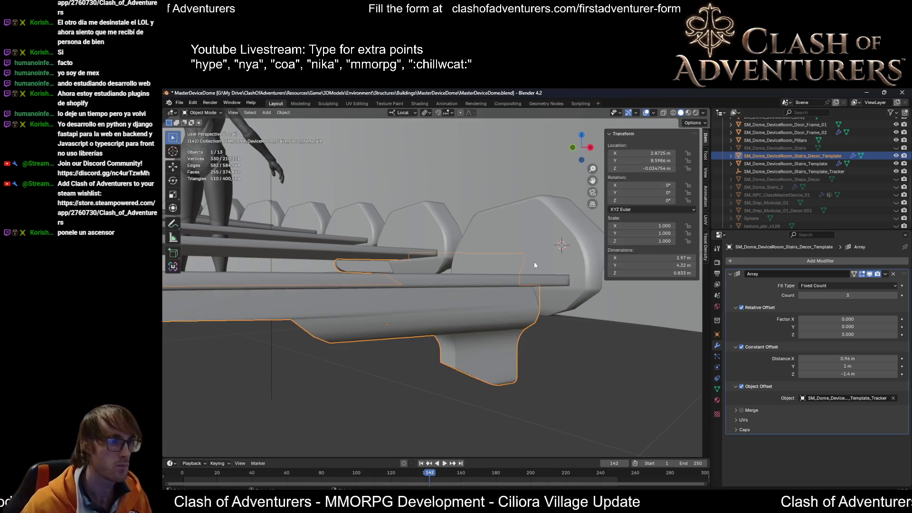
# Step: Copy the stair template's Z rotation and X location into the decor object's N-panel fields
pyautogui.click(534, 263)
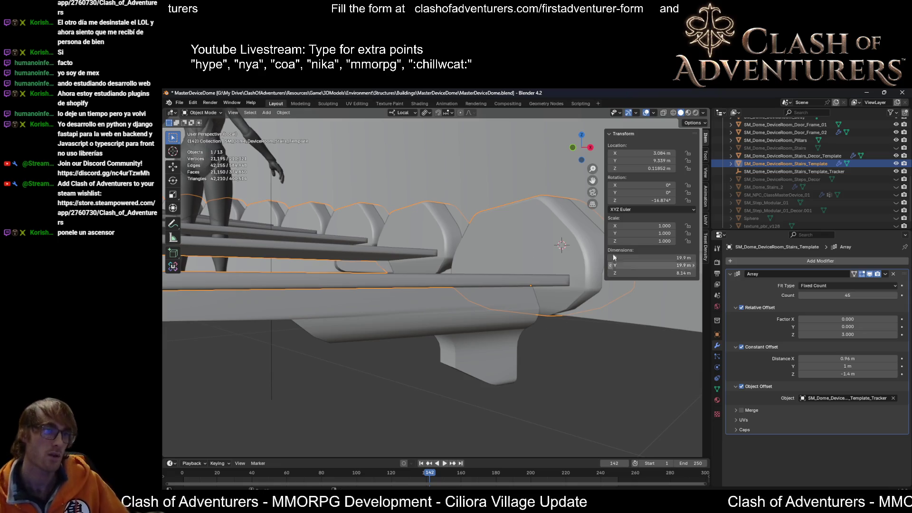
pyautogui.click(657, 200)
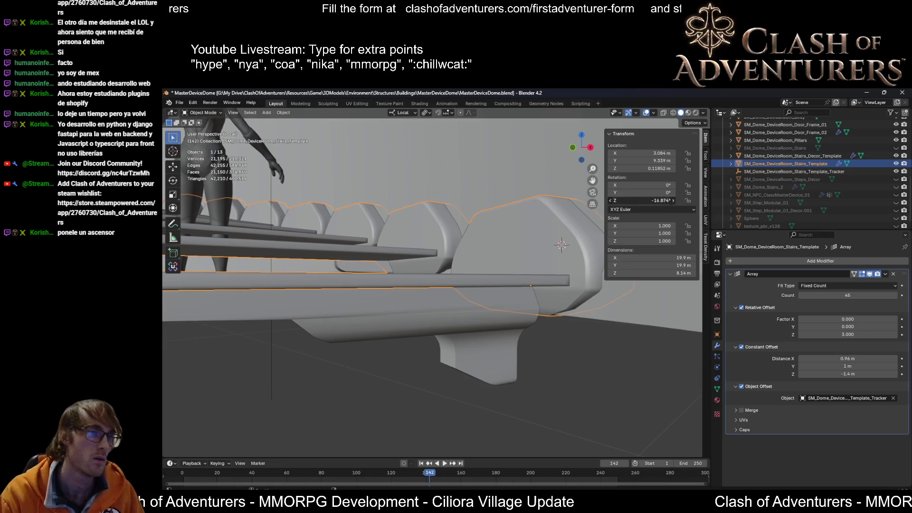
pyautogui.press('Return')
pyautogui.click(426, 311)
pyautogui.click(660, 209)
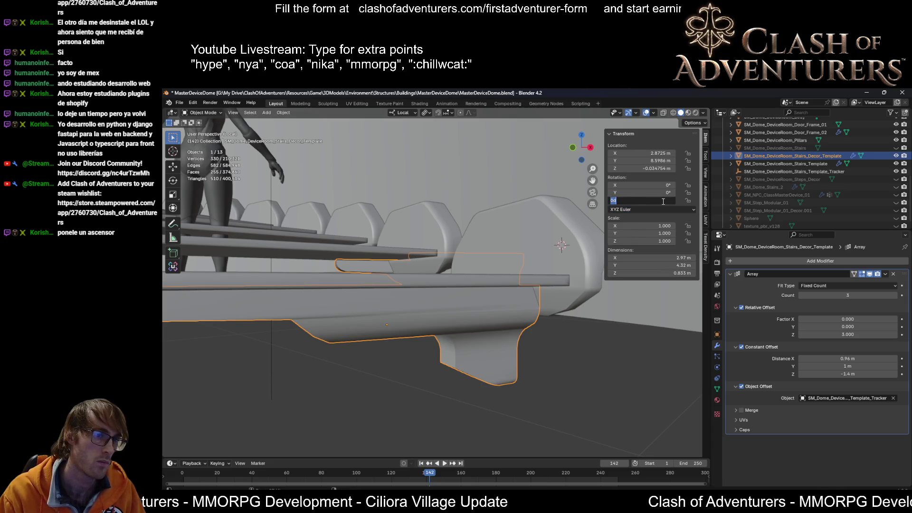
pyautogui.click(537, 245)
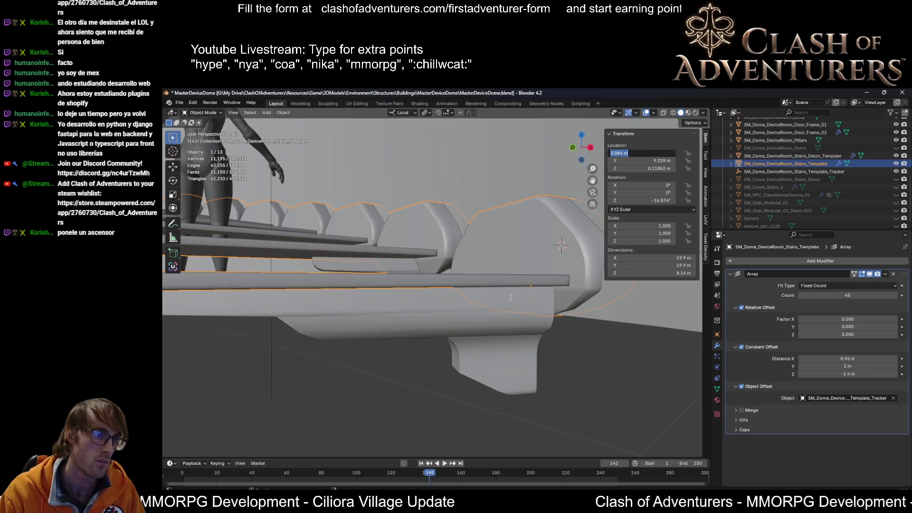
pyautogui.click(466, 318)
pyautogui.click(662, 152)
pyautogui.write('3.084')
pyautogui.press('Return')
# Step: Paste the stair template's Y and Z locations into the decor object, raising it to the stairs' height
pyautogui.moveTo(525, 246); pyautogui.dragTo(525, 255, button='middle')
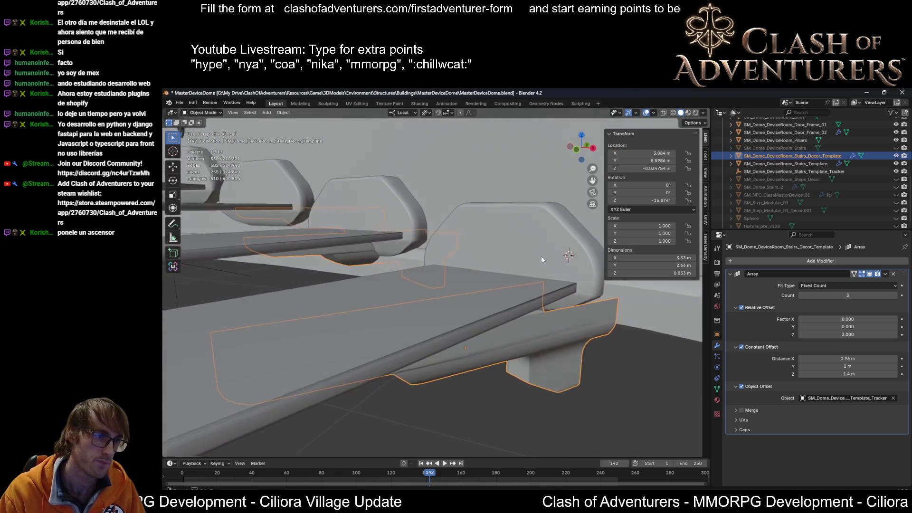
pyautogui.click(506, 219)
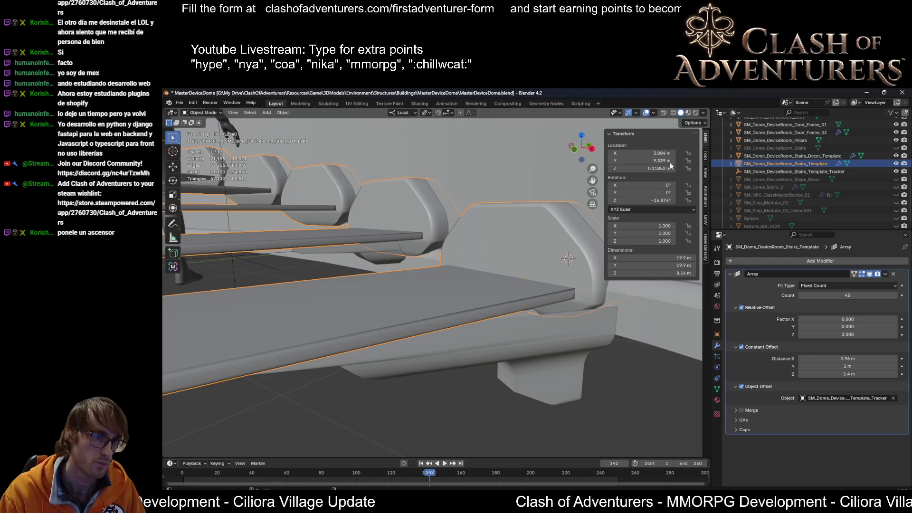
pyautogui.click(656, 161)
pyautogui.click(550, 369)
pyautogui.click(653, 160)
pyautogui.hotkey('ctrl', 'v')
pyautogui.press('Return')
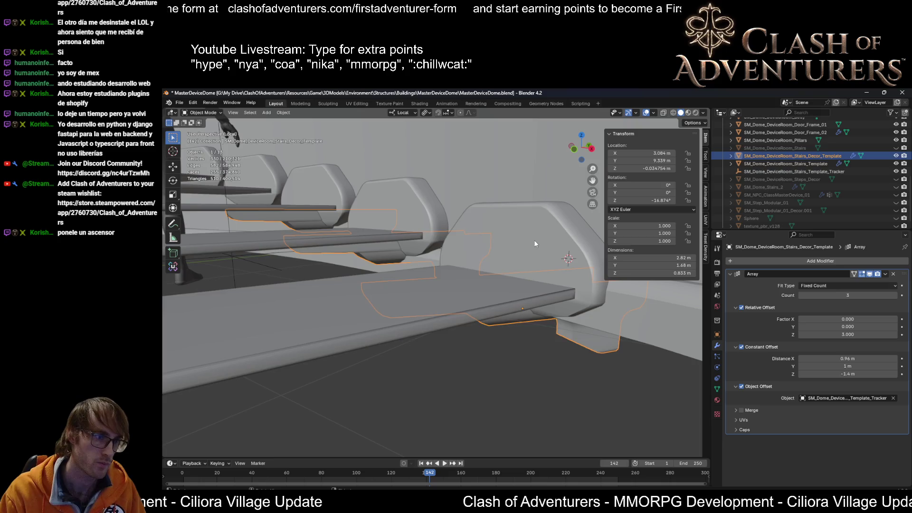
pyautogui.click(534, 240)
pyautogui.hotkey('ctrl', 'v')
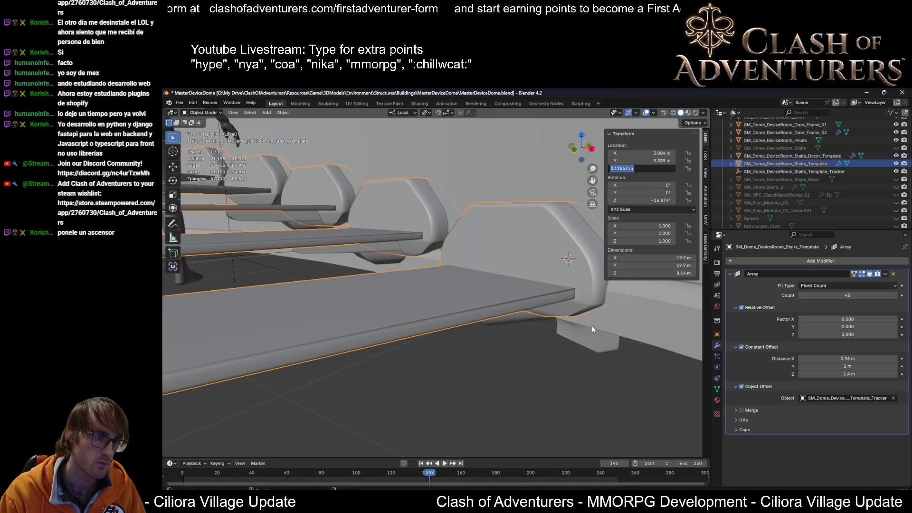
pyautogui.press('Return')
pyautogui.click(591, 334)
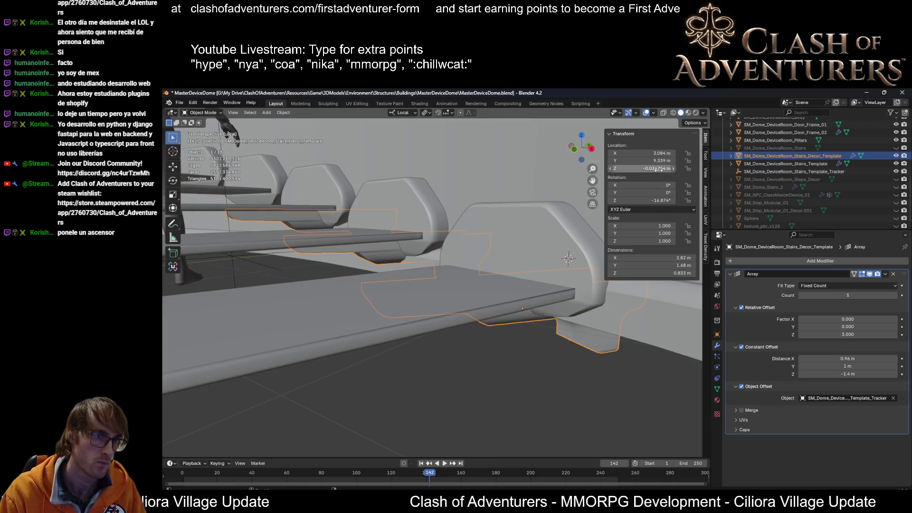
pyautogui.hotkey('ctrl', 'v')
pyautogui.press('Return')
pyautogui.scroll(-3, 552, 238)
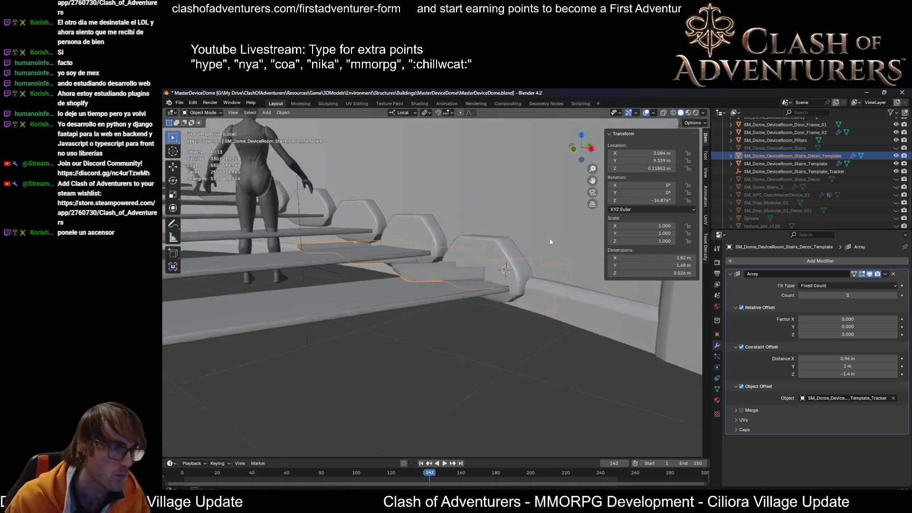
pyautogui.scroll(3, 540, 262)
pyautogui.scroll(-3, 541, 265)
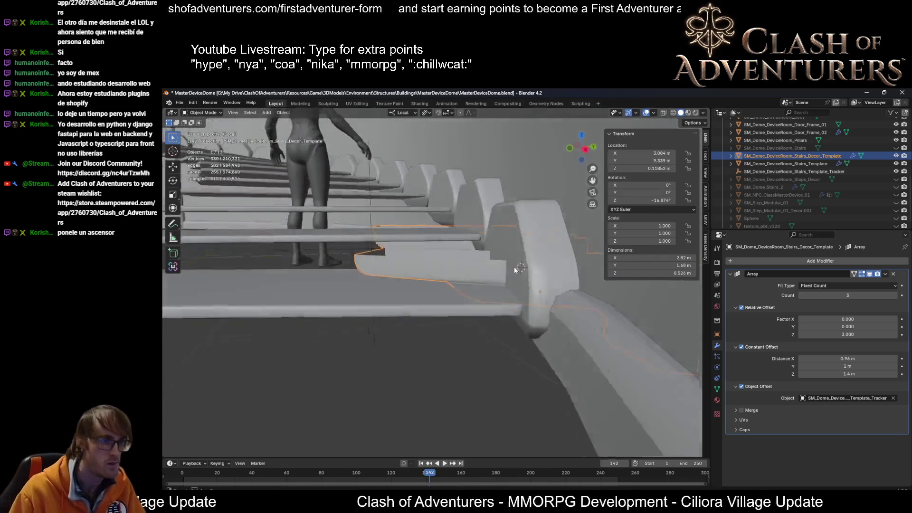
pyautogui.scroll(4, 497, 262)
pyautogui.scroll(-2, 523, 260)
# Step: Enter Edit Mode, select all decor geometry and start a rotation about local Z
pyautogui.press('Tab')
pyautogui.press('a')
pyautogui.moveTo(543, 281); pyautogui.dragTo(546, 308, button='middle')
pyautogui.press('KP_Decimal')
pyautogui.press('r')
pyautogui.press('z')
pyautogui.press('z')
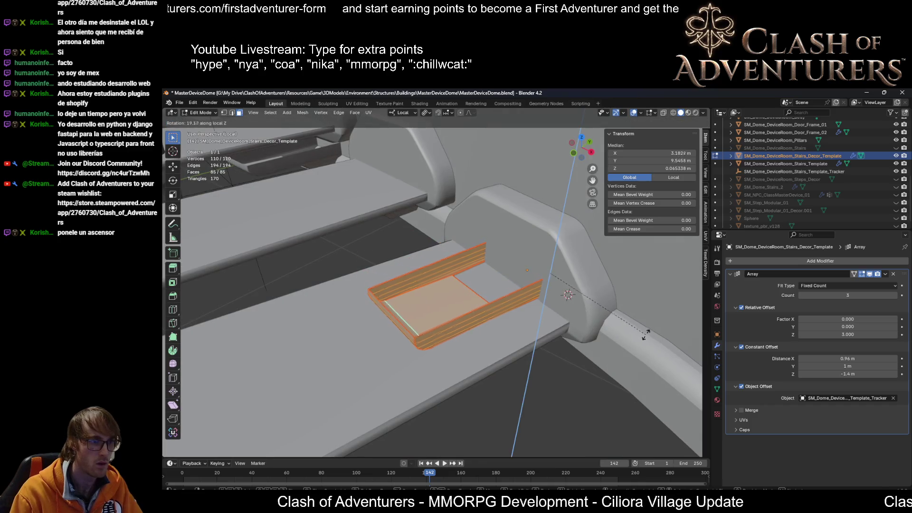
# Step: Confirm the ~17.9° local Z rotation and move the bracket beneath its step in top view
pyautogui.click(643, 335)
pyautogui.moveTo(644, 336); pyautogui.dragTo(412, 340, button='middle')
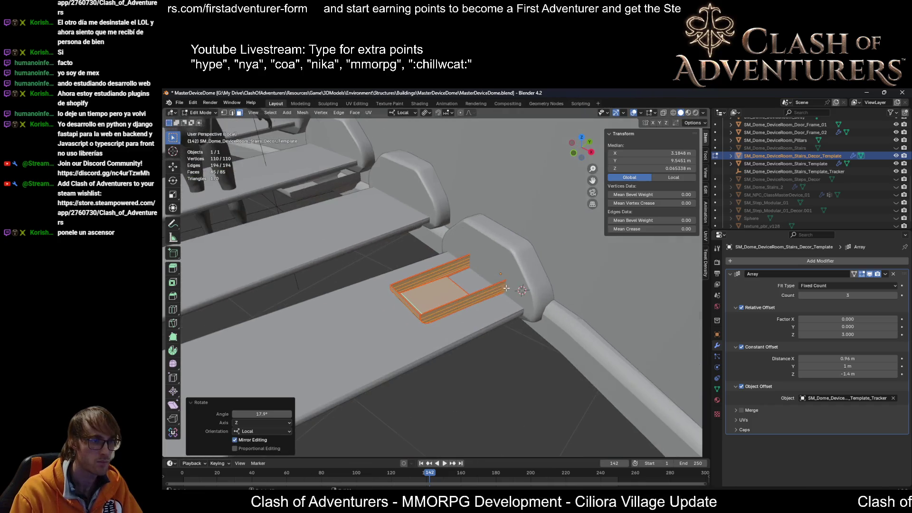
pyautogui.press('KP_7')
pyautogui.scroll(-3, 412, 340)
pyautogui.scroll(-3, 412, 340)
pyautogui.scroll(6, 475, 291)
pyautogui.scroll(-5, 476, 291)
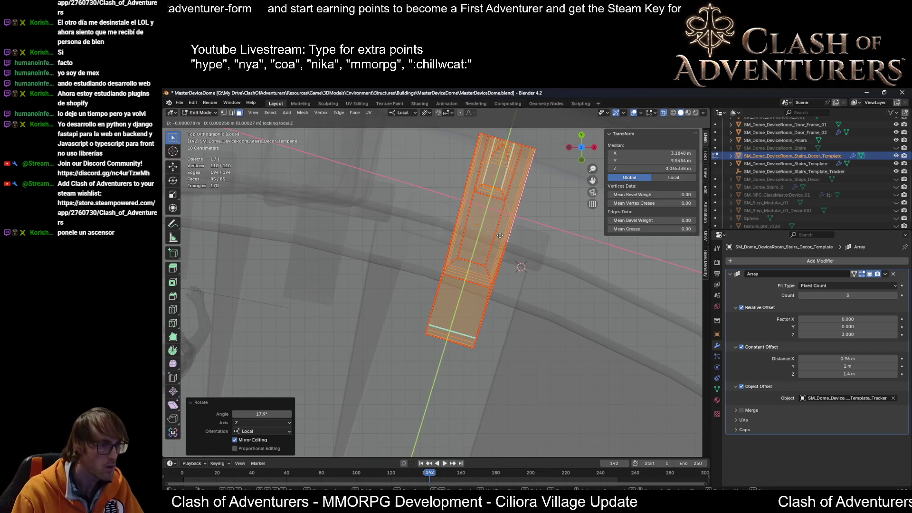
pyautogui.click(468, 320)
pyautogui.moveTo(468, 320)
pyautogui.mouseDown(button='middle')
pyautogui.moveTo(474, 285)
pyautogui.moveTo(516, 259)
pyautogui.moveTo(249, 259)
pyautogui.moveTo(692, 346)
pyautogui.mouseUp(button='middle')
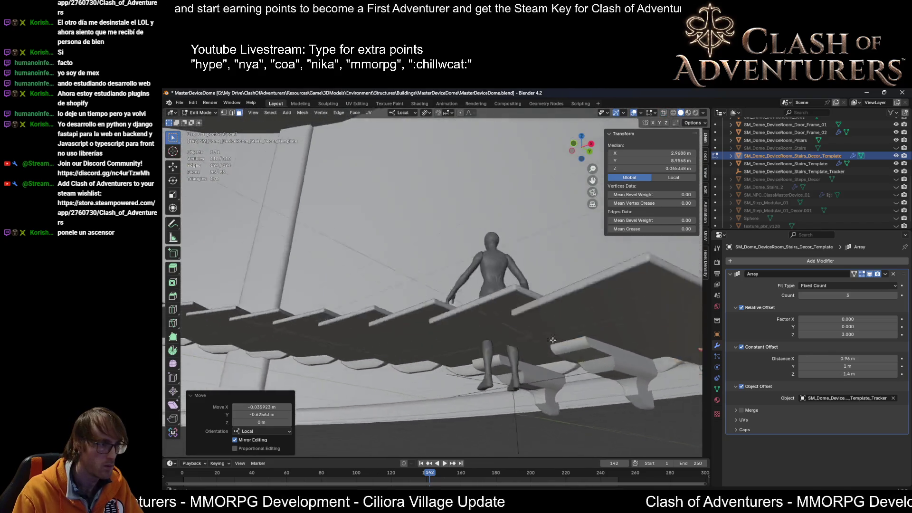
# Step: Set the decor Array modifier to 45 copies with a Relative Offset X of 1
pyautogui.moveTo(637, 331); pyautogui.dragTo(675, 311, button='middle')
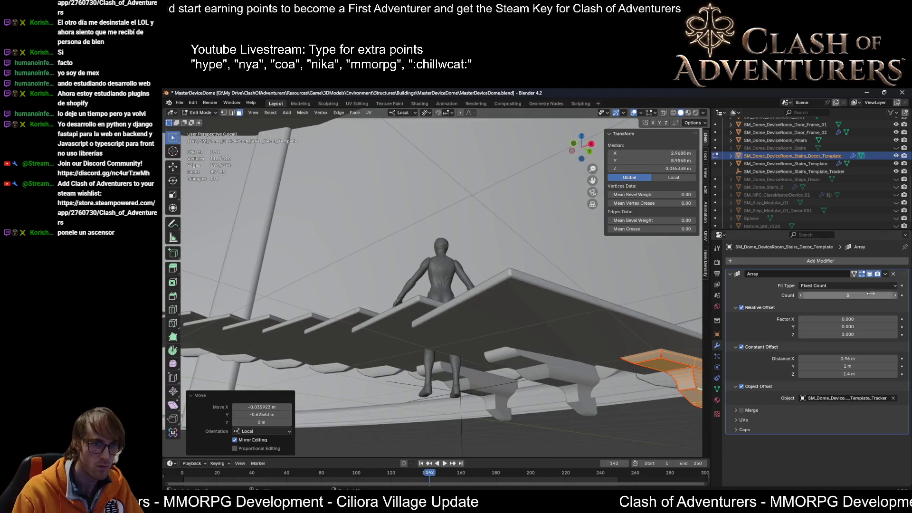
pyautogui.write('5')
pyautogui.press('Return')
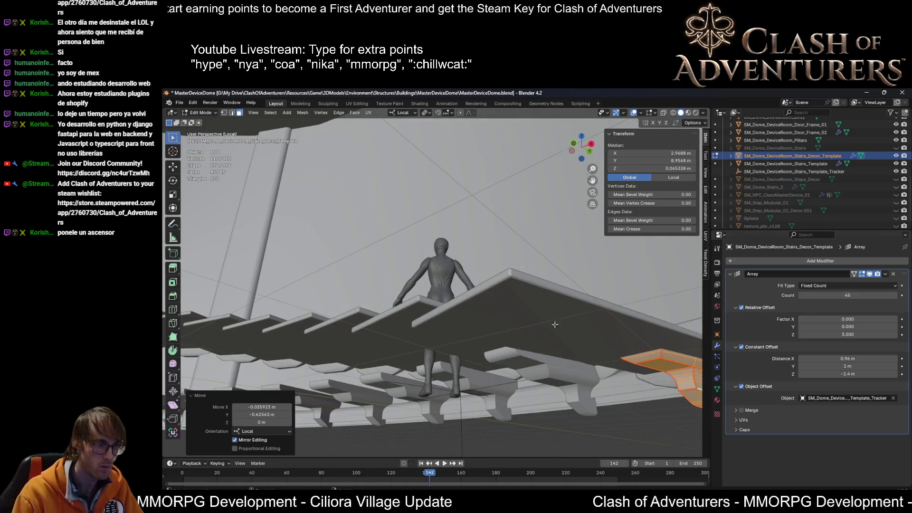
pyautogui.moveTo(522, 302); pyautogui.dragTo(463, 314, button='middle')
pyautogui.scroll(-2, 463, 314)
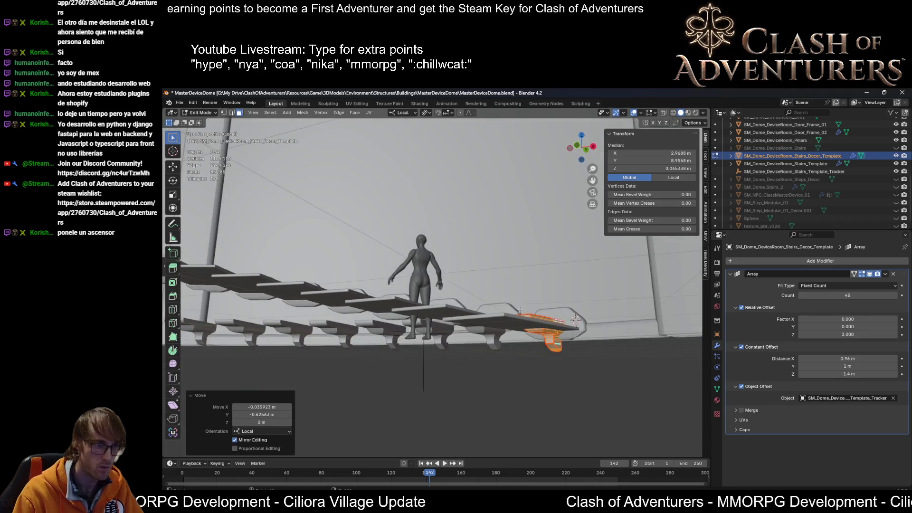
pyautogui.scroll(4, 428, 317)
pyautogui.scroll(3, 411, 319)
pyautogui.scroll(-4, 411, 319)
pyautogui.scroll(-2, 412, 320)
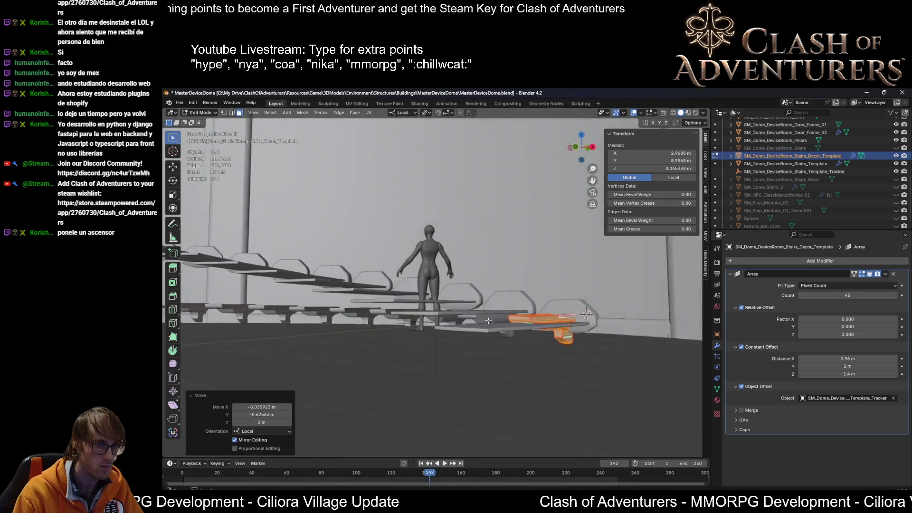
pyautogui.scroll(1, 542, 317)
pyautogui.scroll(-1, 541, 317)
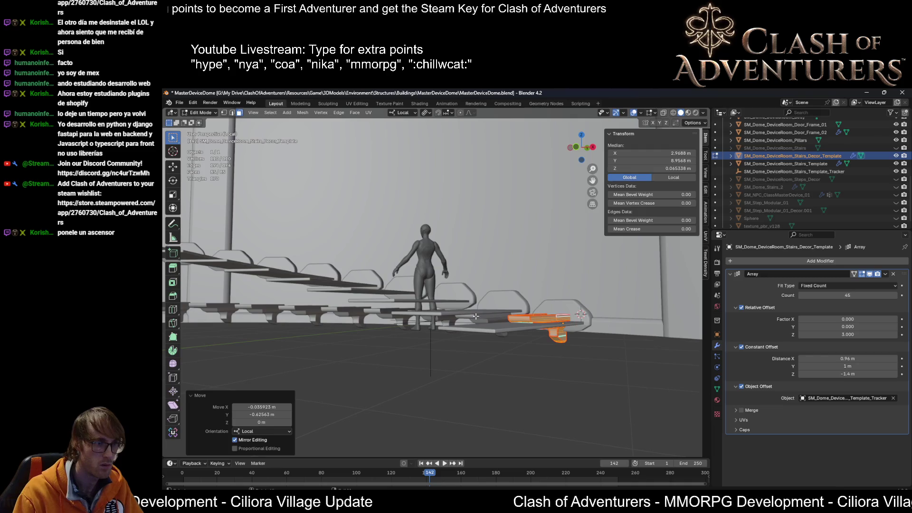
pyautogui.moveTo(477, 316)
pyautogui.mouseDown(button='middle')
pyautogui.moveTo(554, 327)
pyautogui.moveTo(530, 323)
pyautogui.mouseUp(button='middle')
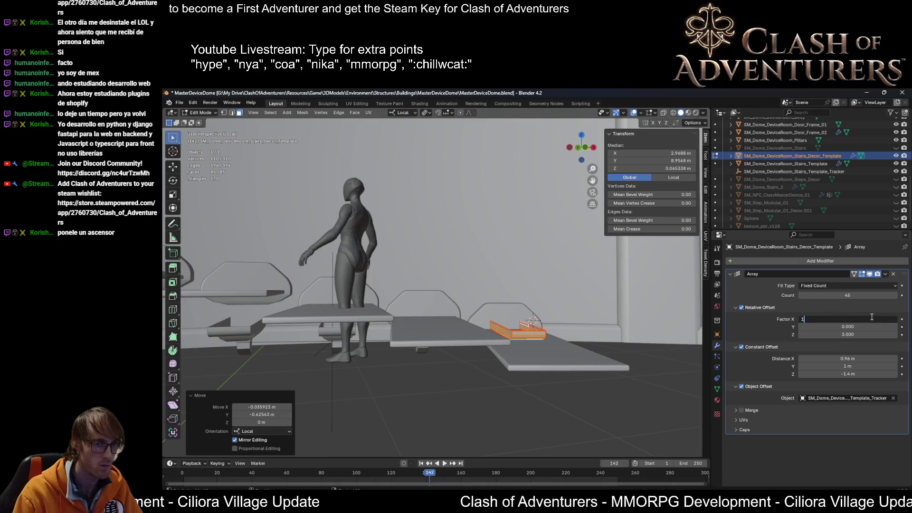
pyautogui.press('Return')
# Step: Return to object mode and select the stairs template object
pyautogui.moveTo(530, 326)
pyautogui.mouseDown(button='middle')
pyautogui.moveTo(358, 337)
pyautogui.moveTo(476, 347)
pyautogui.mouseUp(button='middle')
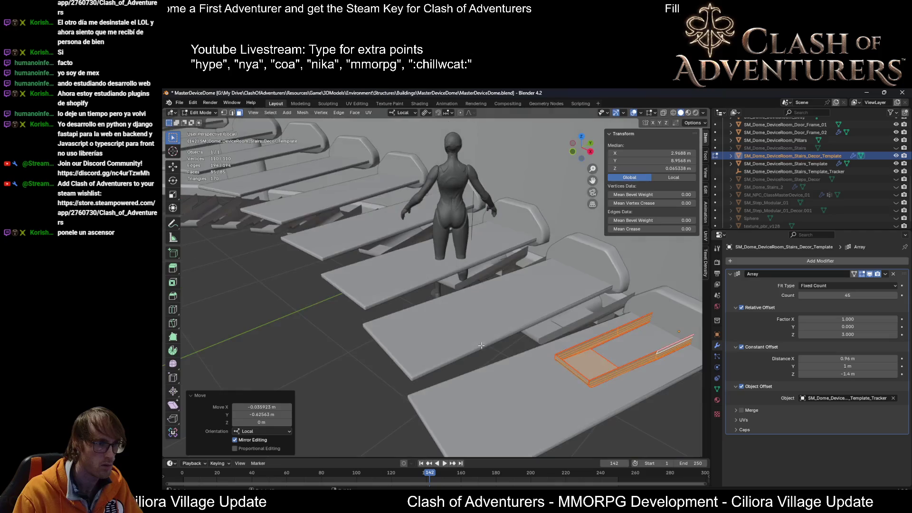
pyautogui.press('Tab')
pyautogui.click(670, 307)
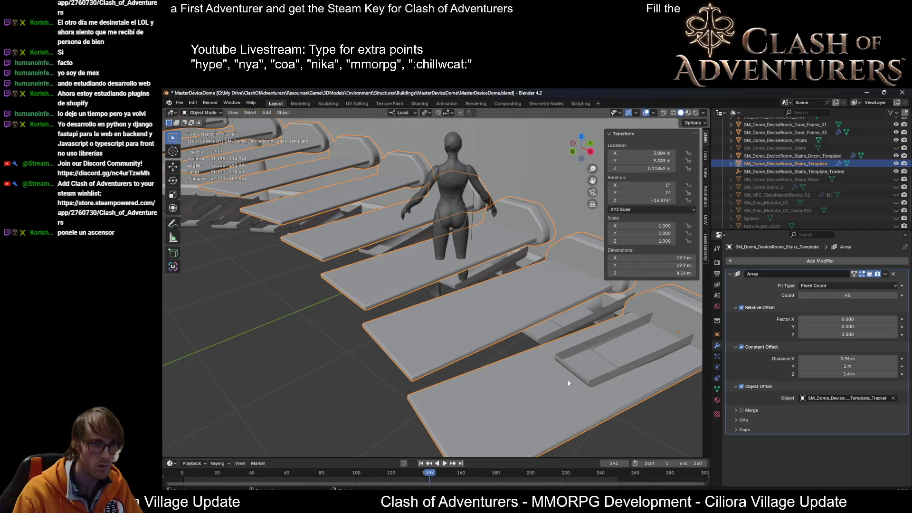
# Step: Select Stairs_Decor_Template and reset its Array Relative Offset X to 0, viewing the underside
pyautogui.click(568, 350)
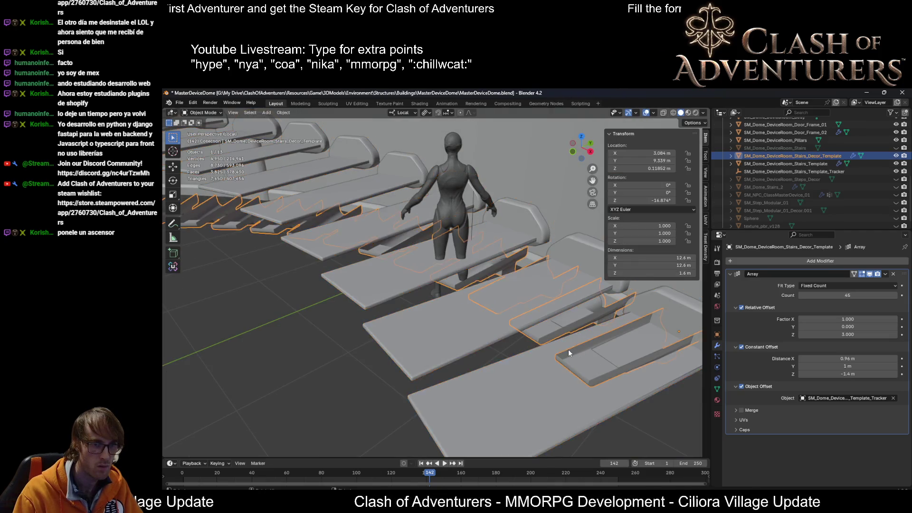
pyautogui.moveTo(590, 334)
pyautogui.mouseDown(button='middle')
pyautogui.moveTo(546, 321)
pyautogui.moveTo(550, 284)
pyautogui.moveTo(509, 313)
pyautogui.moveTo(546, 318)
pyautogui.mouseUp(button='middle')
pyautogui.click(568, 287)
pyautogui.scroll(3, 509, 313)
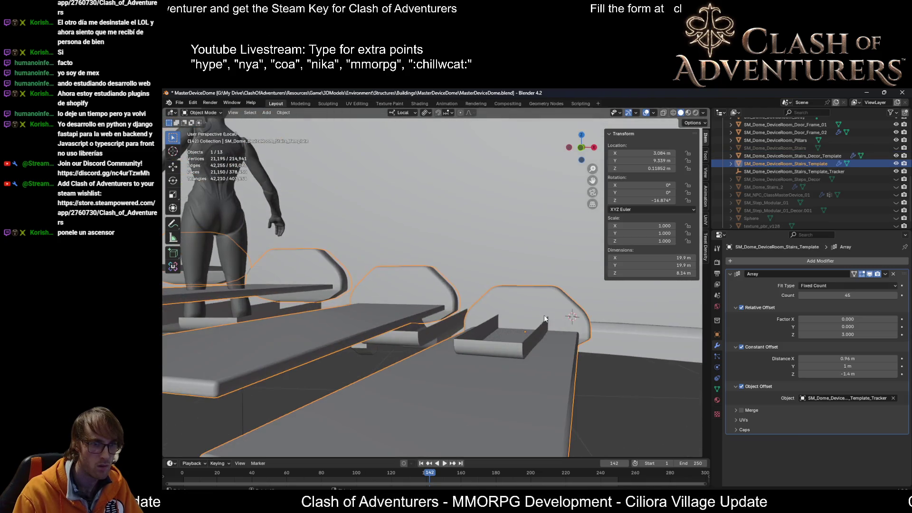
pyautogui.click(507, 345)
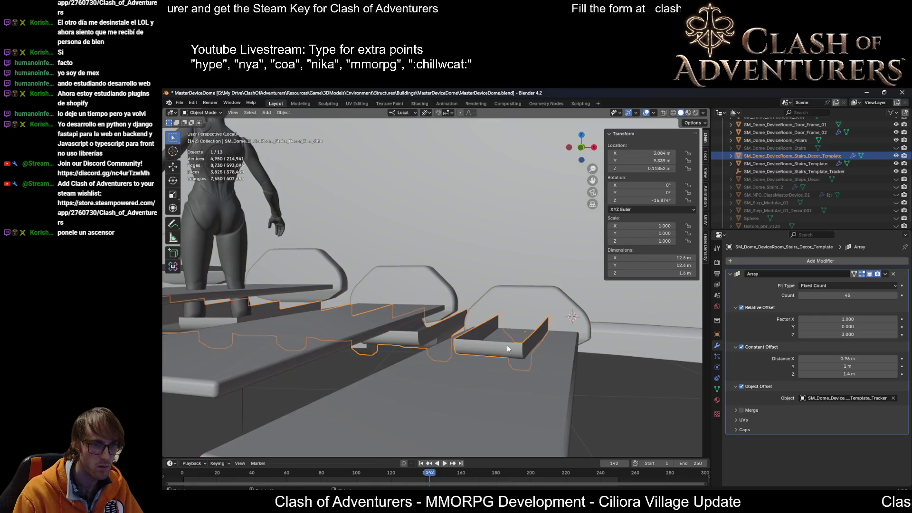
pyautogui.write('0')
pyautogui.press('Return')
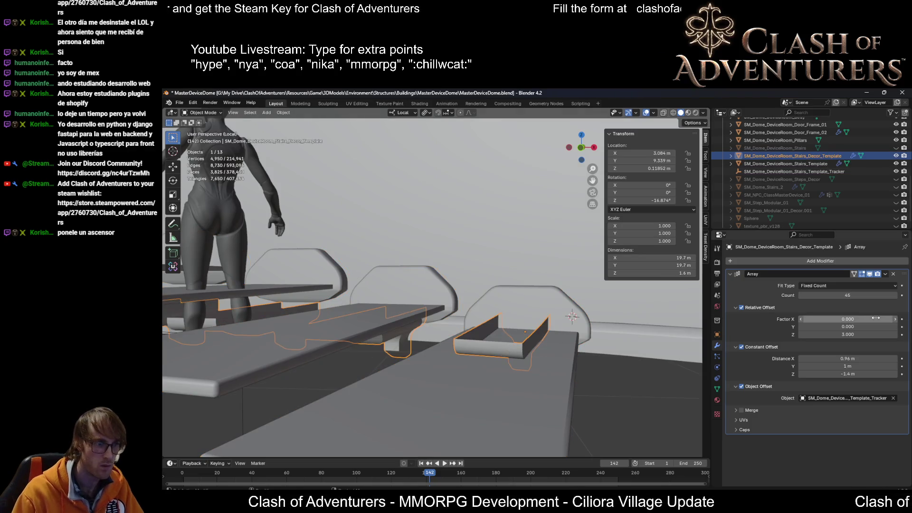
pyautogui.scroll(-3, 432, 400)
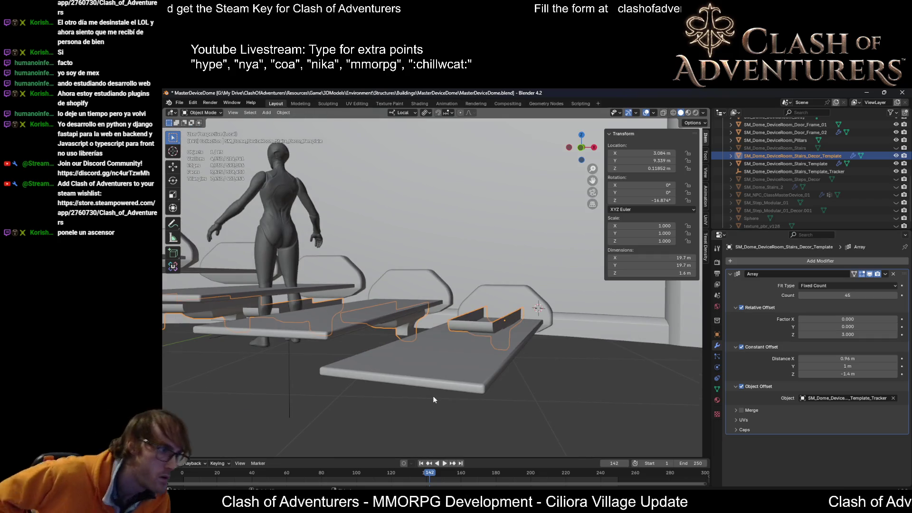
pyautogui.moveTo(394, 285)
pyautogui.mouseDown(button='middle')
pyautogui.moveTo(385, 270)
pyautogui.moveTo(381, 306)
pyautogui.moveTo(538, 301)
pyautogui.moveTo(504, 304)
pyautogui.moveTo(539, 312)
pyautogui.moveTo(559, 301)
pyautogui.mouseUp(button='middle')
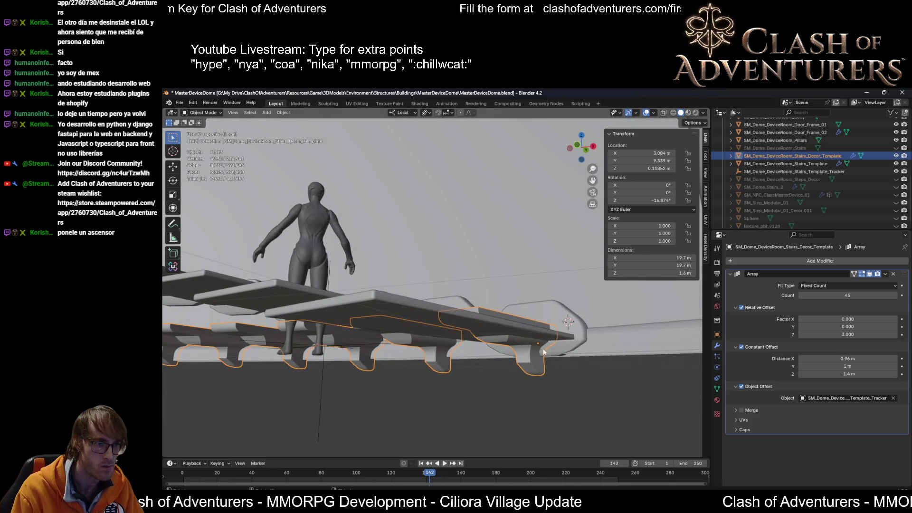
# Step: Raise the decor mesh along local Z in Edit Mode, then select the stairs slab in object mode
pyautogui.moveTo(542, 349); pyautogui.dragTo(542, 368, button='middle')
pyautogui.press('Tab')
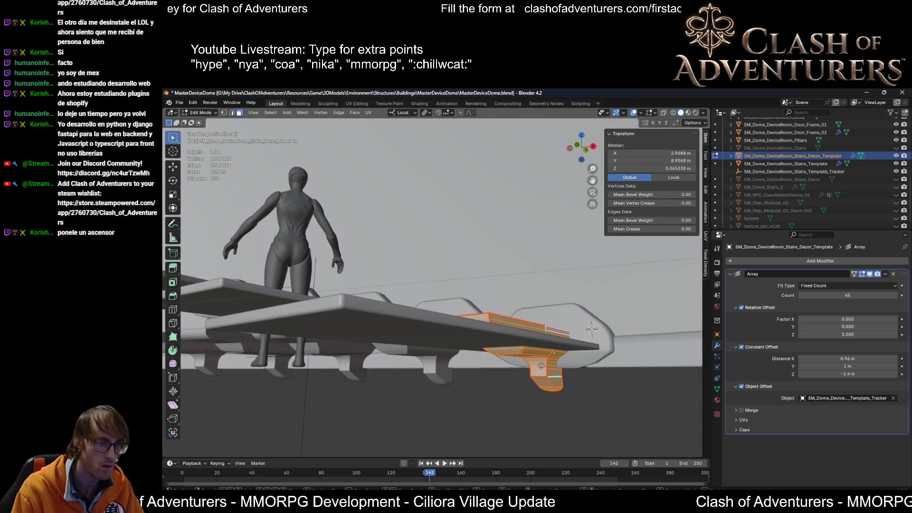
pyautogui.press('g')
pyautogui.press('z')
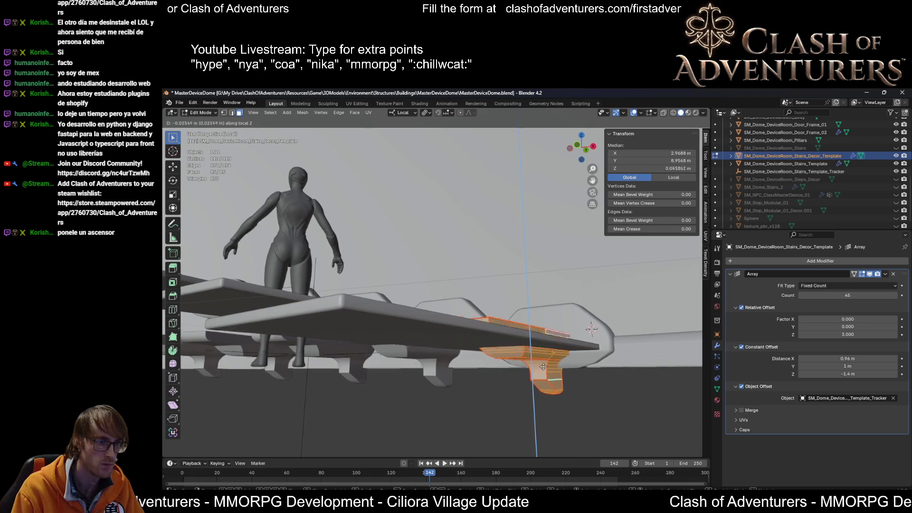
pyautogui.click(543, 363)
pyautogui.moveTo(543, 363)
pyautogui.mouseDown(button='middle')
pyautogui.moveTo(488, 371)
pyautogui.moveTo(512, 354)
pyautogui.moveTo(593, 350)
pyautogui.mouseUp(button='middle')
pyautogui.press('Tab')
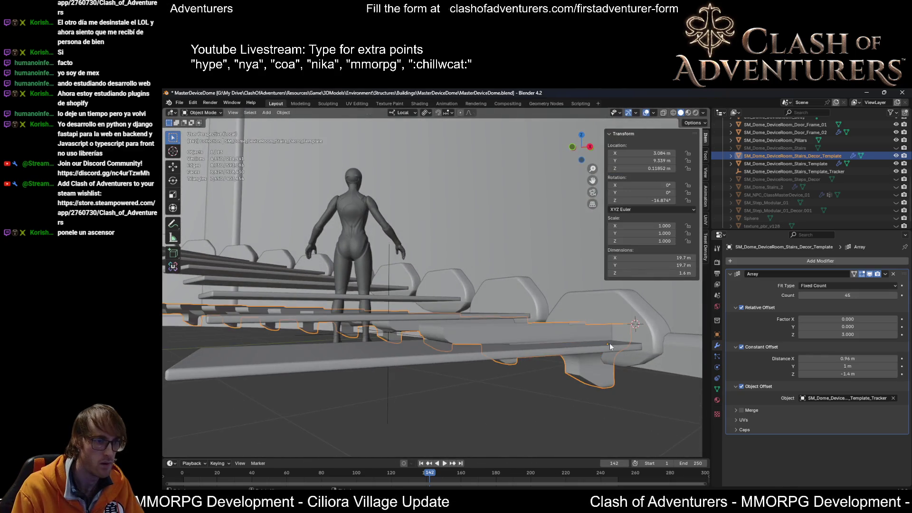
pyautogui.moveTo(532, 338)
pyautogui.mouseDown(button='middle')
pyautogui.moveTo(587, 359)
pyautogui.moveTo(477, 339)
pyautogui.moveTo(342, 364)
pyautogui.moveTo(325, 307)
pyautogui.moveTo(486, 323)
pyautogui.moveTo(451, 292)
pyautogui.moveTo(502, 292)
pyautogui.mouseUp(button='middle')
pyautogui.scroll(-3, 587, 360)
pyautogui.scroll(3, 485, 323)
pyautogui.click(486, 326)
pyautogui.moveTo(605, 300)
pyautogui.mouseDown(button='middle')
pyautogui.moveTo(570, 291)
pyautogui.moveTo(557, 301)
pyautogui.mouseUp(button='middle')
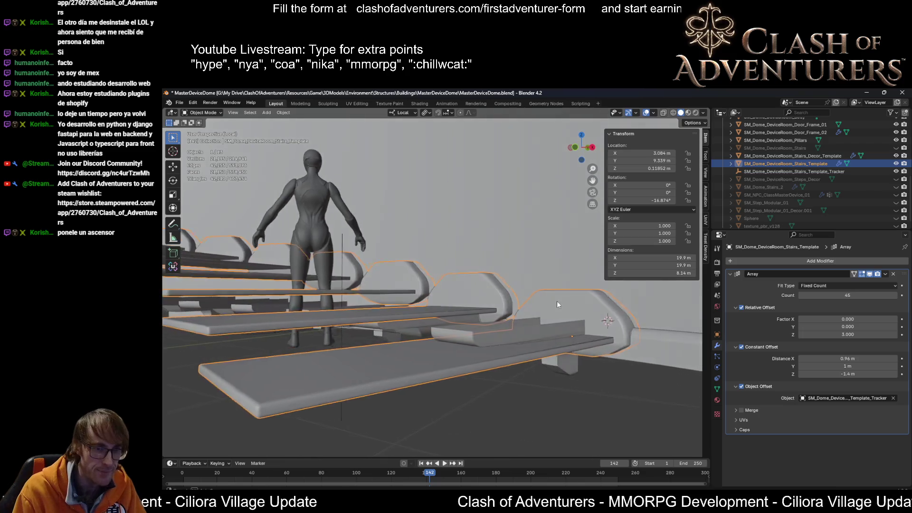
pyautogui.scroll(2, 551, 327)
# Step: Undo and redo repeatedly to compare the raised supports against the earlier state
pyautogui.hotkey('ctrl', 'z')
pyautogui.hotkey('ctrl', 'shift', 'z')
pyautogui.hotkey('ctrl', 'z')
pyautogui.hotkey('ctrl', 'shift', 'z')
pyautogui.hotkey('ctrl', 'z')
pyautogui.hotkey('ctrl', 'shift', 'z')
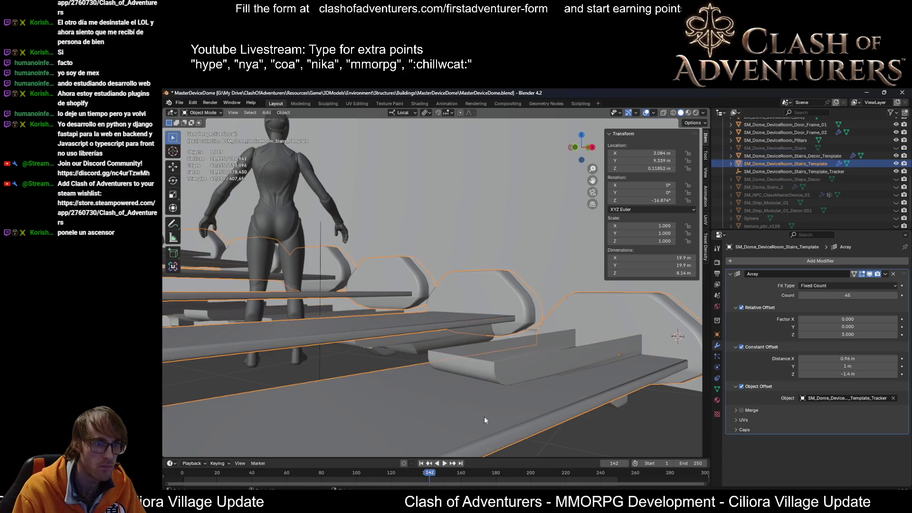
pyautogui.hotkey('ctrl', 'z')
pyautogui.hotkey('ctrl', 'shift', 'z')
pyautogui.hotkey('ctrl', 'z')
pyautogui.hotkey('ctrl', 'shift', 'z')
pyautogui.hotkey('ctrl', 'z')
pyautogui.hotkey('ctrl', 'shift', 'z')
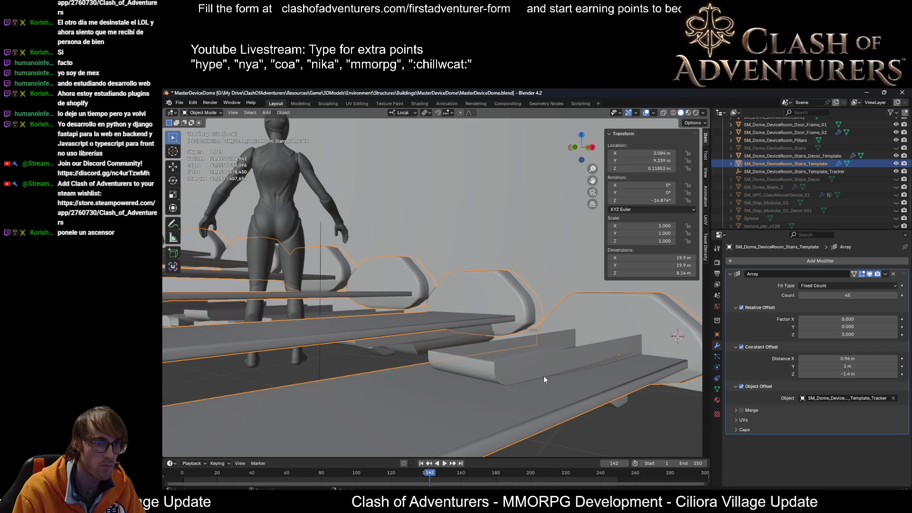
pyautogui.scroll(2, 544, 377)
pyautogui.scroll(-3, 553, 361)
pyautogui.moveTo(528, 359)
pyautogui.mouseDown(button='middle')
pyautogui.moveTo(555, 336)
pyautogui.moveTo(513, 358)
pyautogui.mouseUp(button='middle')
pyautogui.scroll(4, 570, 317)
pyautogui.scroll(-3, 570, 317)
pyautogui.scroll(3, 485, 302)
pyautogui.moveTo(485, 302); pyautogui.dragTo(504, 380, button='middle')
pyautogui.hotkey('ctrl', 'z')
pyautogui.hotkey('ctrl', 'shift', 'z')
pyautogui.hotkey('ctrl', 'z')
pyautogui.hotkey('ctrl', 'shift', 'z')
# Step: Reselect the stairs decor template object
pyautogui.click(525, 368)
pyautogui.click(495, 425)
pyautogui.click(523, 372)
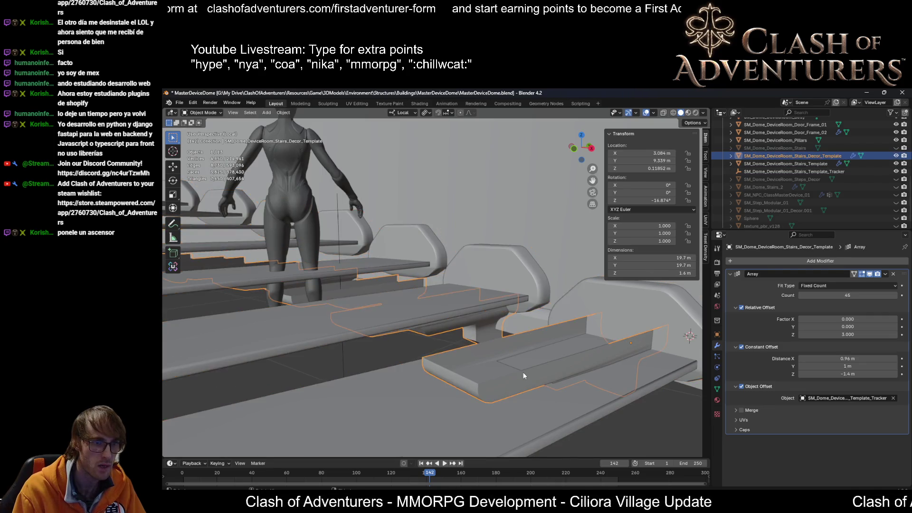
pyautogui.scroll(-3, 523, 372)
# Step: Try local Z moves of the decor as object and mesh, leaving only a small mesh shift
pyautogui.moveTo(523, 372); pyautogui.dragTo(530, 354, button='middle')
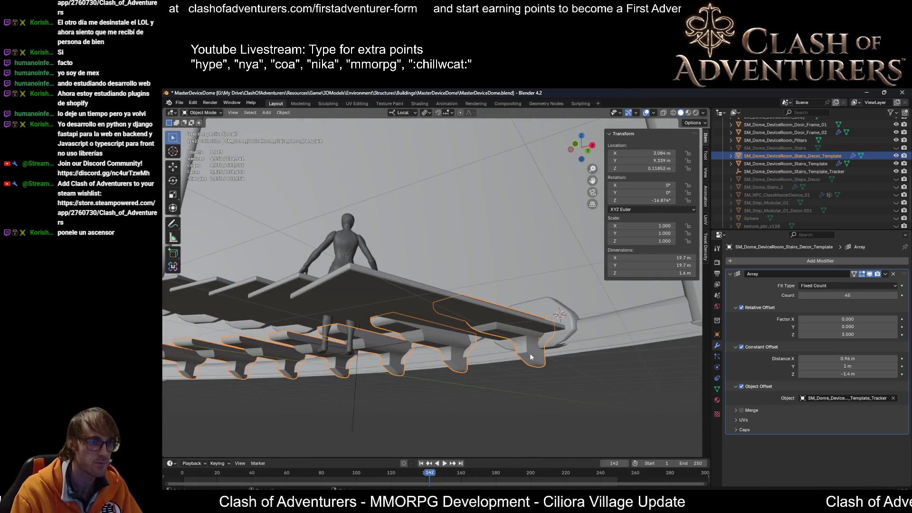
pyautogui.press('g')
pyautogui.press('z')
pyautogui.press('z')
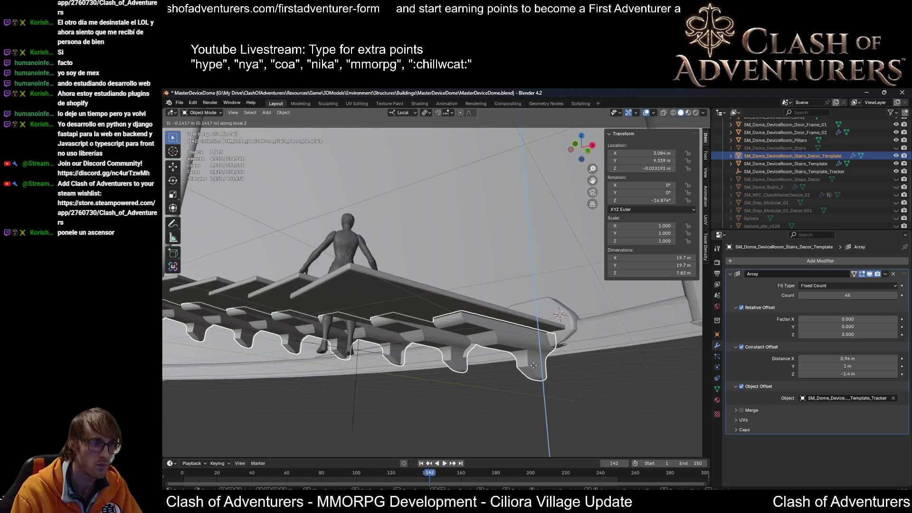
pyautogui.write('0')
pyautogui.press('Return')
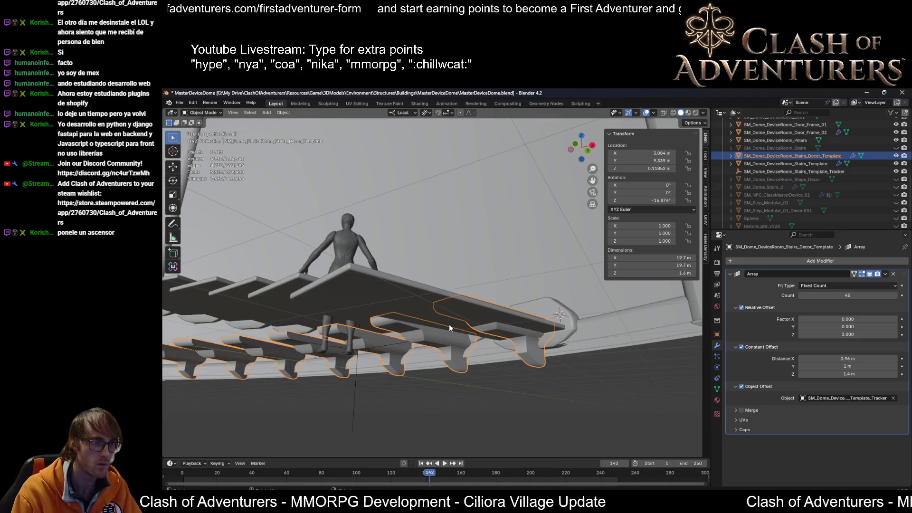
pyautogui.moveTo(448, 324); pyautogui.dragTo(513, 347, button='middle')
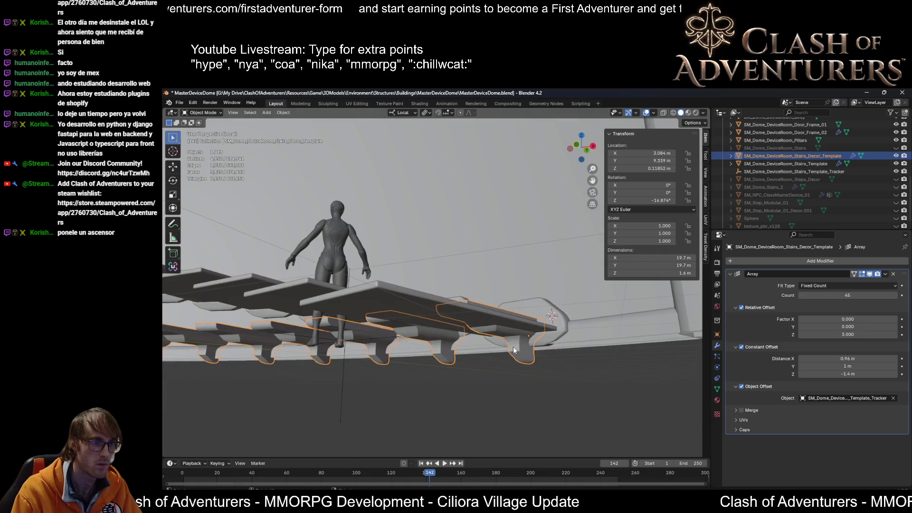
pyautogui.scroll(3, 555, 348)
pyautogui.press('Tab')
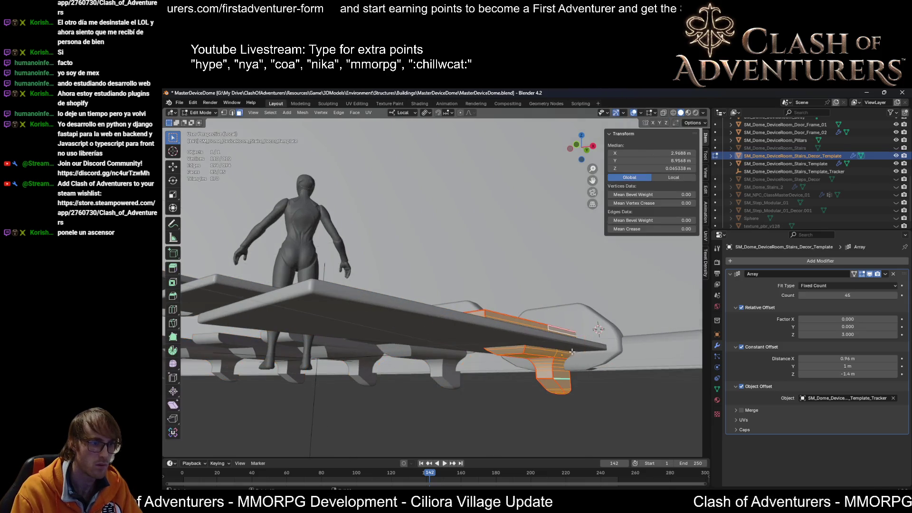
pyautogui.press('g')
pyautogui.press('z')
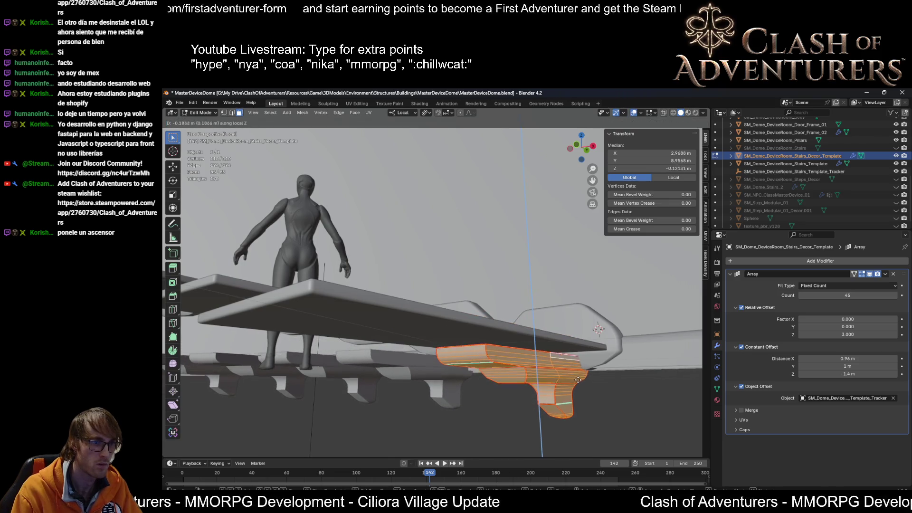
pyautogui.click(578, 369)
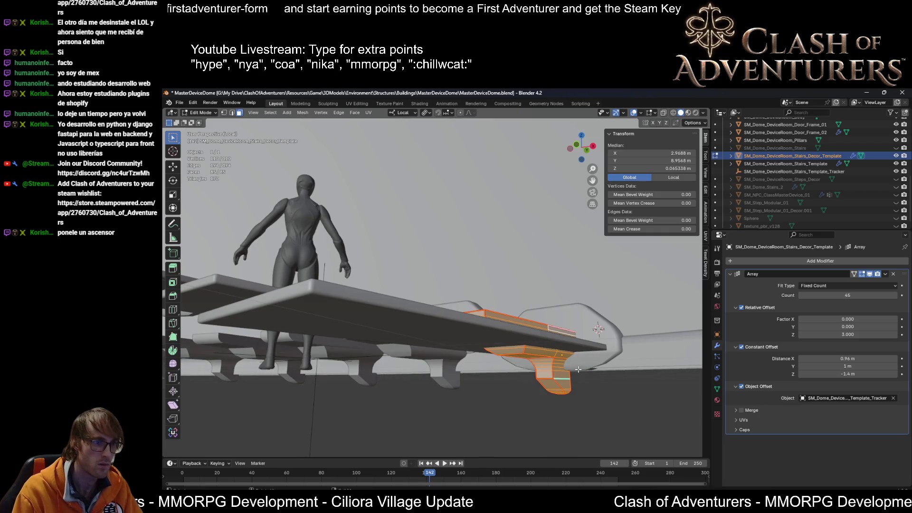
pyautogui.press('g')
pyautogui.press('z')
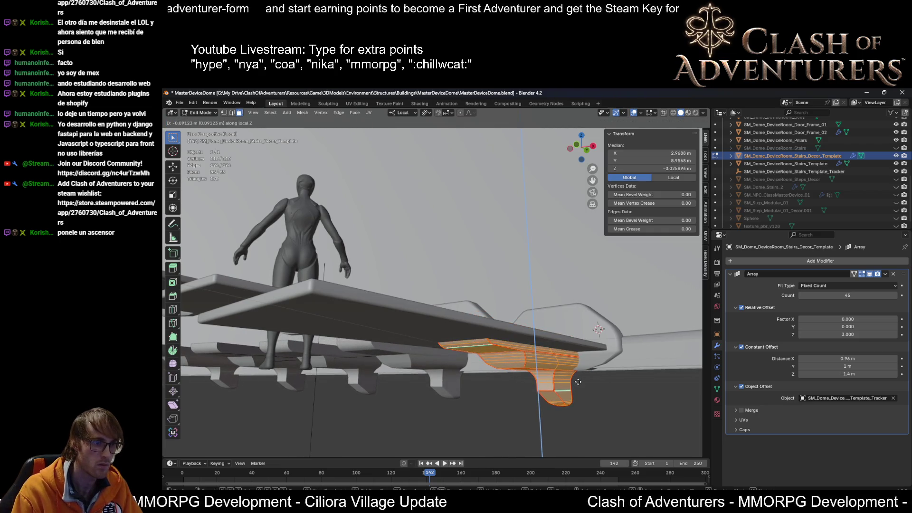
pyautogui.press('Escape')
pyautogui.press('Tab')
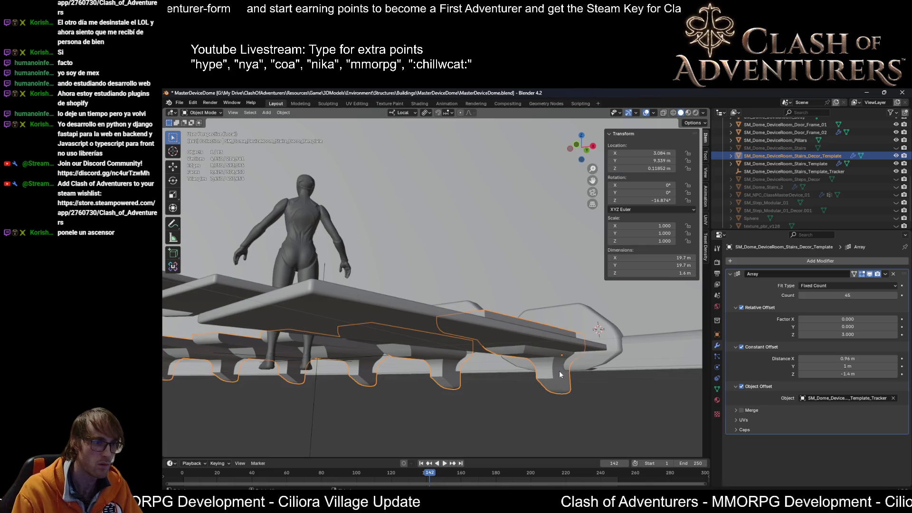
# Step: Lower the decor object about 0.14 m along local Z so the supports tuck under the steps
pyautogui.press('g')
pyautogui.press('z')
pyautogui.press('z')
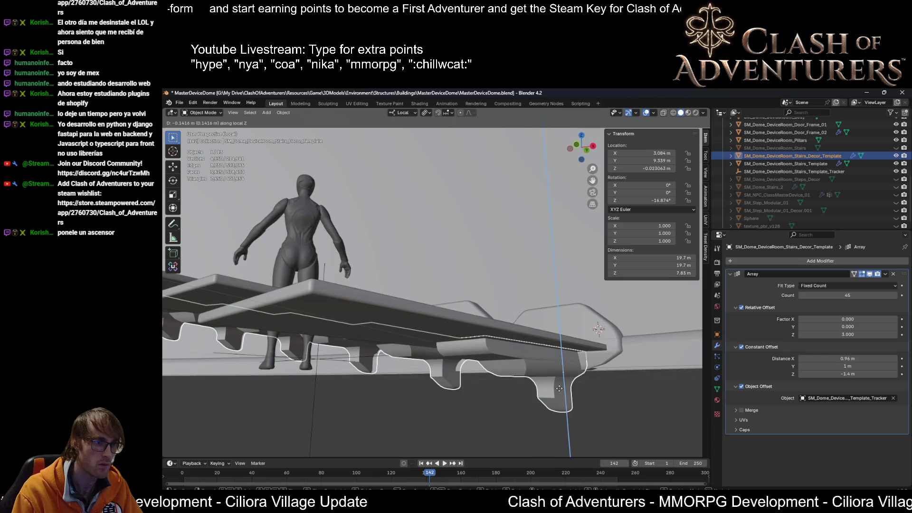
pyautogui.click(559, 389)
pyautogui.moveTo(559, 388)
pyautogui.mouseDown(button='middle')
pyautogui.moveTo(439, 366)
pyautogui.moveTo(418, 338)
pyautogui.moveTo(431, 302)
pyautogui.moveTo(515, 375)
pyautogui.moveTo(560, 367)
pyautogui.moveTo(425, 369)
pyautogui.mouseUp(button='middle')
pyautogui.scroll(2, 431, 302)
pyautogui.scroll(3, 425, 368)
pyautogui.scroll(-3, 309, 342)
pyautogui.moveTo(309, 341); pyautogui.dragTo(358, 328, button='middle')
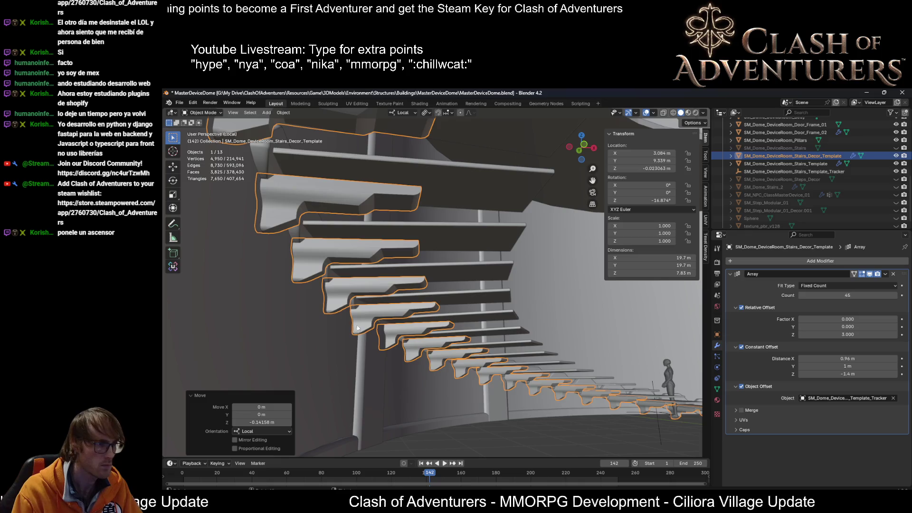
pyautogui.moveTo(410, 313)
pyautogui.mouseDown(button='middle')
pyautogui.moveTo(366, 314)
pyautogui.moveTo(407, 333)
pyautogui.moveTo(418, 295)
pyautogui.moveTo(570, 318)
pyautogui.moveTo(364, 311)
pyautogui.mouseUp(button='middle')
# Step: Switch to Top view and frame the decor mesh in Edit Mode
pyautogui.press('KP_7')
pyautogui.scroll(3, 378, 299)
pyautogui.scroll(2, 534, 193)
pyautogui.scroll(2, 534, 193)
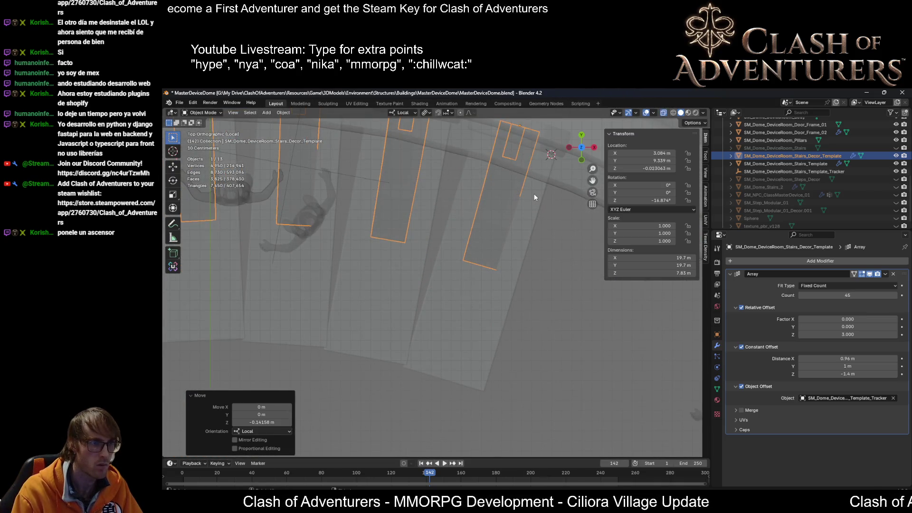
pyautogui.press('Tab')
pyautogui.press('KP_Decimal')
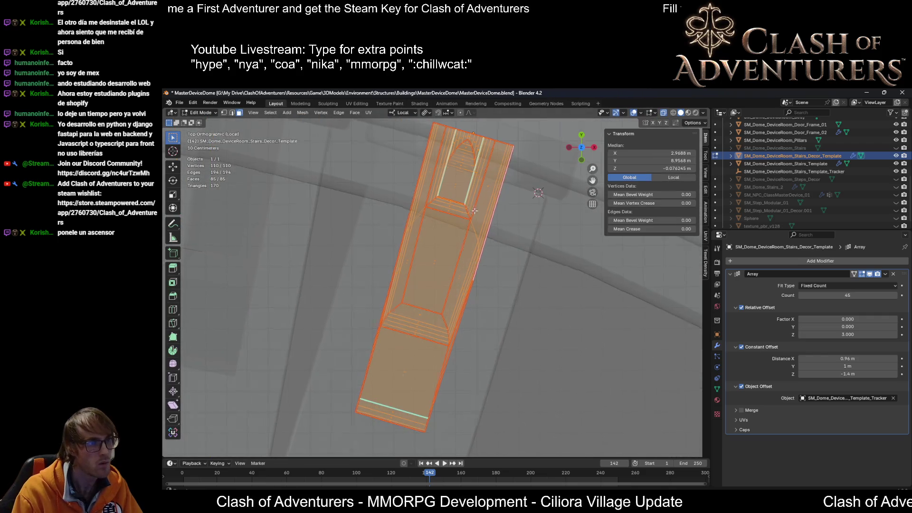
pyautogui.scroll(2, 473, 211)
pyautogui.scroll(-1, 474, 210)
# Step: Slightly rotate the decor mesh and shift it freely and along local X to align it on its step
pyautogui.keyDown('shift'); pyautogui.moveTo(474, 211); pyautogui.dragTo(542, 244, button='middle'); pyautogui.keyUp('shift')
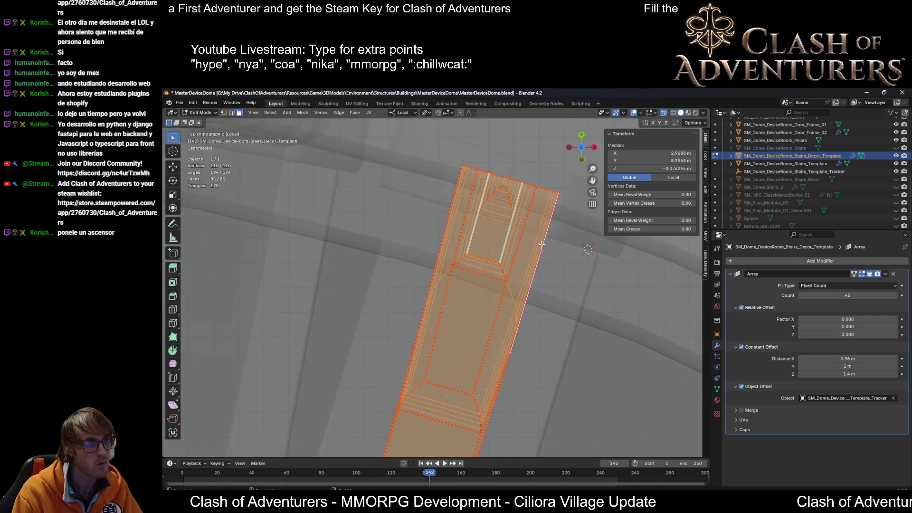
pyautogui.press('r')
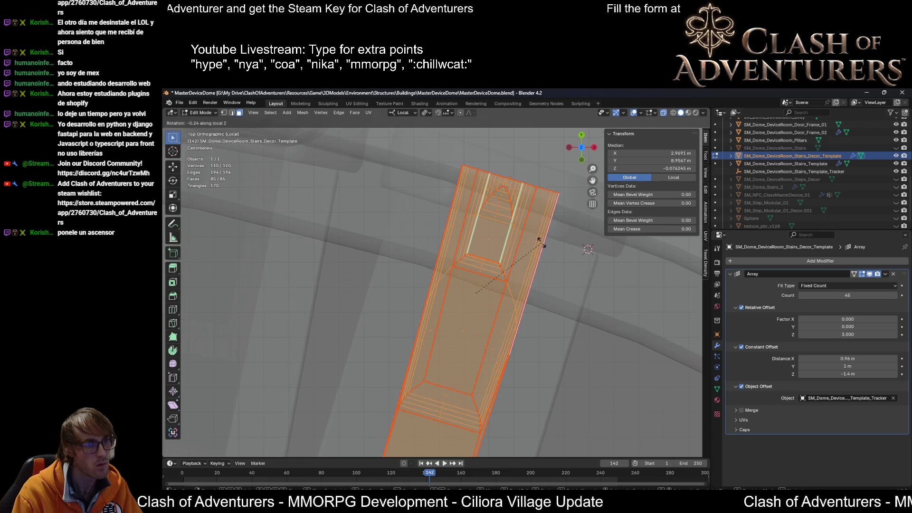
pyautogui.click(542, 245)
pyautogui.press('g')
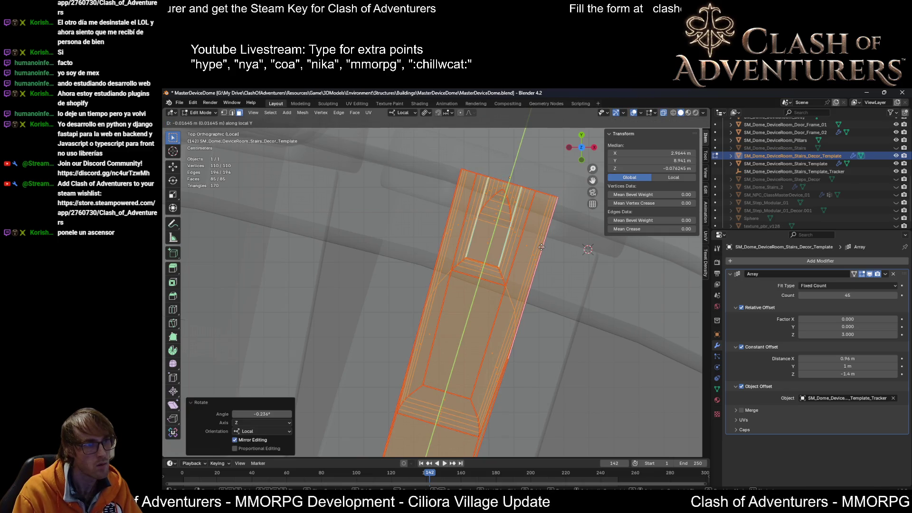
pyautogui.click(542, 245)
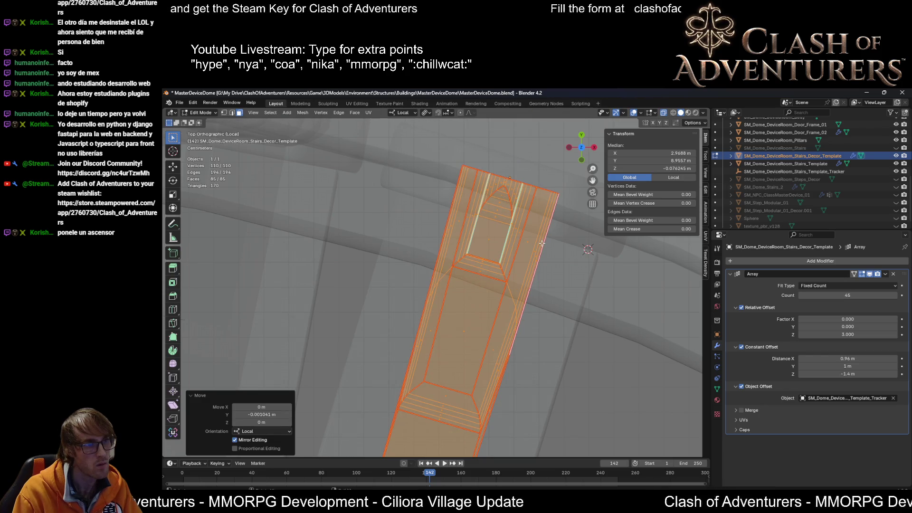
pyautogui.press('g')
pyautogui.press('x')
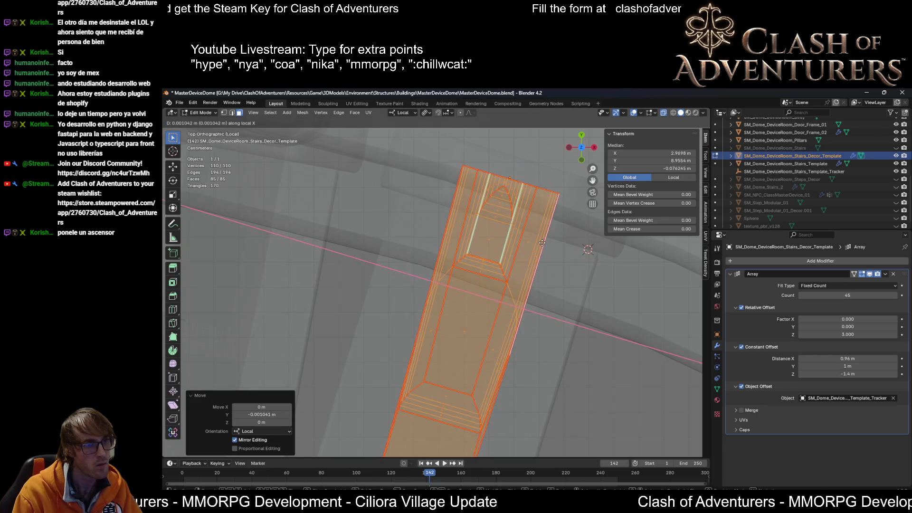
pyautogui.click(542, 244)
pyautogui.scroll(-5, 542, 244)
# Step: Select a single decor face and centre the view on it to inspect the support up close
pyautogui.moveTo(542, 245)
pyautogui.mouseDown(button='middle')
pyautogui.moveTo(542, 230)
pyautogui.moveTo(491, 236)
pyautogui.mouseUp(button='middle')
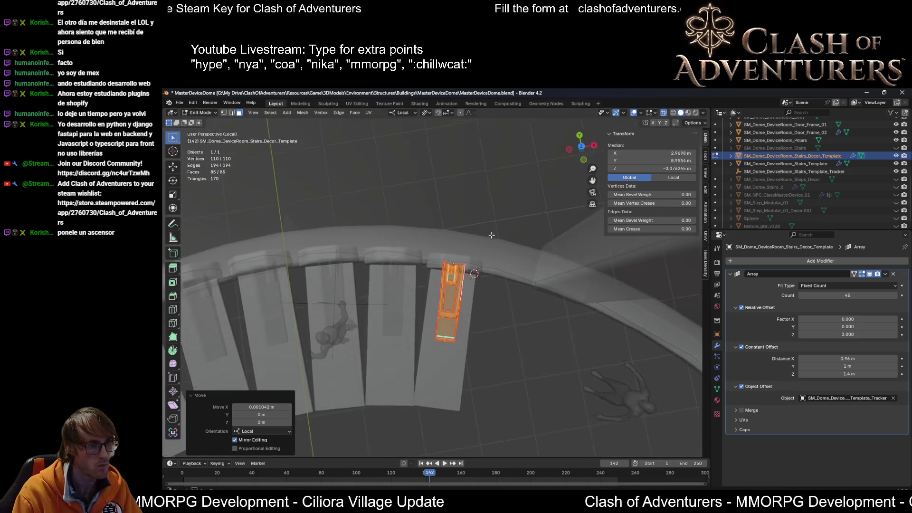
pyautogui.scroll(1, 490, 235)
pyautogui.scroll(2, 486, 271)
pyautogui.scroll(1, 481, 307)
pyautogui.scroll(1, 475, 348)
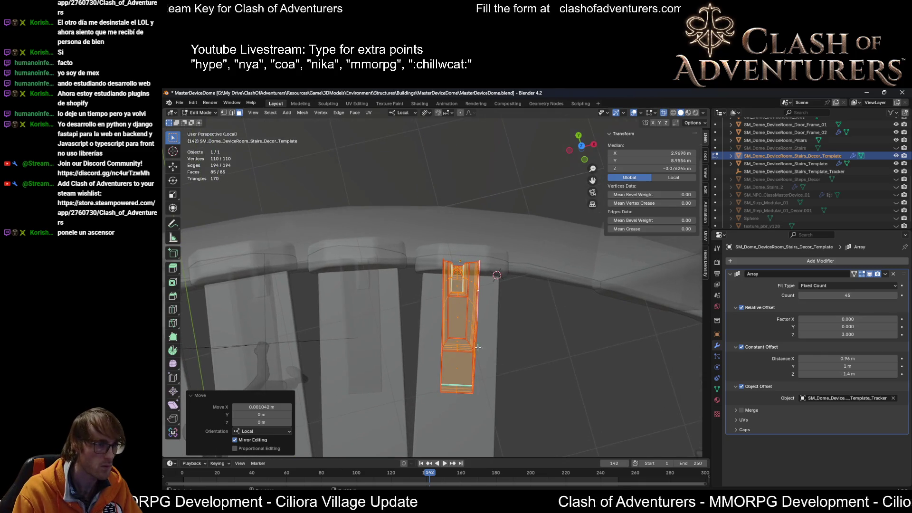
pyautogui.moveTo(475, 348); pyautogui.dragTo(510, 273, button='middle')
pyautogui.click(460, 277)
pyautogui.scroll(2, 470, 300)
pyautogui.press('KP_Decimal')
pyautogui.scroll(-1, 495, 326)
pyautogui.scroll(-3, 495, 326)
pyautogui.scroll(-2, 491, 299)
pyautogui.moveTo(491, 299)
pyautogui.mouseDown(button='middle')
pyautogui.moveTo(485, 250)
pyautogui.moveTo(517, 165)
pyautogui.moveTo(505, 171)
pyautogui.mouseUp(button='middle')
pyautogui.scroll(2, 485, 244)
pyautogui.scroll(2, 484, 243)
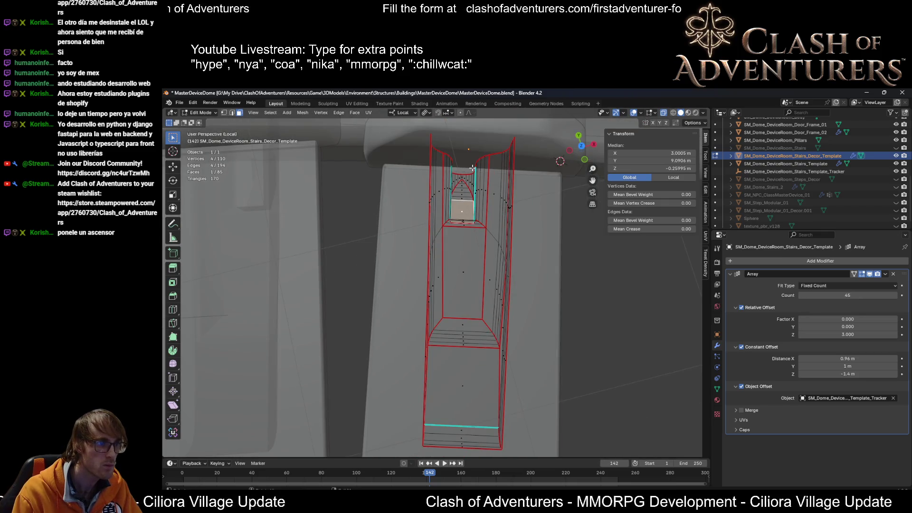
# Step: Box-select the middle decor faces and shift them along local X with proportional falloff
pyautogui.moveTo(452, 332); pyautogui.dragTo(454, 345)
pyautogui.scroll(3, 499, 256)
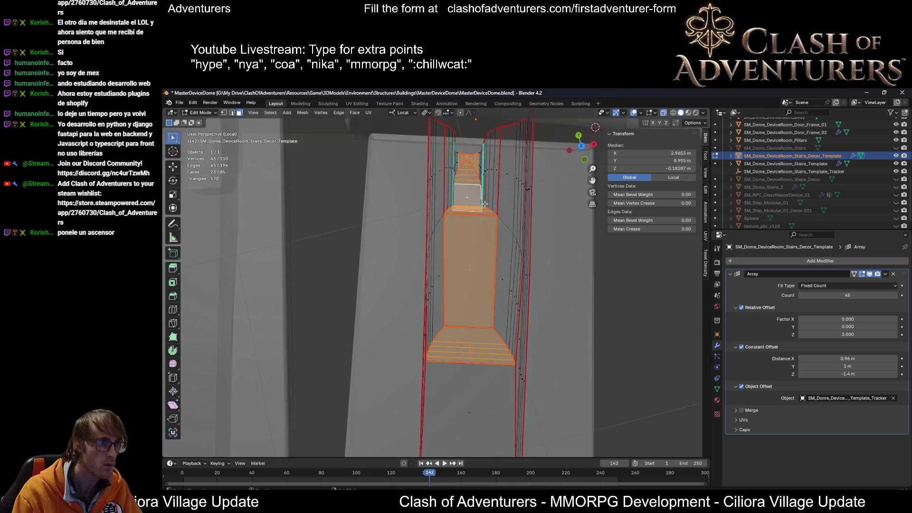
pyautogui.moveTo(500, 255)
pyautogui.mouseDown(button='middle')
pyautogui.moveTo(496, 193)
pyautogui.moveTo(509, 195)
pyautogui.mouseUp(button='middle')
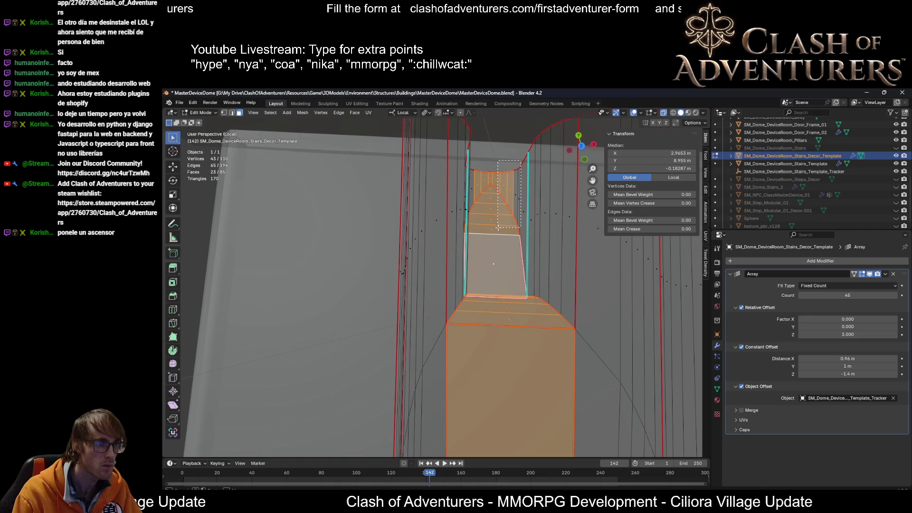
pyautogui.moveTo(515, 157); pyautogui.dragTo(490, 258, button='middle')
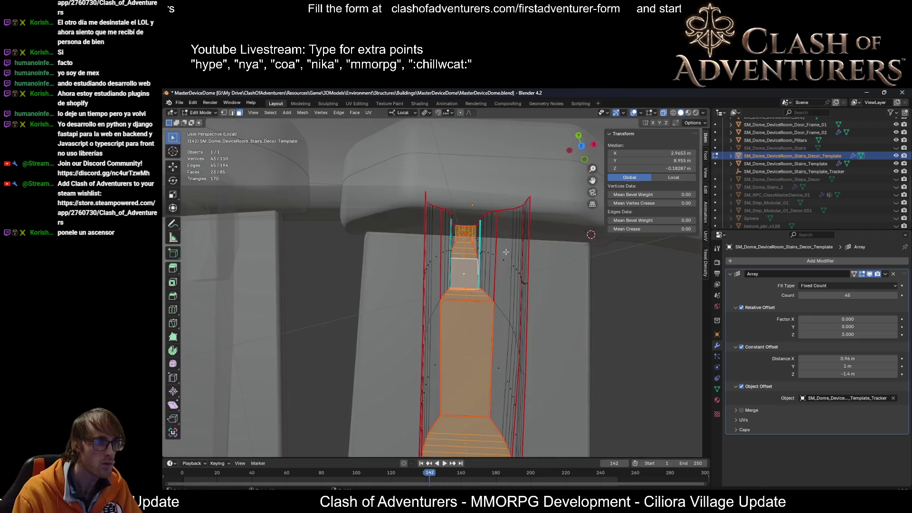
pyautogui.scroll(-2, 491, 259)
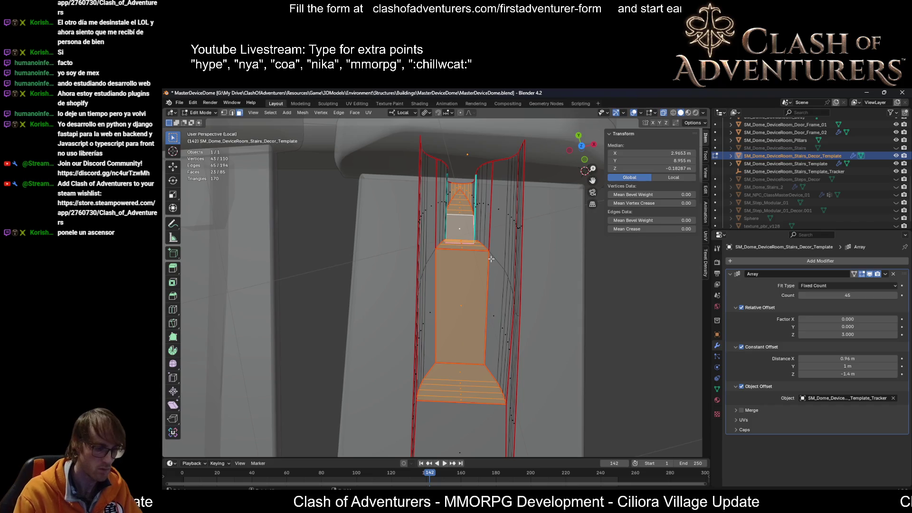
pyautogui.press('g')
pyautogui.press('y')
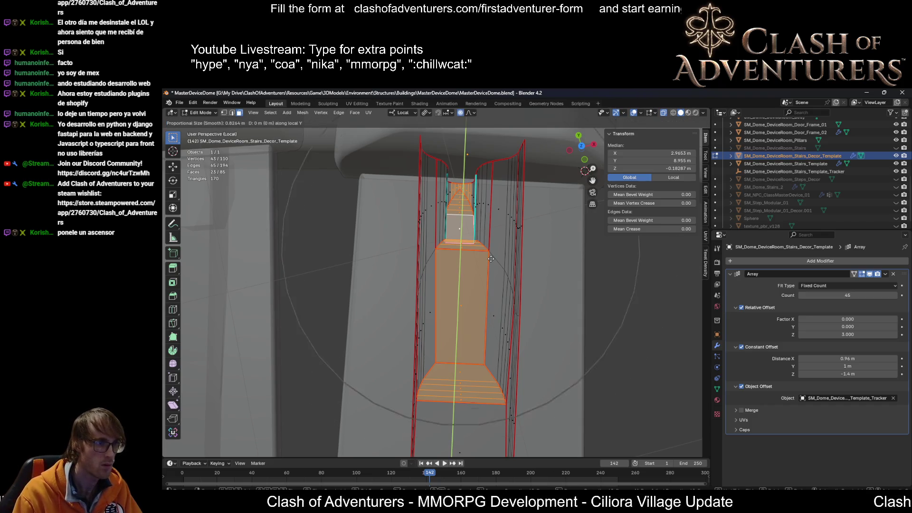
pyautogui.press('Escape')
pyautogui.press('g')
pyautogui.press('x')
pyautogui.scroll(4, 491, 258)
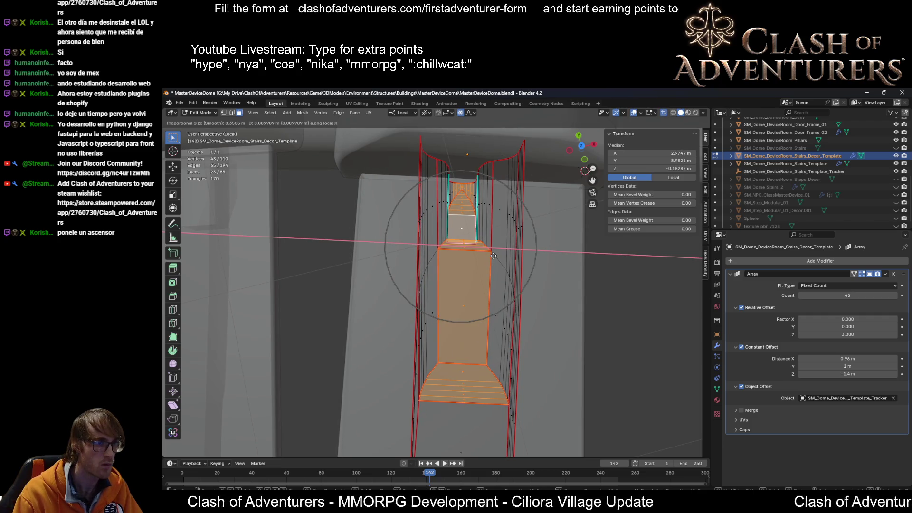
pyautogui.click(492, 254)
pyautogui.scroll(3, 493, 255)
# Step: Reshape the support further with a second soft local X move so it curves under the step
pyautogui.moveTo(493, 254); pyautogui.dragTo(484, 191, button='middle')
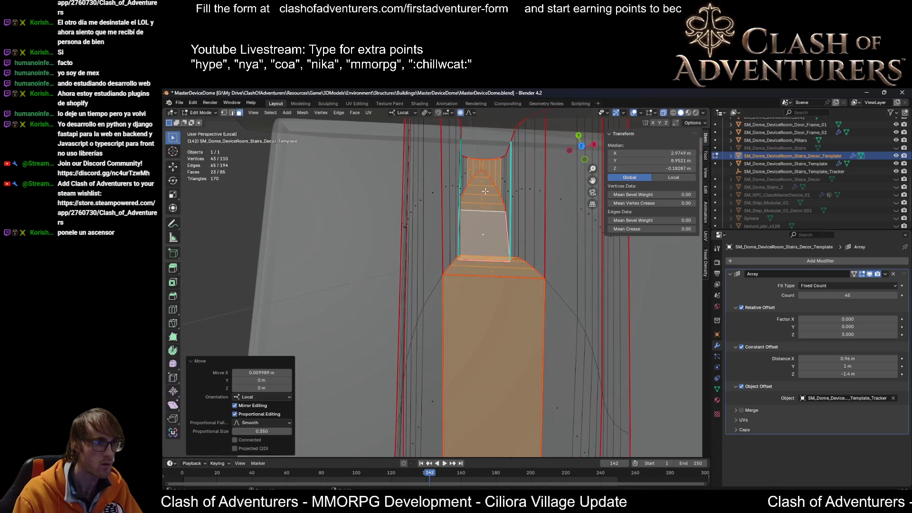
pyautogui.scroll(-3, 481, 163)
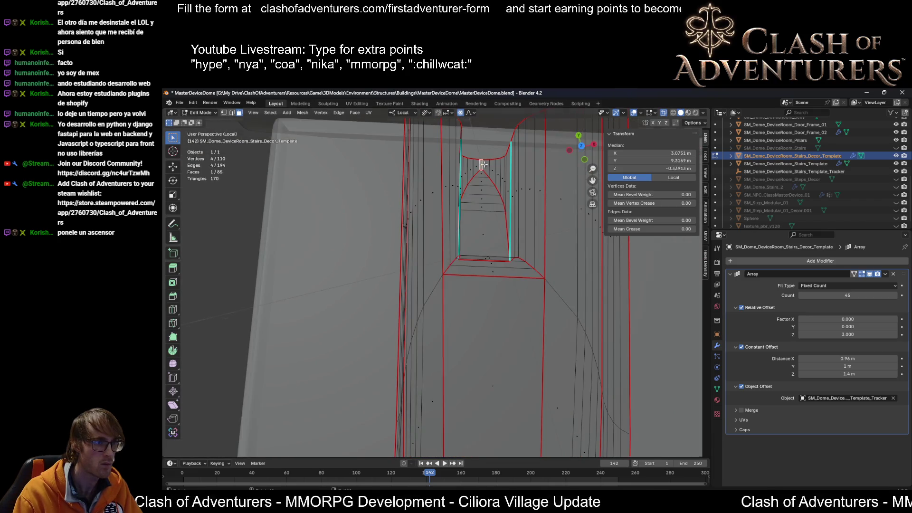
pyautogui.scroll(-3, 481, 164)
pyautogui.press('g')
pyautogui.press('y')
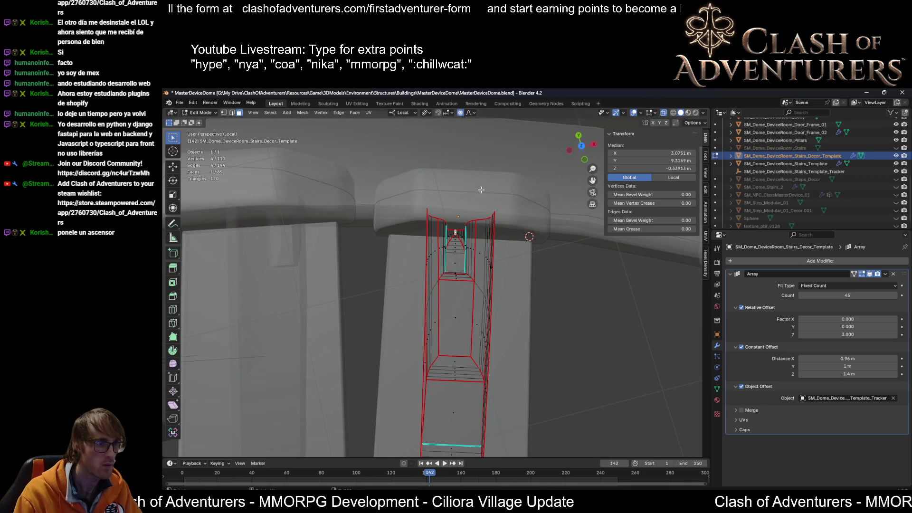
pyautogui.scroll(3, 482, 189)
pyautogui.press('x')
pyautogui.scroll(-3, 481, 189)
pyautogui.scroll(-3, 483, 190)
pyautogui.scroll(-3, 482, 191)
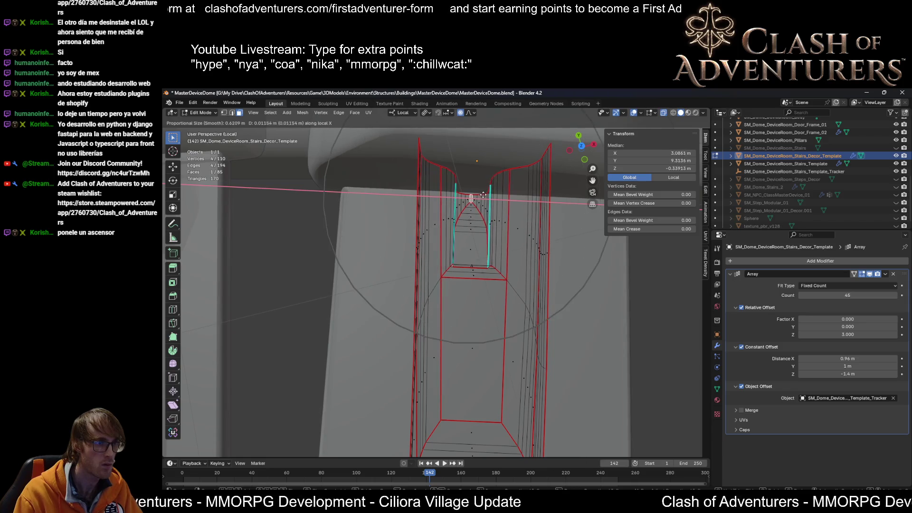
pyautogui.scroll(2, 488, 195)
pyautogui.scroll(1, 486, 196)
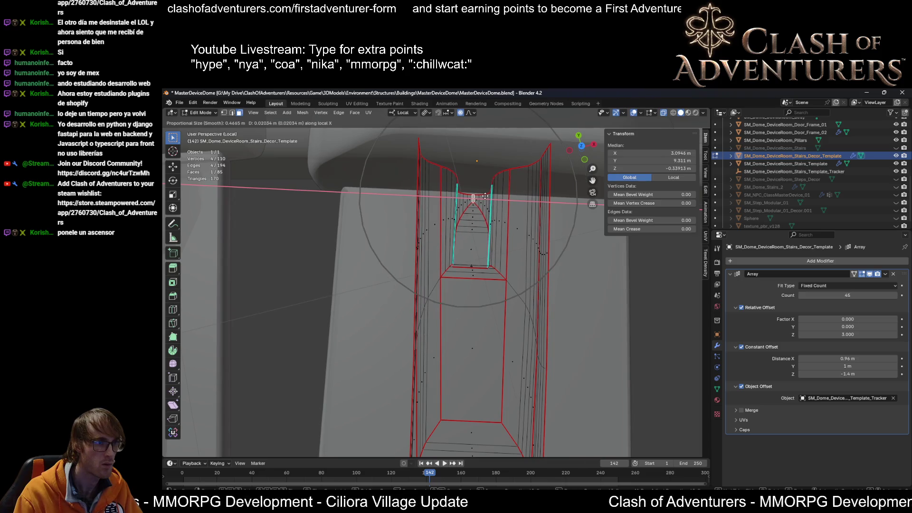
pyautogui.scroll(-3, 488, 197)
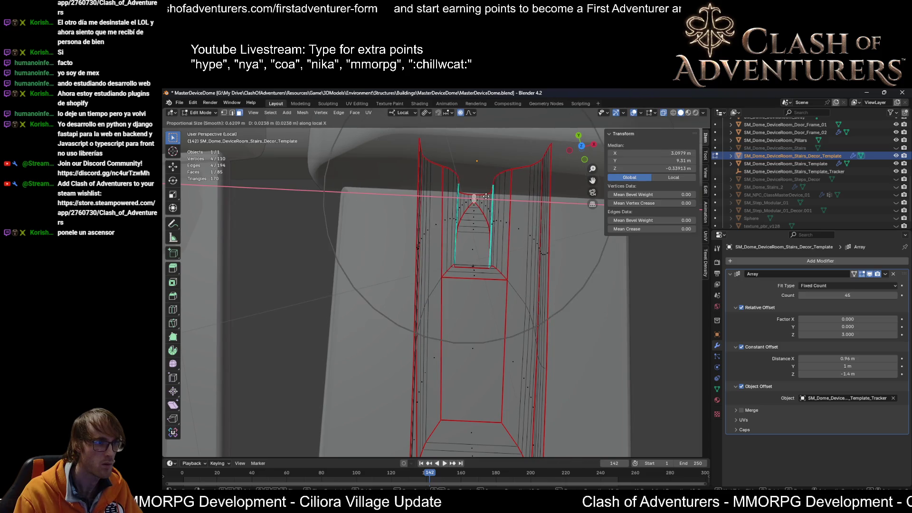
pyautogui.click(486, 196)
pyautogui.moveTo(487, 197)
pyautogui.mouseDown(button='middle')
pyautogui.moveTo(485, 257)
pyautogui.moveTo(389, 219)
pyautogui.moveTo(373, 223)
pyautogui.moveTo(426, 221)
pyautogui.moveTo(375, 223)
pyautogui.mouseUp(button='middle')
# Step: Return to object mode, inspect the stacked stairs, and switch to the UV Editing workspace
pyautogui.press('Tab')
pyautogui.press('Tab')
pyautogui.press('Tab')
pyautogui.moveTo(475, 228)
pyautogui.mouseDown(button='middle')
pyautogui.moveTo(503, 229)
pyautogui.moveTo(503, 242)
pyautogui.moveTo(575, 228)
pyautogui.moveTo(485, 240)
pyautogui.mouseUp(button='middle')
pyautogui.press('Tab')
pyautogui.press('Tab')
pyautogui.press('Tab')
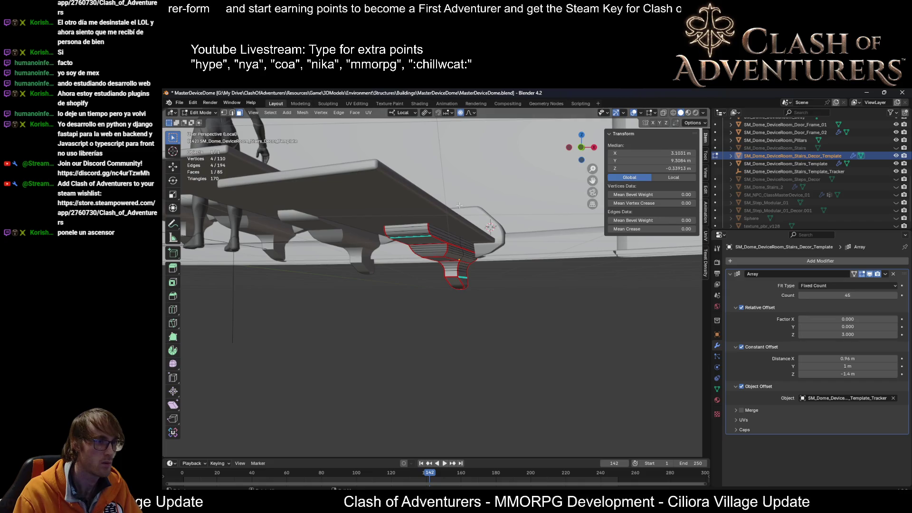
pyautogui.press('Tab')
pyautogui.click(358, 104)
# Step: Apply the TexTools checker map to the decor and frame its mesh in Edit Mode
pyautogui.click(477, 204)
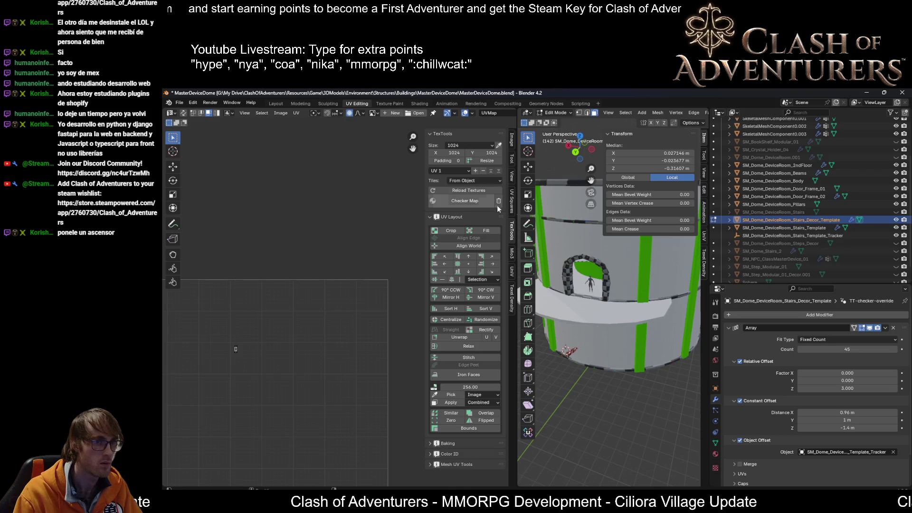
pyautogui.scroll(-2, 821, 409)
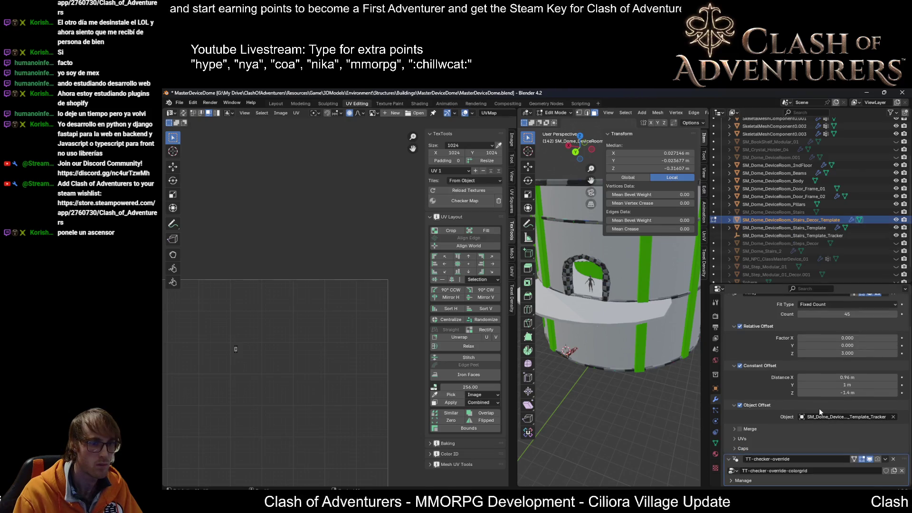
pyautogui.press('Tab')
pyautogui.moveTo(592, 300)
pyautogui.mouseDown(button='middle')
pyautogui.moveTo(668, 346)
pyautogui.moveTo(666, 375)
pyautogui.moveTo(617, 401)
pyautogui.moveTo(632, 286)
pyautogui.moveTo(570, 270)
pyautogui.mouseUp(button='middle')
pyautogui.press('Tab')
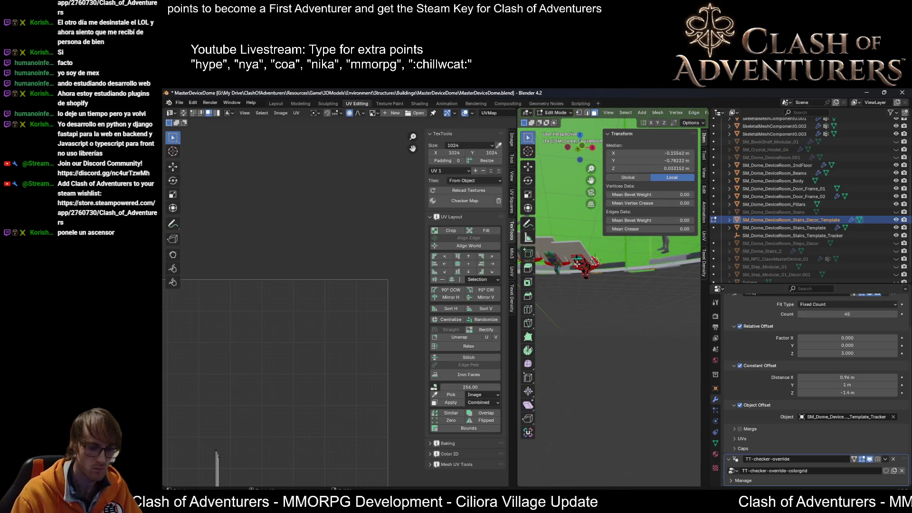
pyautogui.press('KP_Decimal')
pyautogui.moveTo(577, 264); pyautogui.dragTo(536, 231, button='middle')
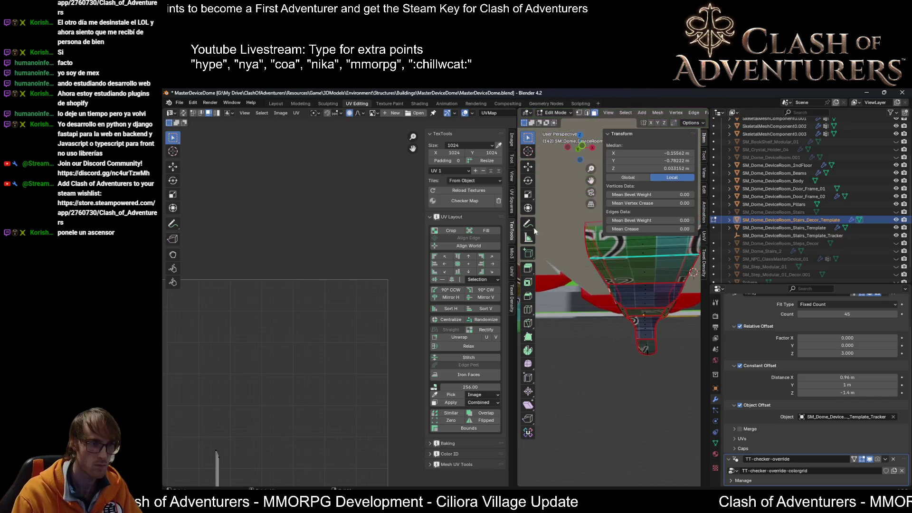
# Step: Switch to the gravity arrow checker texture and select all decor faces to show their UVs
pyautogui.click(465, 201)
pyautogui.moveTo(641, 299)
pyautogui.mouseDown(button='middle')
pyautogui.moveTo(682, 311)
pyautogui.moveTo(657, 280)
pyautogui.moveTo(642, 293)
pyautogui.mouseUp(button='middle')
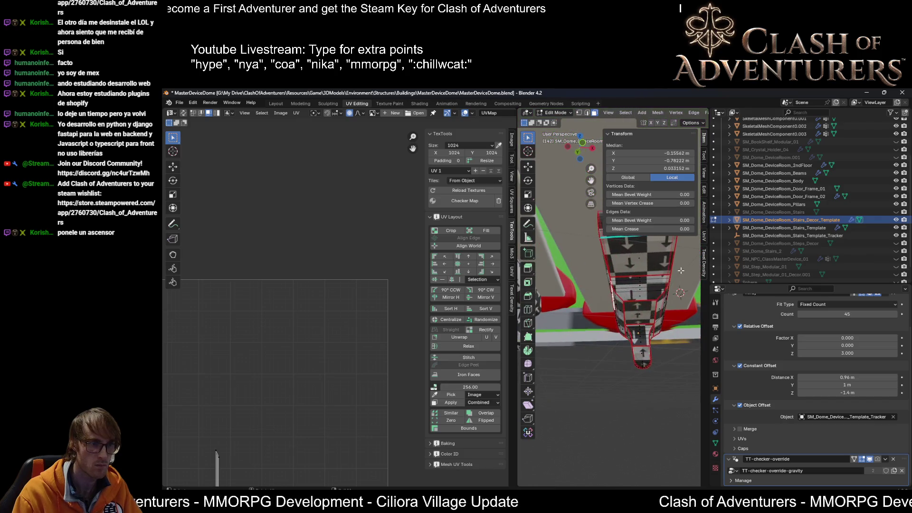
pyautogui.press('a')
pyautogui.scroll(-2, 294, 375)
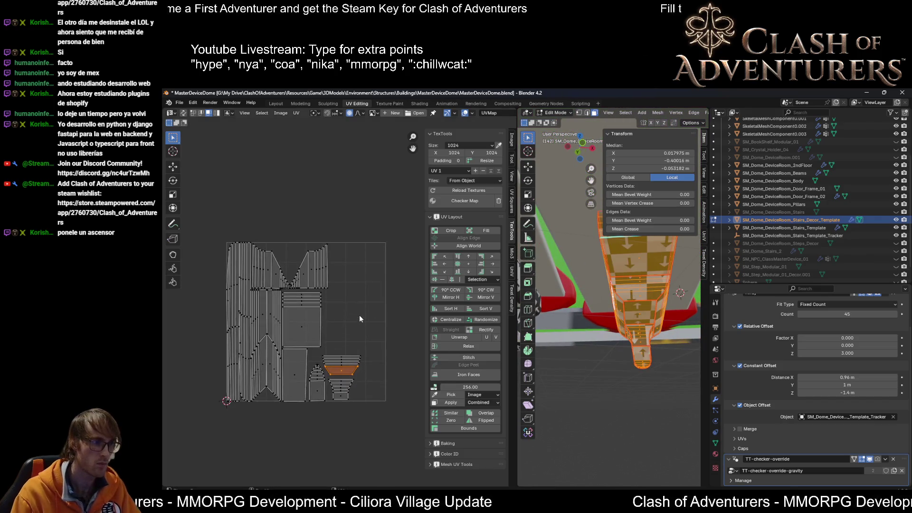
# Step: Select all UV islands and try UniV Sort and Pack layouts, comparing them with undo/redo
pyautogui.press('a')
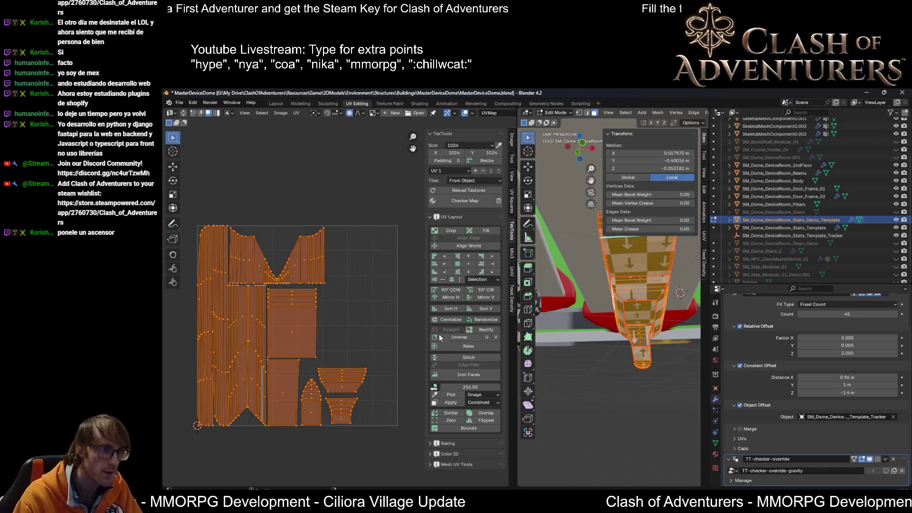
pyautogui.click(513, 272)
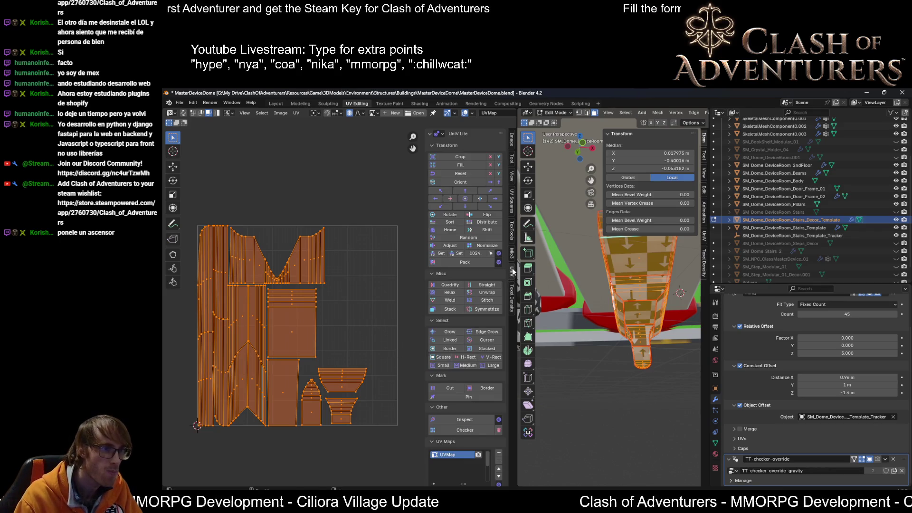
pyautogui.click(463, 224)
pyautogui.scroll(-2, 377, 311)
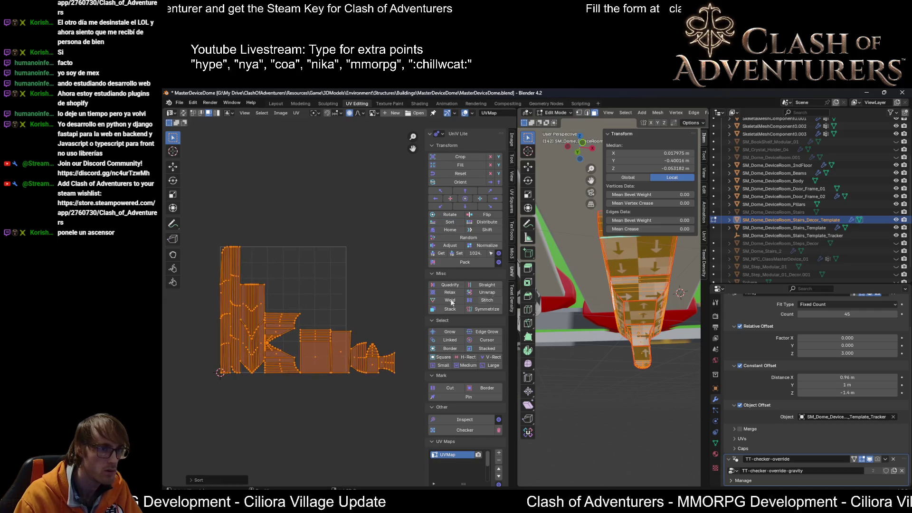
pyautogui.moveTo(681, 286)
pyautogui.mouseDown(button='middle')
pyautogui.moveTo(698, 281)
pyautogui.moveTo(661, 304)
pyautogui.mouseUp(button='middle')
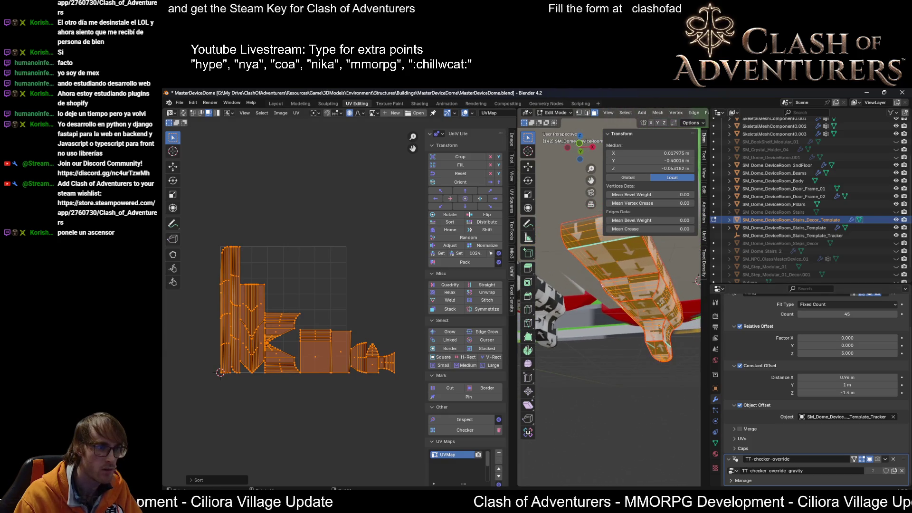
pyautogui.scroll(2, 291, 327)
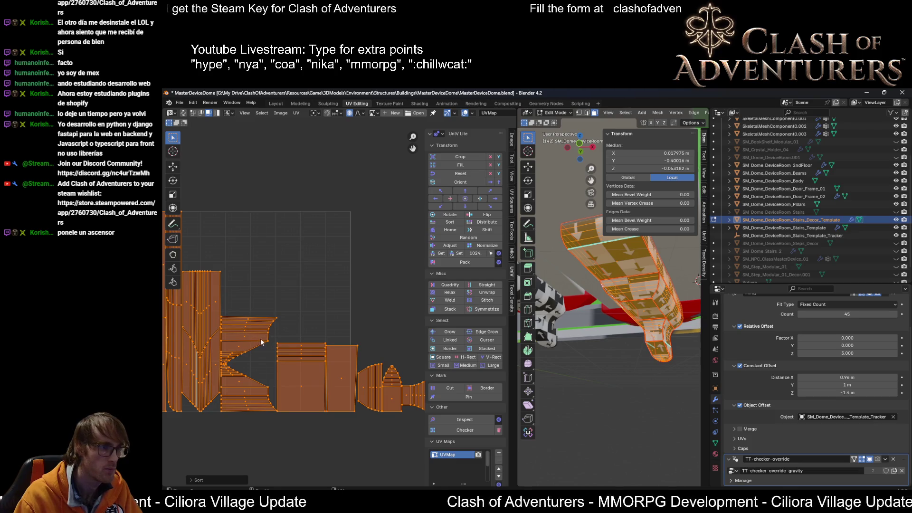
pyautogui.click(464, 263)
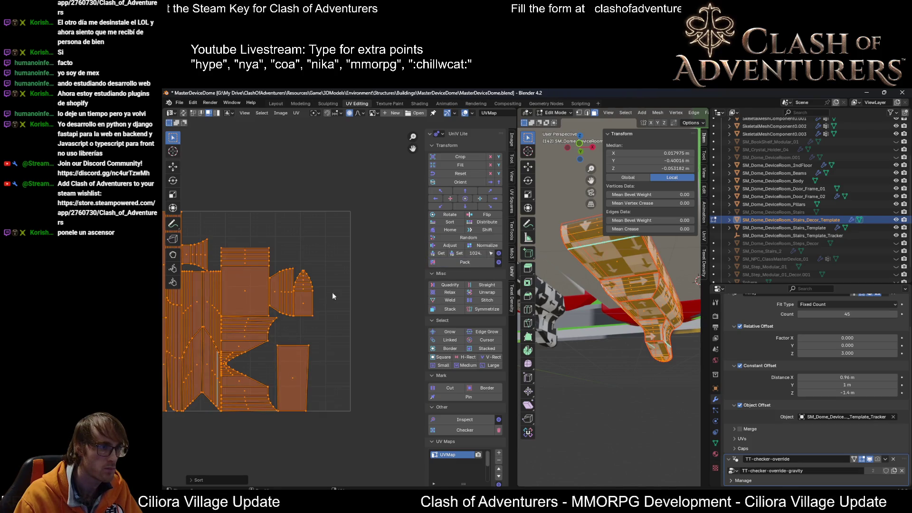
pyautogui.scroll(-1, 324, 295)
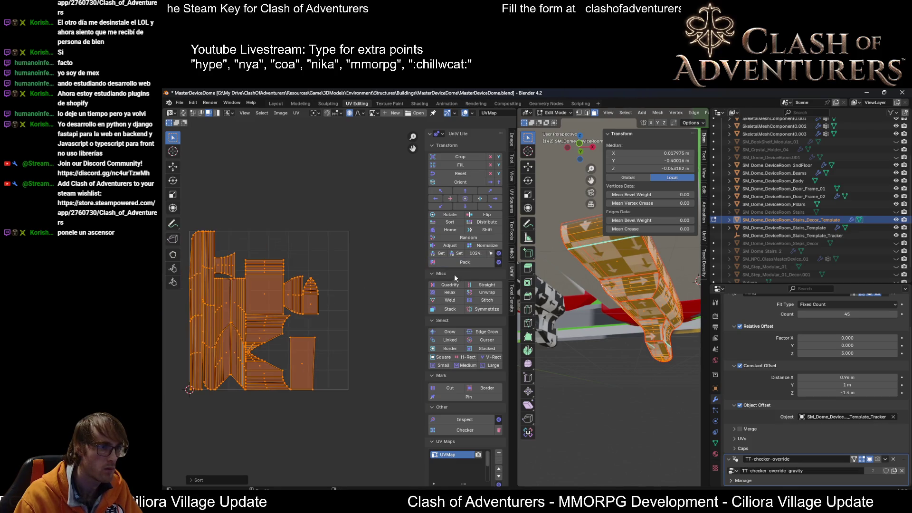
pyautogui.click(456, 224)
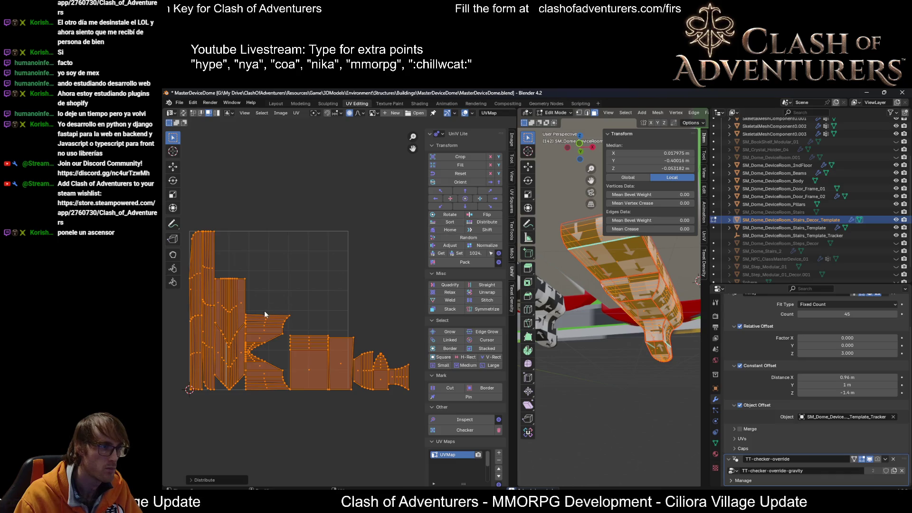
pyautogui.hotkey('ctrl', 'z')
pyautogui.hotkey('ctrl', 'z')
pyautogui.hotkey('ctrl', 'z')
pyautogui.hotkey('ctrl', 'shift', 'z')
pyautogui.hotkey('ctrl', 'shift', 'z')
pyautogui.hotkey('ctrl', 'shift', 'z')
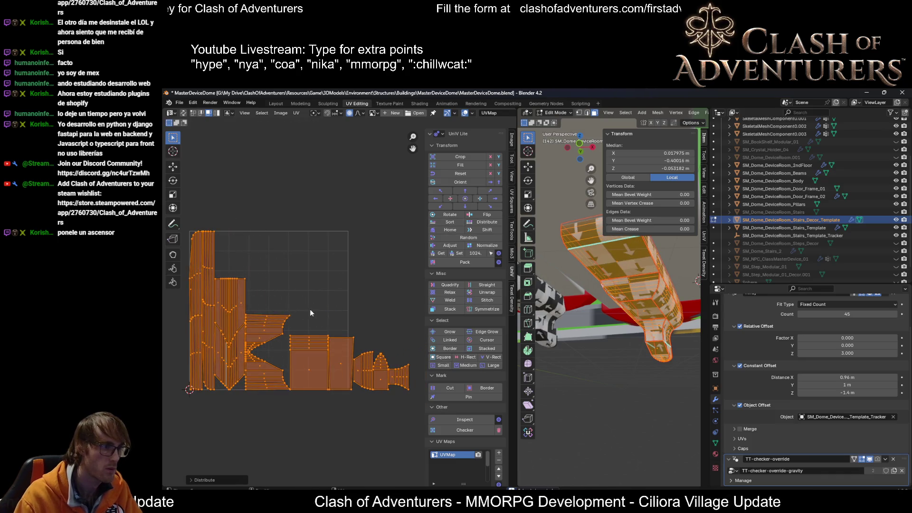
pyautogui.scroll(2, 322, 296)
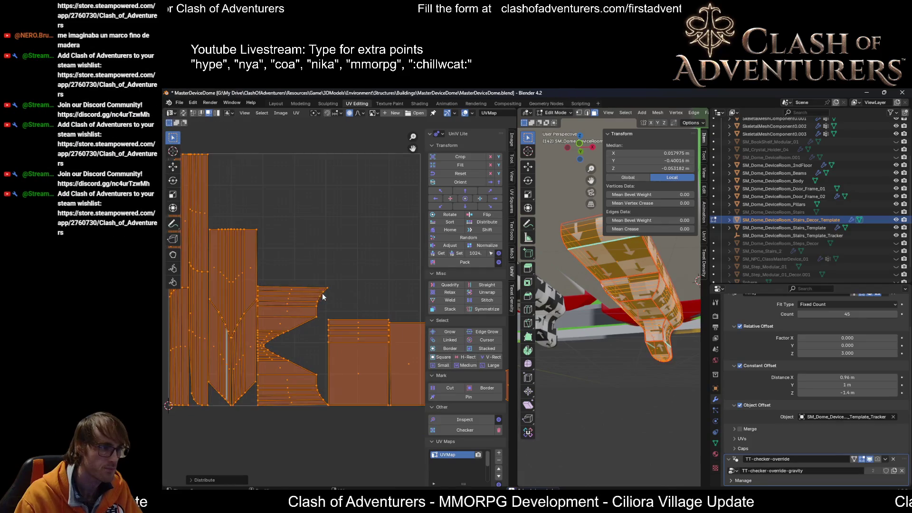
# Step: Rotate the notched V-shaped island 90 degrees and move it to the top of the UV space
pyautogui.moveTo(309, 276)
pyautogui.mouseDown()
pyautogui.moveTo(282, 402)
pyautogui.moveTo(261, 408)
pyautogui.mouseUp()
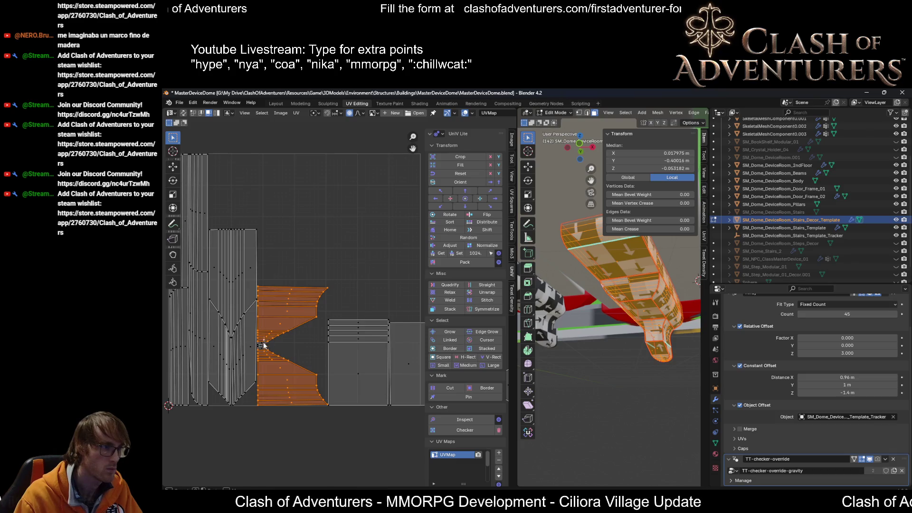
pyautogui.hotkey('ctrl', 'z')
pyautogui.hotkey('ctrl', 'z')
pyautogui.hotkey('ctrl', 'shift', 'z')
pyautogui.hotkey('ctrl', 'shift', 'z')
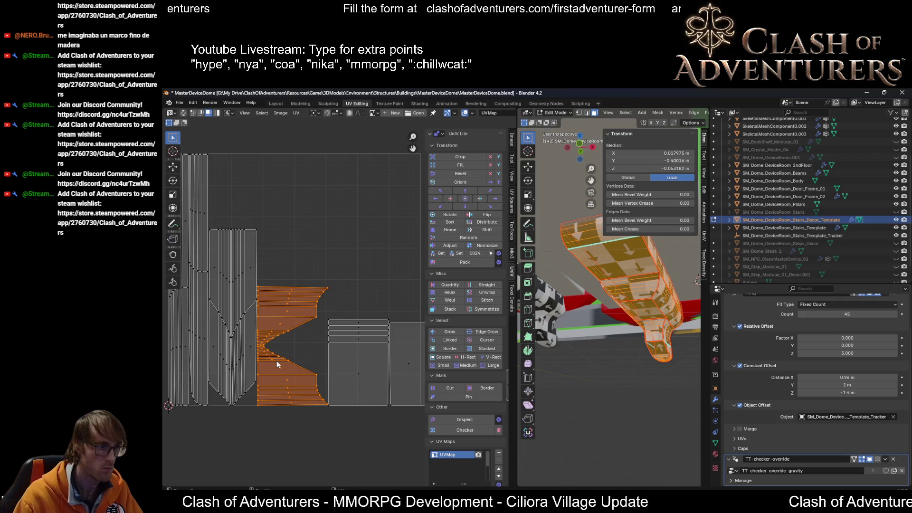
pyautogui.write('90')
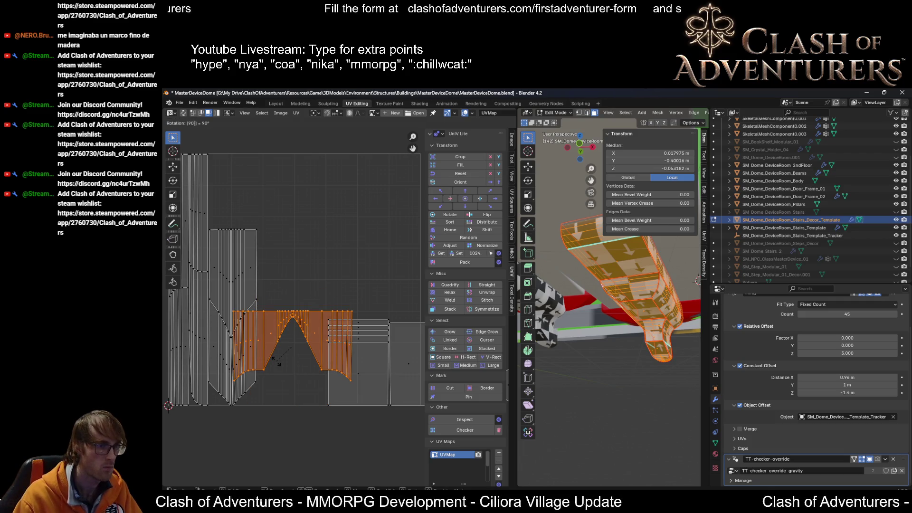
pyautogui.press('Return')
pyautogui.press('g')
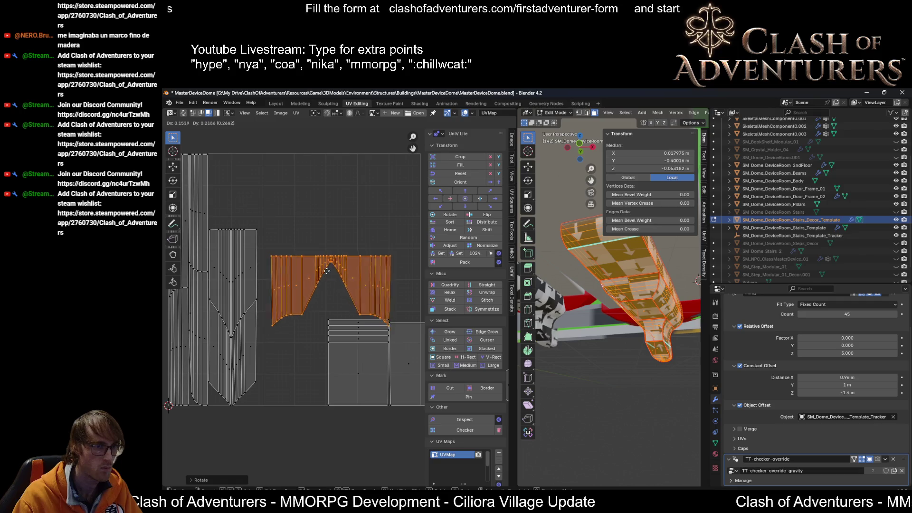
pyautogui.click(289, 325)
pyautogui.moveTo(606, 285)
pyautogui.mouseDown(button='middle')
pyautogui.moveTo(630, 305)
pyautogui.moveTo(551, 332)
pyautogui.mouseUp(button='middle')
pyautogui.press('g')
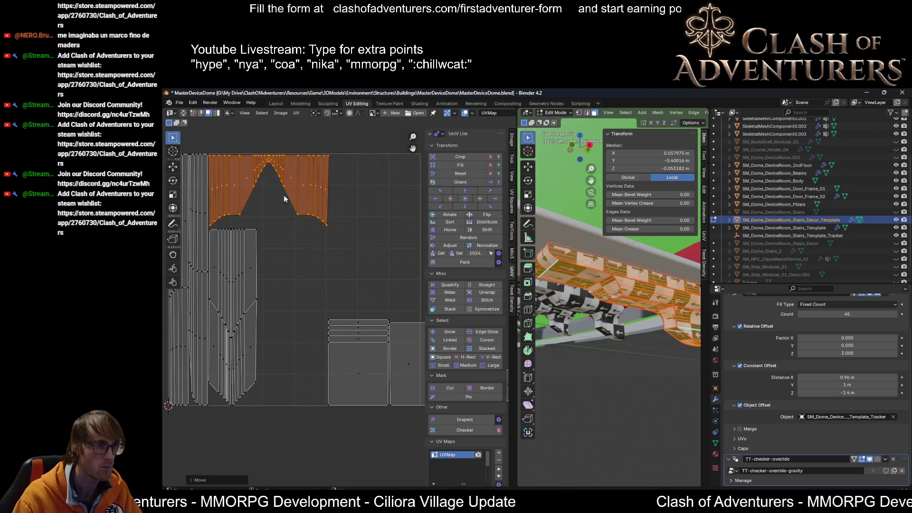
pyautogui.moveTo(575, 268)
pyautogui.mouseDown(button='middle')
pyautogui.moveTo(681, 232)
pyautogui.moveTo(684, 270)
pyautogui.moveTo(606, 285)
pyautogui.mouseUp(button='middle')
pyautogui.scroll(-1, 463, 285)
pyautogui.scroll(-1, 324, 331)
pyautogui.scroll(1, 289, 311)
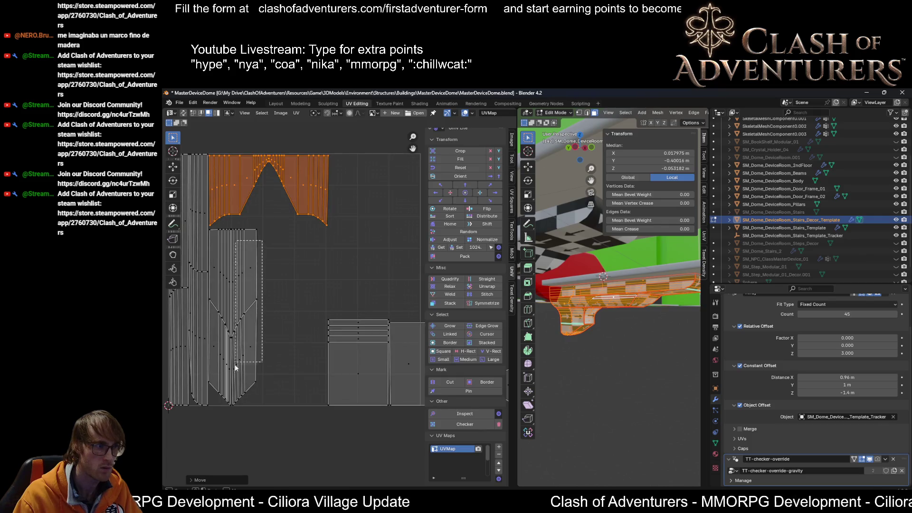
# Step: Start repositioning the V-shaped, tall strip and striped square islands, cancelling some moves
pyautogui.click(215, 389)
pyautogui.press('g')
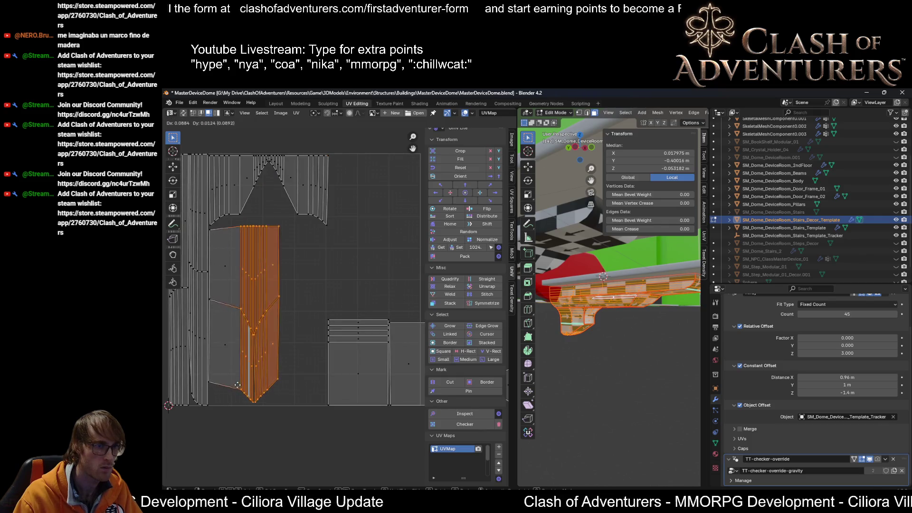
pyautogui.rightClick(237, 388)
pyautogui.moveTo(231, 321); pyautogui.dragTo(280, 324, button='middle')
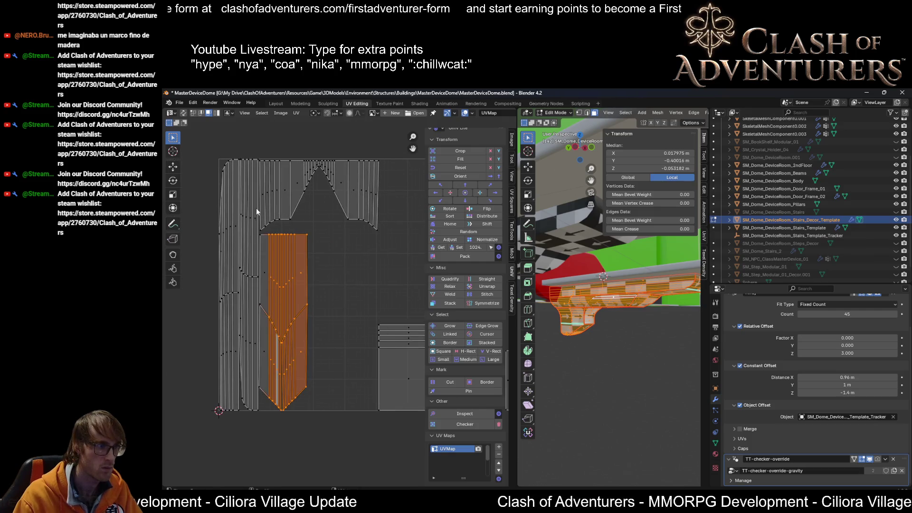
pyautogui.click(201, 384)
pyautogui.press('g')
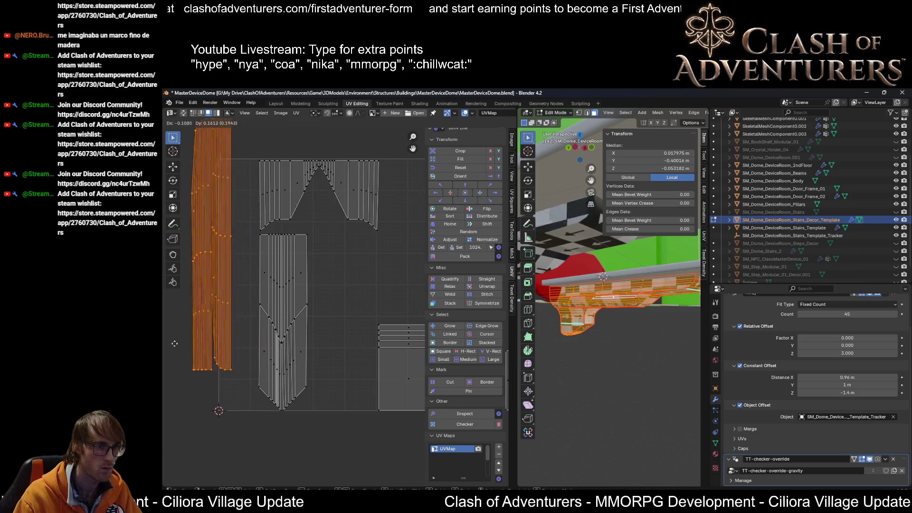
pyautogui.rightClick(503, 338)
pyautogui.scroll(-2, 369, 266)
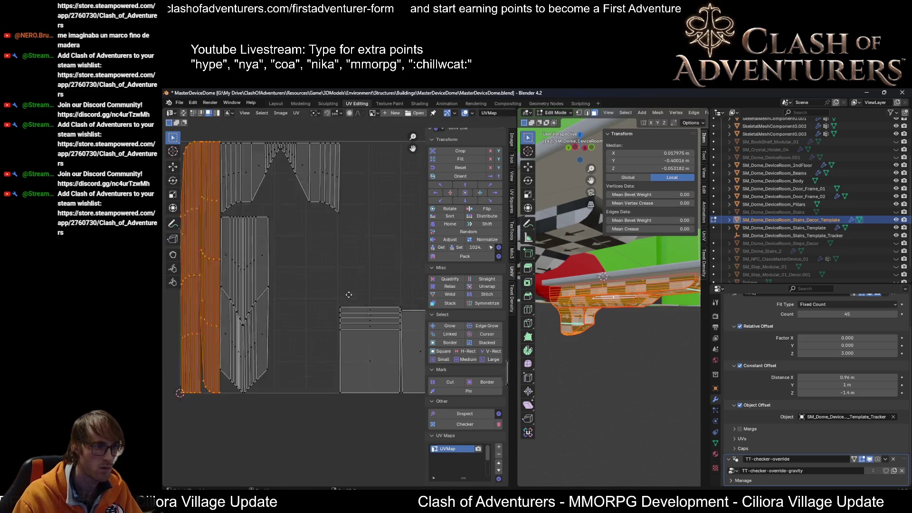
pyautogui.scroll(-1, 386, 284)
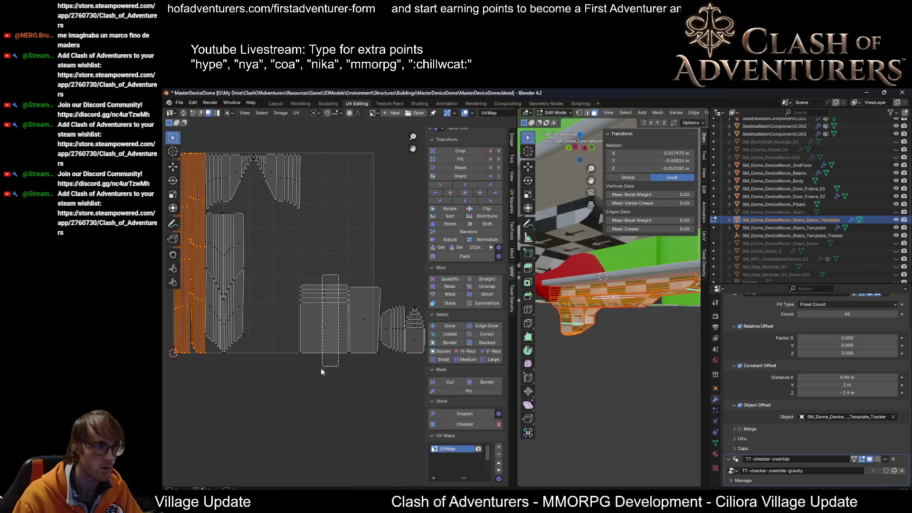
pyautogui.click(326, 328)
pyautogui.press('g')
# Step: Rotate the square UV island upright and shift it left into free space
pyautogui.click(335, 336)
pyautogui.moveTo(556, 300)
pyautogui.mouseDown(button='middle')
pyautogui.moveTo(579, 280)
pyautogui.moveTo(367, 293)
pyautogui.mouseUp(button='middle')
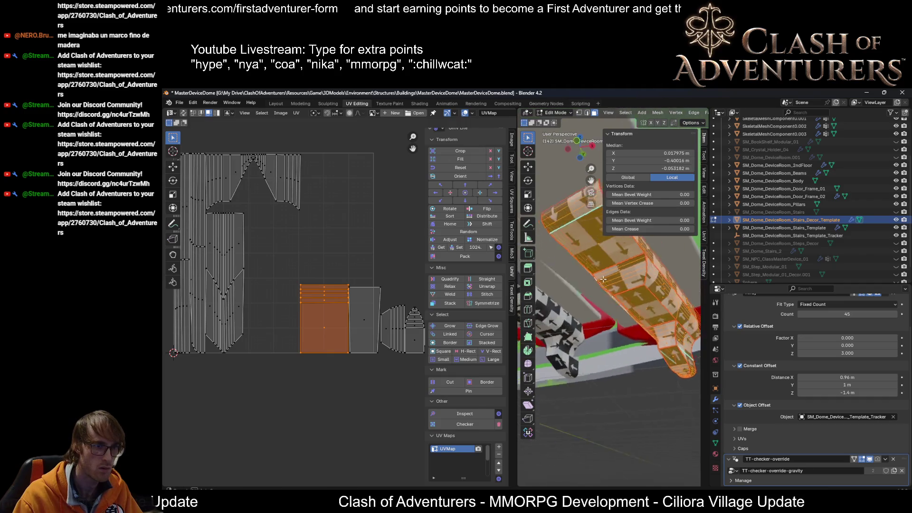
pyautogui.press('r')
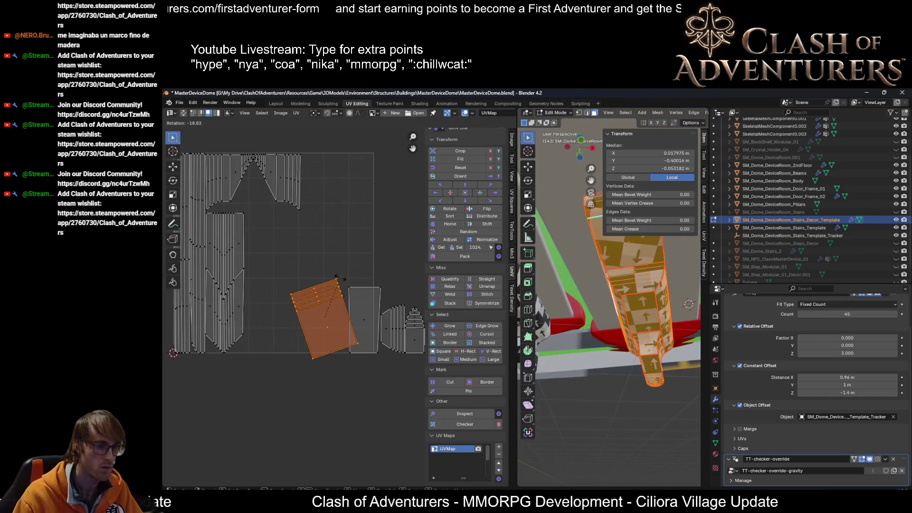
pyautogui.click(584, 242)
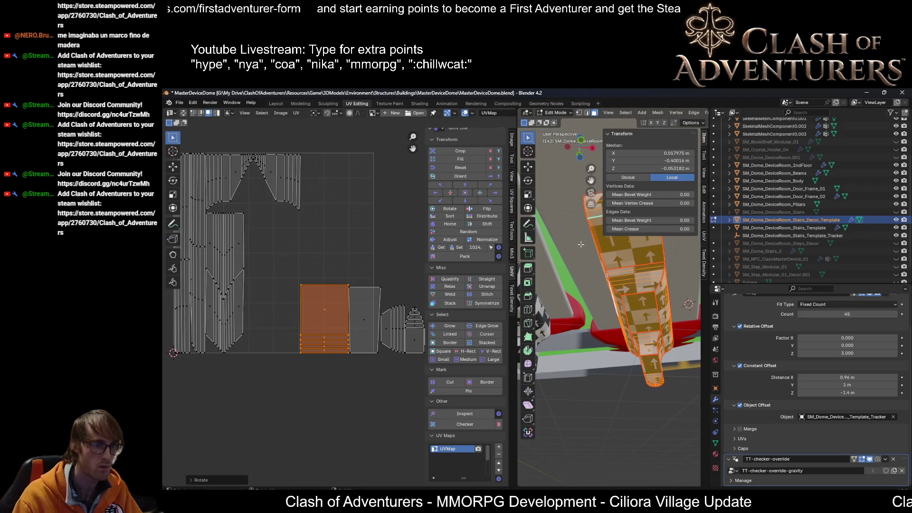
pyautogui.press('r')
pyautogui.rightClick(301, 289)
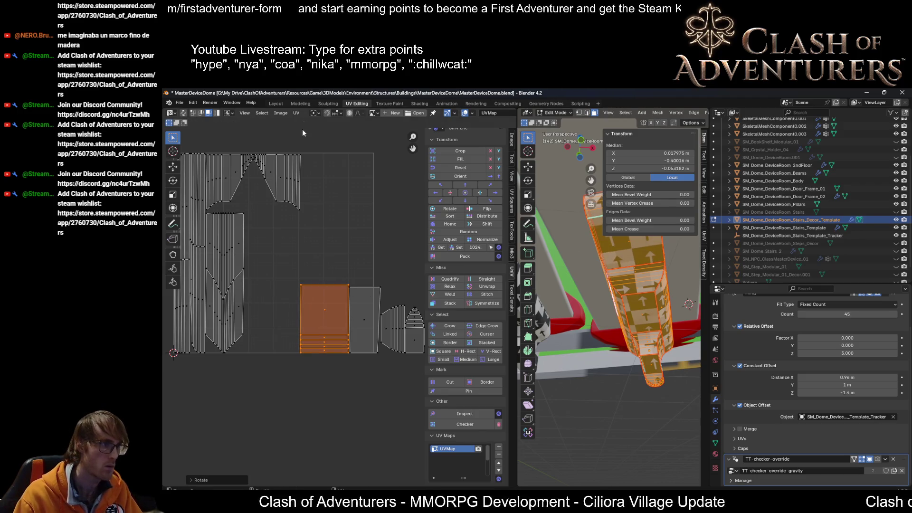
pyautogui.click(303, 113)
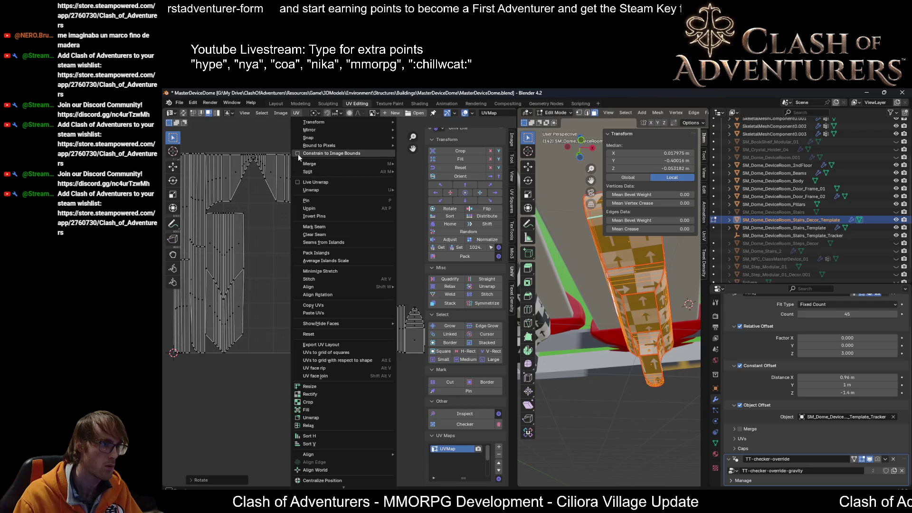
pyautogui.press('Escape')
pyautogui.press('g')
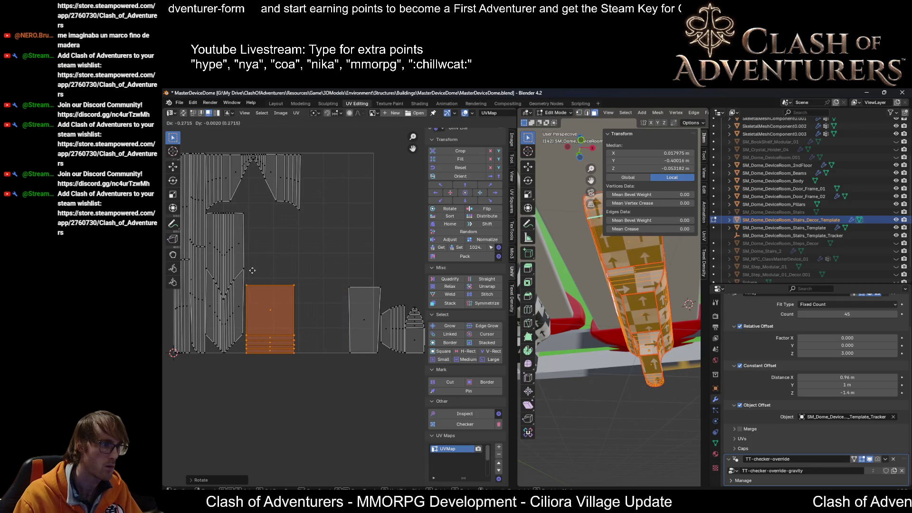
pyautogui.click(251, 271)
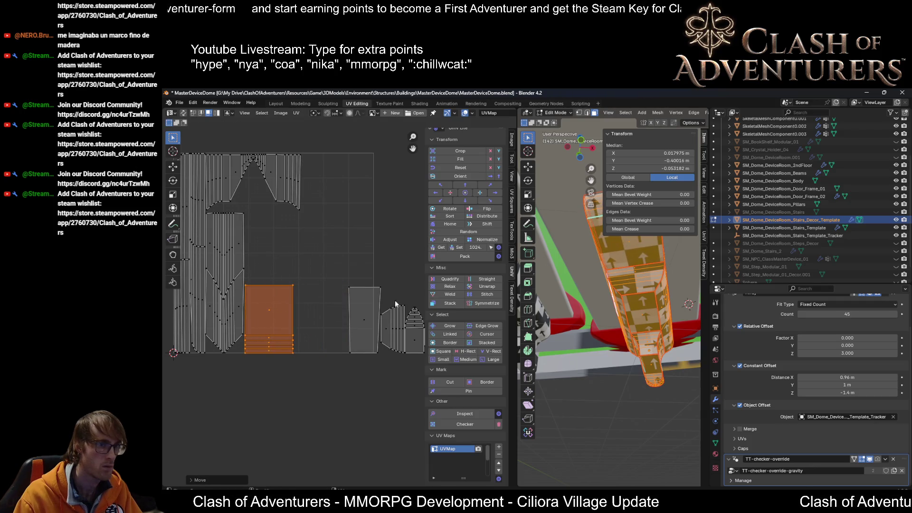
# Step: Rotate the fan-shaped island horizontal and place it along the bottom of the layout
pyautogui.click(360, 350)
pyautogui.press('g')
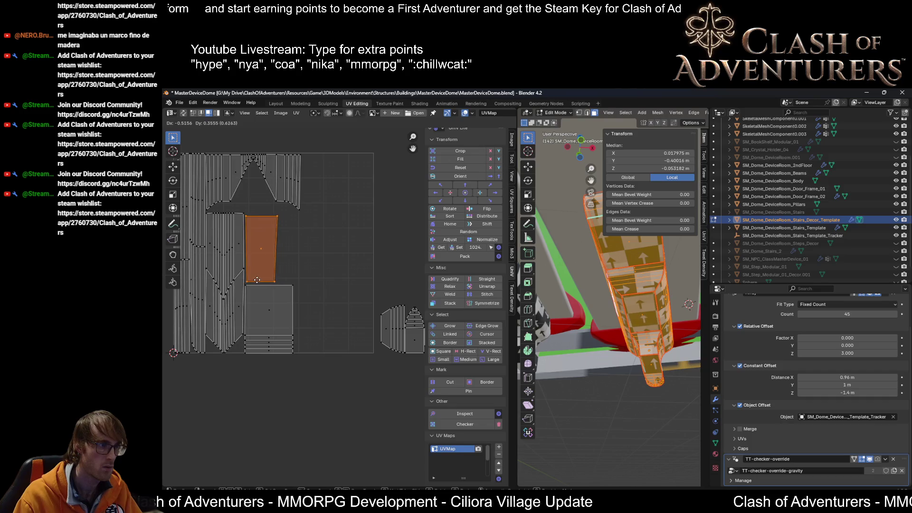
pyautogui.moveTo(300, 285); pyautogui.dragTo(251, 272, button='middle')
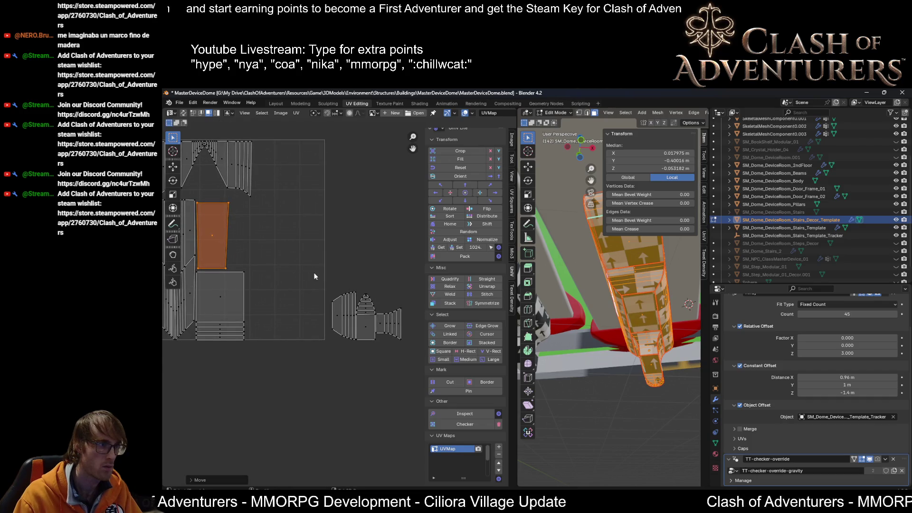
pyautogui.scroll(2, 317, 281)
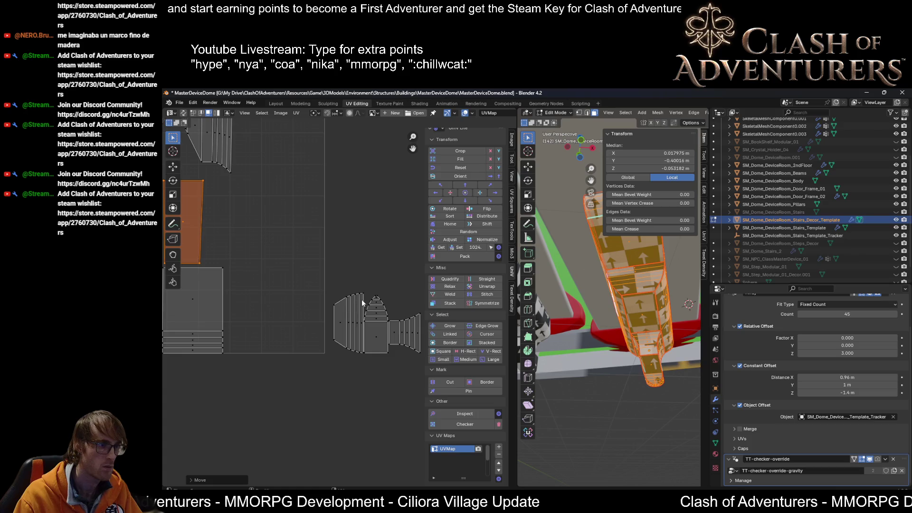
pyautogui.click(350, 330)
pyautogui.press('g')
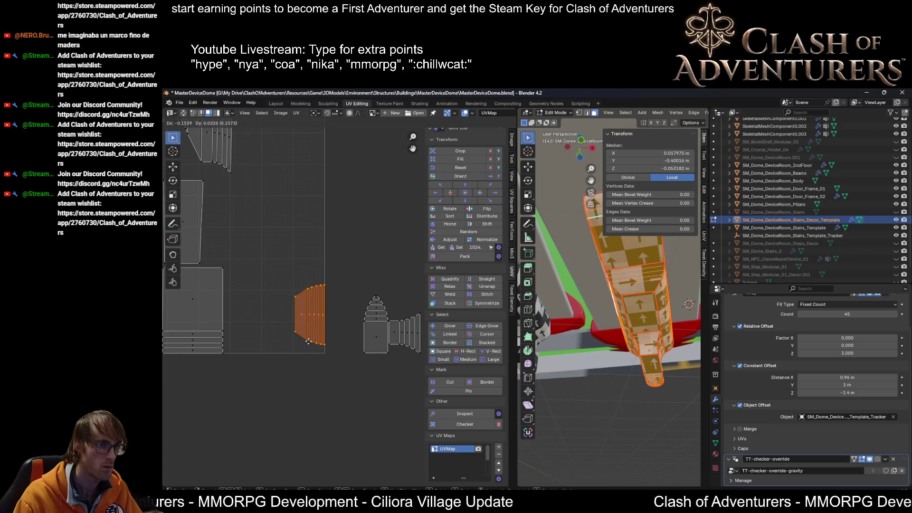
pyautogui.press('Escape')
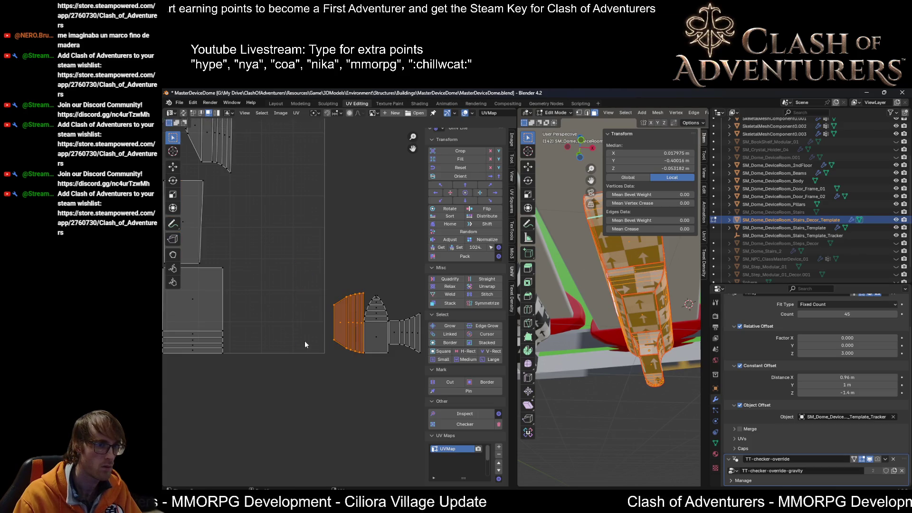
pyautogui.press('r')
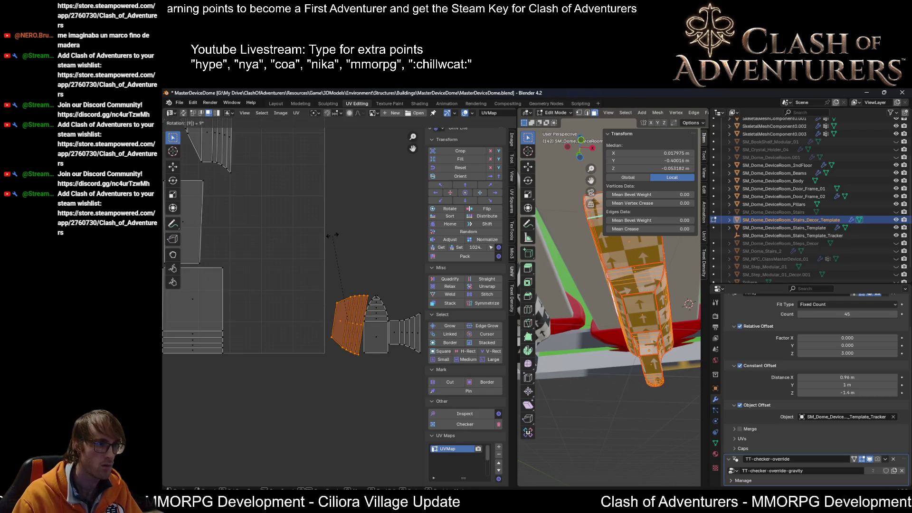
pyautogui.press('0')
pyautogui.press('Return')
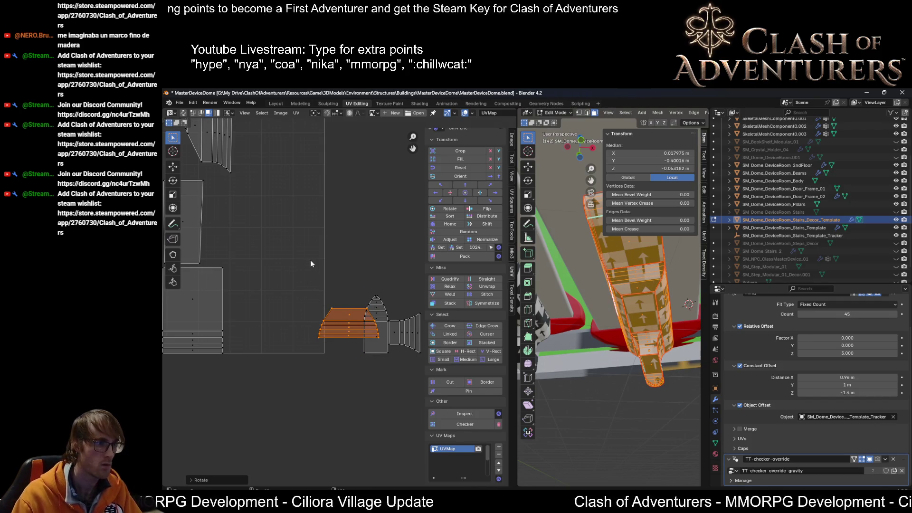
pyautogui.press('g')
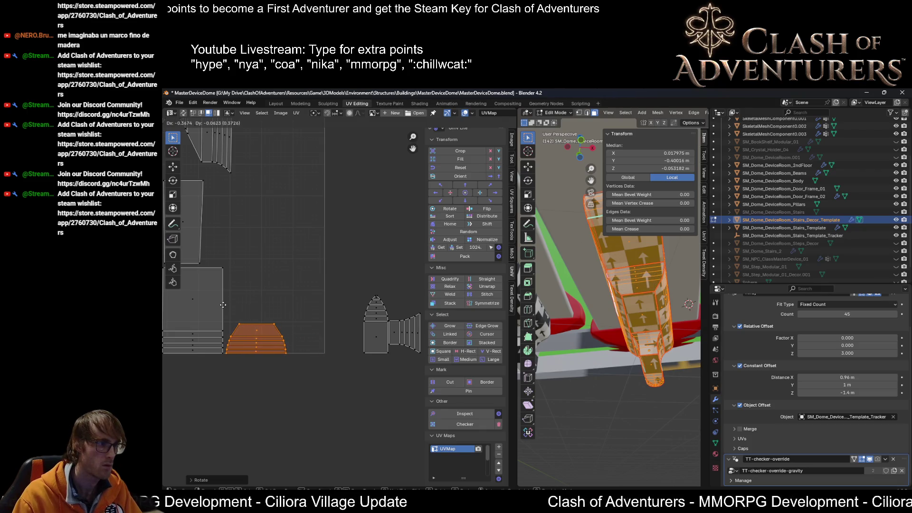
pyautogui.click(223, 304)
pyautogui.scroll(2, 393, 309)
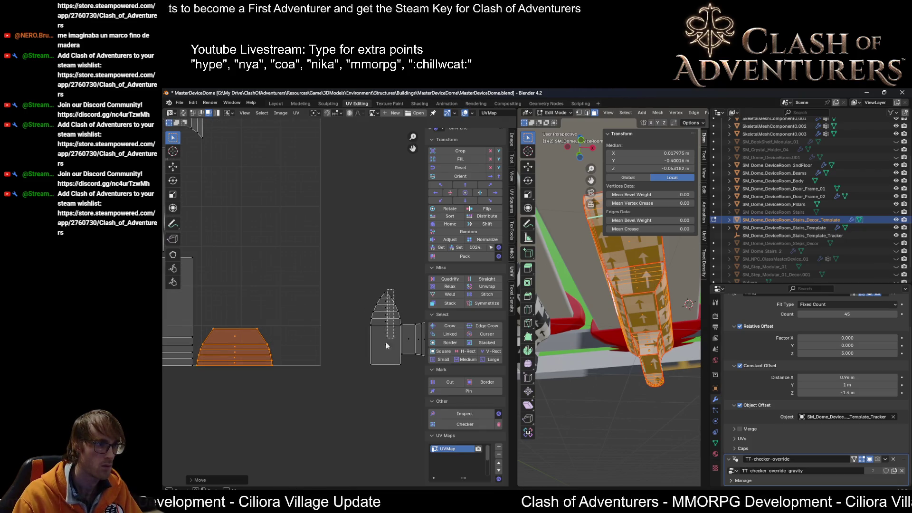
# Step: Move the stacked island from the right over beside the other islands
pyautogui.click(388, 328)
pyautogui.press('g')
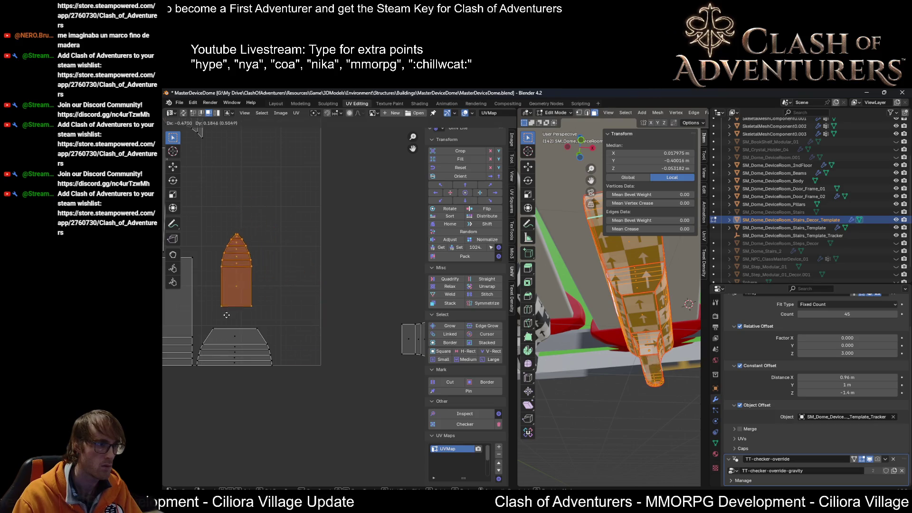
pyautogui.click(213, 266)
pyautogui.moveTo(280, 240)
pyautogui.mouseDown(button='middle')
pyautogui.moveTo(339, 265)
pyautogui.moveTo(287, 256)
pyautogui.mouseUp(button='middle')
pyautogui.scroll(1, 340, 265)
# Step: Grab the flared UV island and move it toward the step islands
pyautogui.press('g')
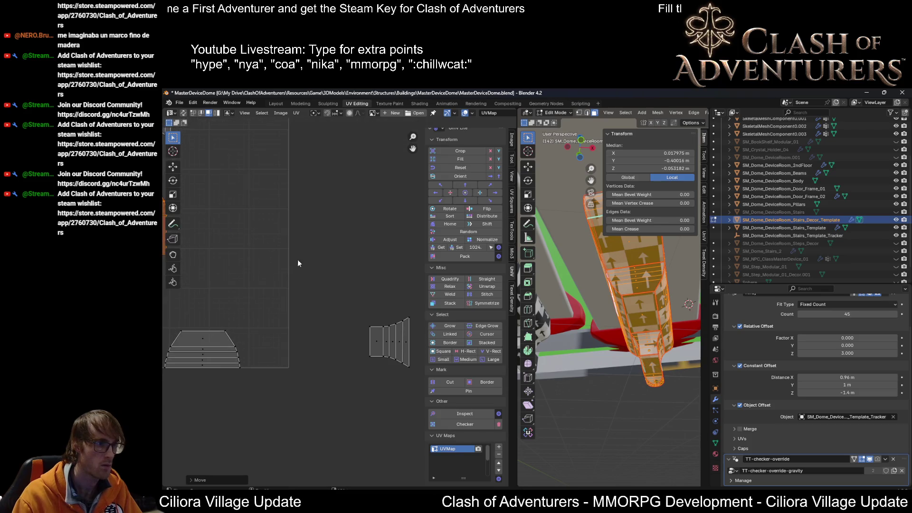
pyautogui.moveTo(415, 308); pyautogui.dragTo(347, 401)
pyautogui.press('g')
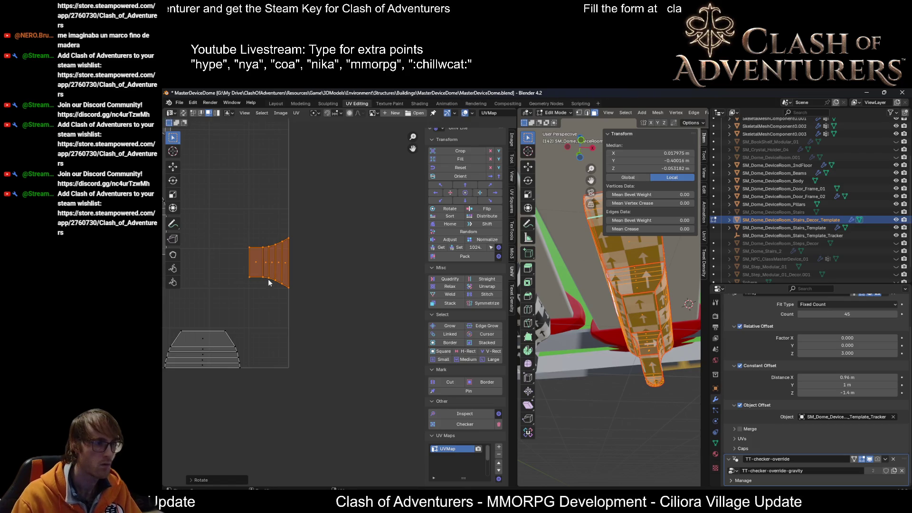
pyautogui.press('r')
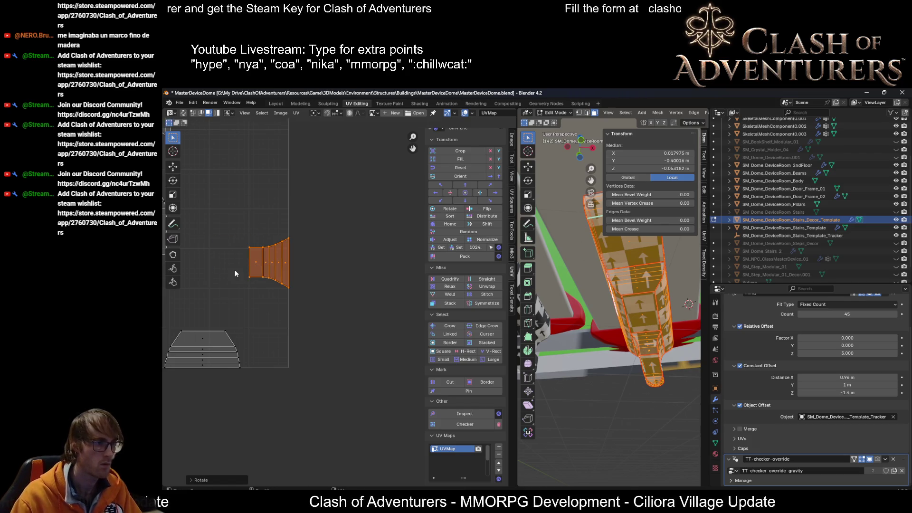
pyautogui.press('g')
pyautogui.click(189, 269)
# Step: Rotate the flared island 90° and place it beside the step islands
pyautogui.press('r')
pyautogui.press('9')
pyautogui.press('0')
pyautogui.scroll(2, 246, 255)
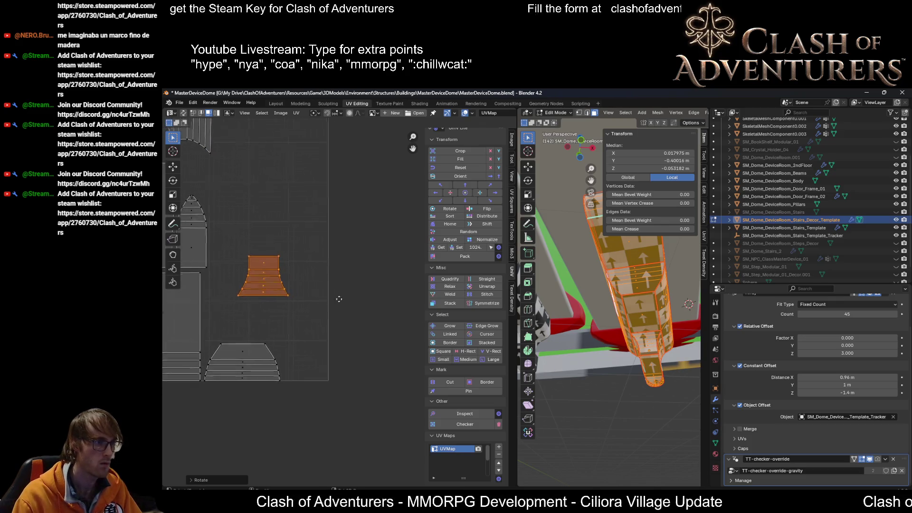
pyautogui.scroll(1, 246, 255)
pyautogui.press('g')
pyautogui.click(301, 362)
pyautogui.scroll(-4, 305, 325)
pyautogui.scroll(1, 306, 326)
pyautogui.scroll(2, 344, 318)
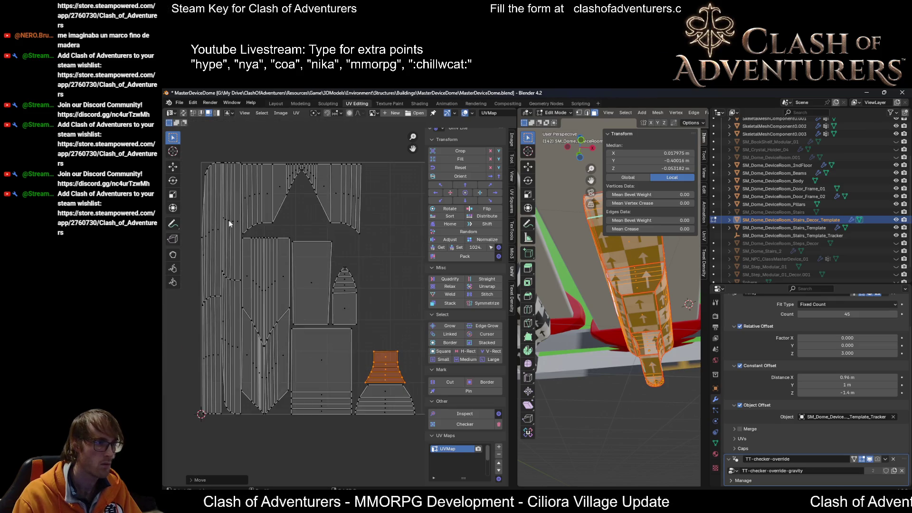
pyautogui.scroll(2, 229, 220)
pyautogui.scroll(2, 245, 286)
pyautogui.scroll(-2, 264, 287)
pyautogui.scroll(-2, 264, 287)
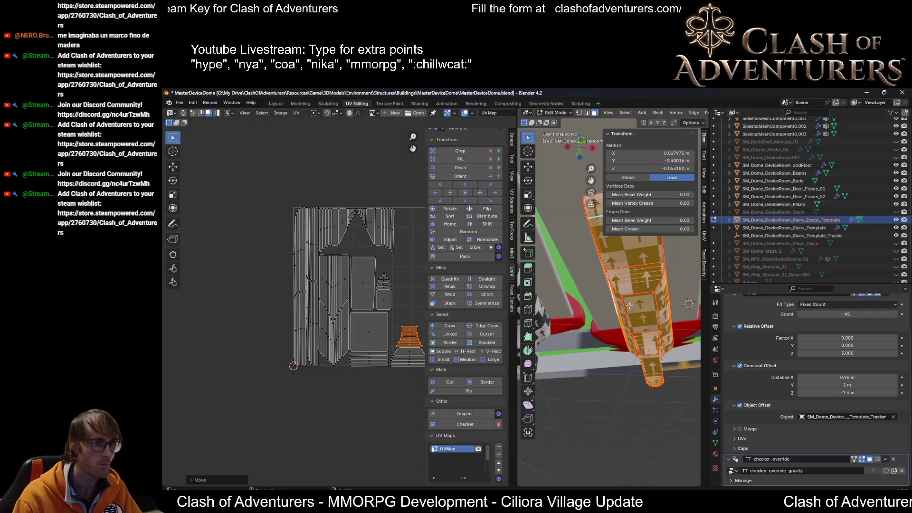
pyautogui.moveTo(612, 285)
pyautogui.mouseDown(button='middle')
pyautogui.moveTo(641, 306)
pyautogui.moveTo(588, 315)
pyautogui.moveTo(680, 334)
pyautogui.moveTo(571, 289)
pyautogui.mouseUp(button='middle')
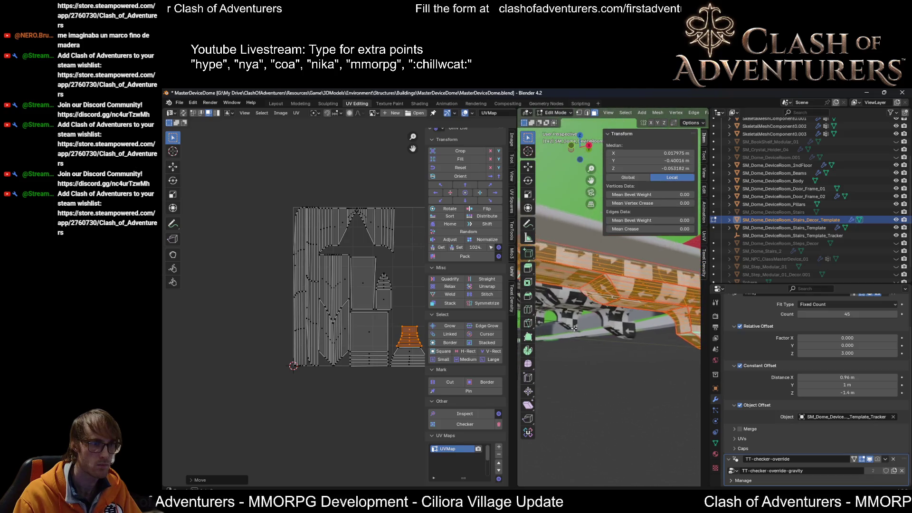
pyautogui.click(594, 247)
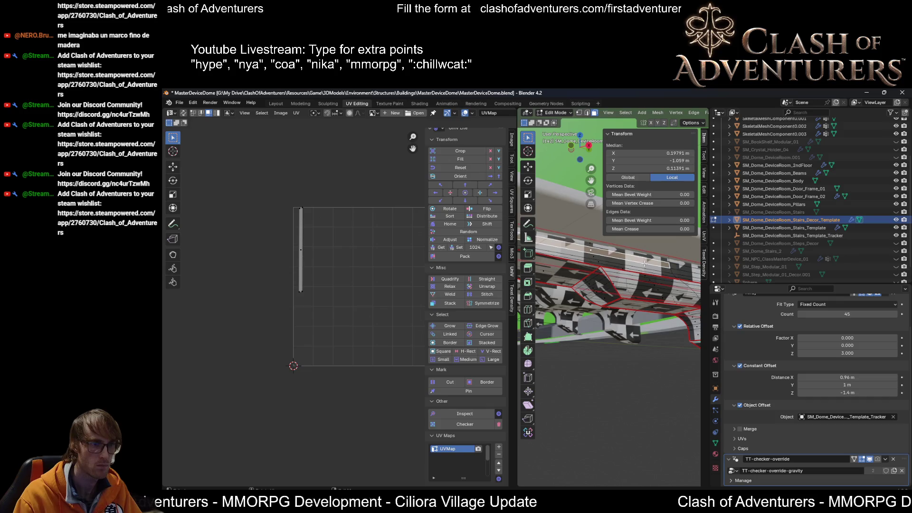
# Step: Select the stair-edge loop on the mesh and grow it into a wider band
pyautogui.moveTo(594, 247); pyautogui.dragTo(618, 273, button='middle')
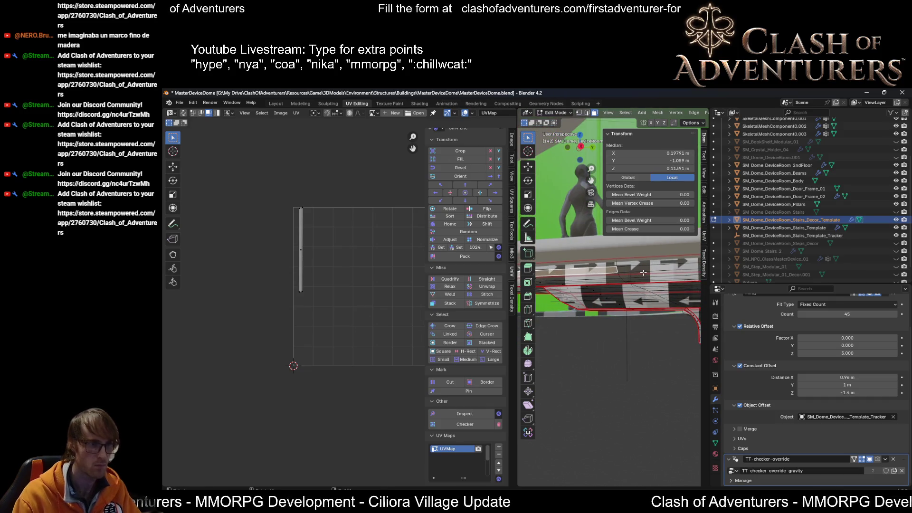
pyautogui.hotkey('alt', 'a')
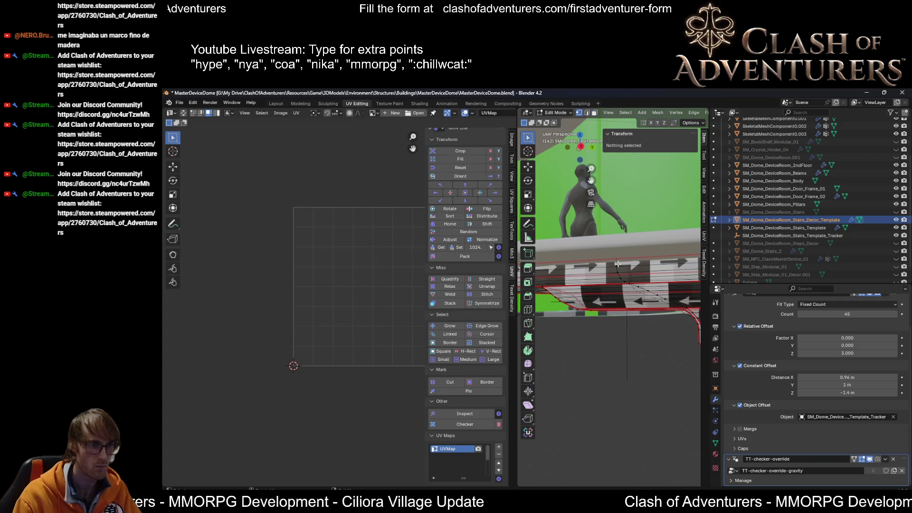
pyautogui.press('l')
pyautogui.moveTo(619, 266); pyautogui.dragTo(646, 274, button='middle')
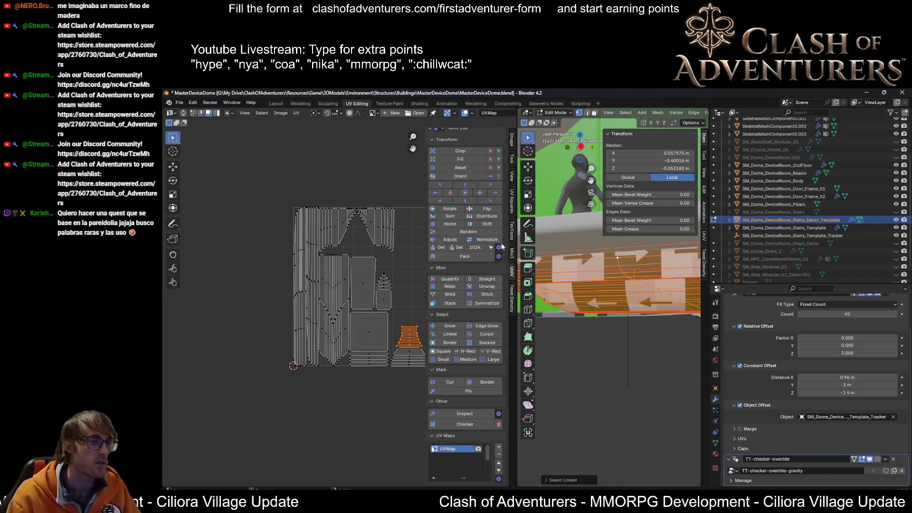
pyautogui.scroll(-2, 365, 308)
pyautogui.moveTo(613, 285)
pyautogui.mouseDown(button='middle')
pyautogui.moveTo(656, 278)
pyautogui.moveTo(592, 303)
pyautogui.mouseUp(button='middle')
pyautogui.click(667, 273)
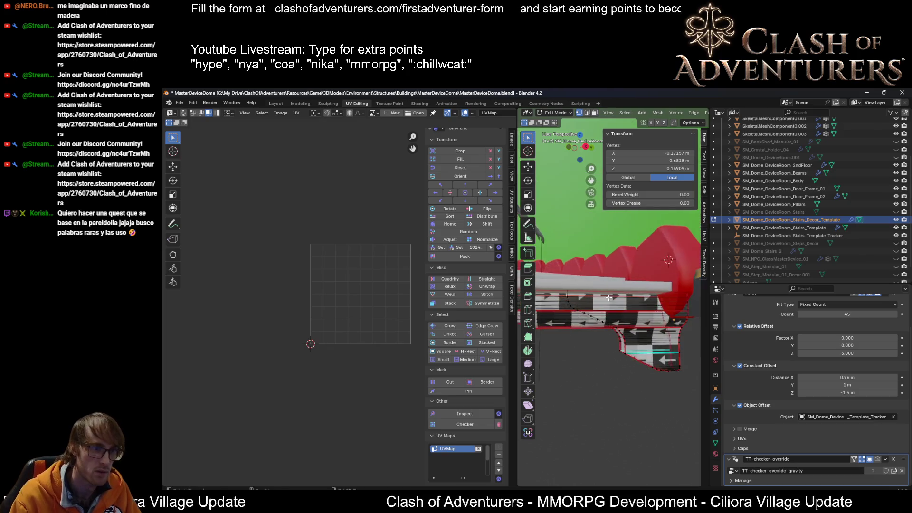
pyautogui.keyDown('alt'); pyautogui.click(550, 299); pyautogui.keyUp('alt')
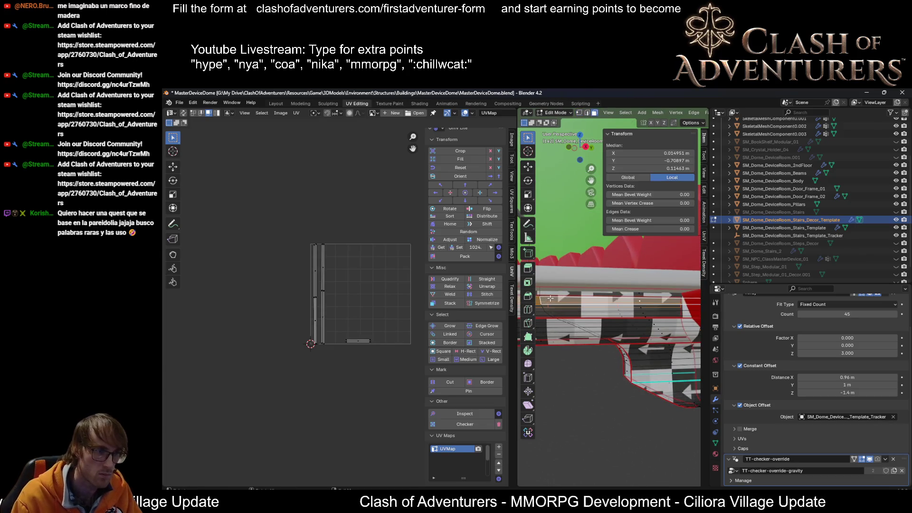
pyautogui.press('ctrl+KP_Add')
pyautogui.moveTo(540, 280)
pyautogui.mouseDown(button='middle')
pyautogui.moveTo(622, 292)
pyautogui.moveTo(604, 281)
pyautogui.mouseUp(button='middle')
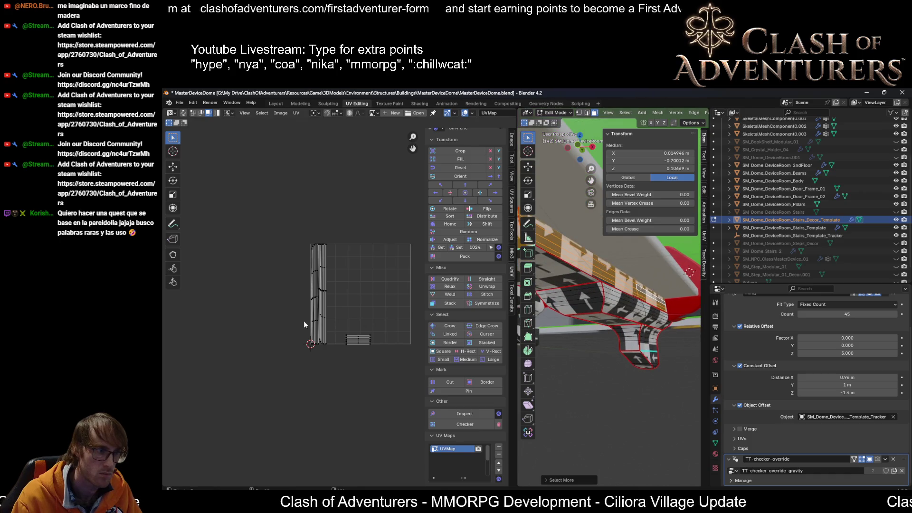
pyautogui.scroll(1, 309, 314)
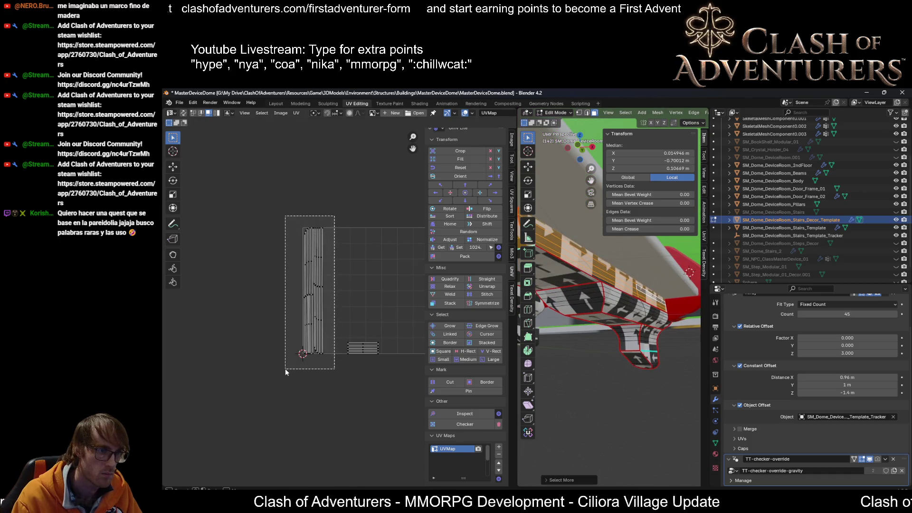
# Step: Box-select the long orange UV strip and place it next to the white strips
pyautogui.moveTo(338, 302); pyautogui.dragTo(285, 376)
pyautogui.moveTo(604, 300)
pyautogui.mouseDown(button='middle')
pyautogui.moveTo(665, 308)
pyautogui.moveTo(627, 285)
pyautogui.mouseUp(button='middle')
pyautogui.scroll(4, 285, 257)
pyautogui.scroll(-3, 311, 193)
pyautogui.moveTo(331, 191); pyautogui.dragTo(309, 370)
pyautogui.moveTo(538, 322)
pyautogui.mouseDown(button='middle')
pyautogui.moveTo(673, 335)
pyautogui.moveTo(663, 332)
pyautogui.mouseUp(button='middle')
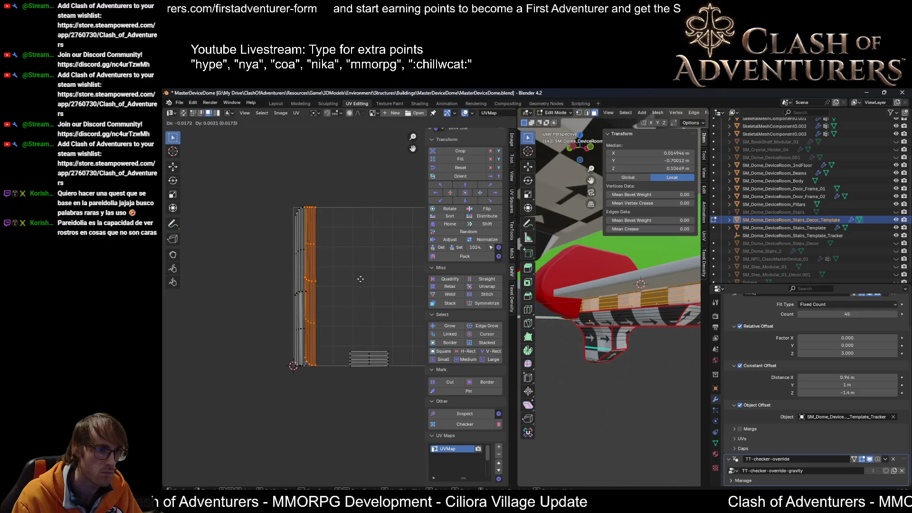
pyautogui.press('g')
pyautogui.click(360, 283)
pyautogui.scroll(2, 352, 277)
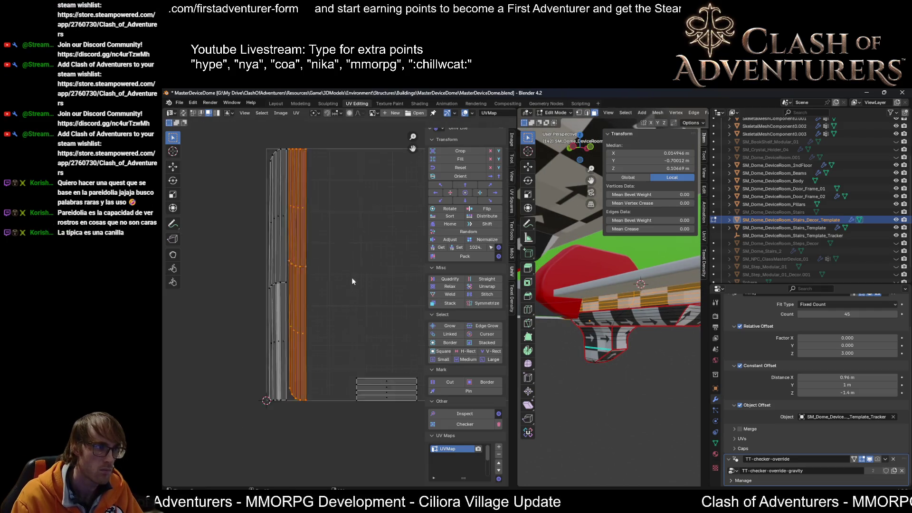
pyautogui.scroll(1, 320, 218)
pyautogui.moveTo(322, 263); pyautogui.dragTo(330, 310, button='middle')
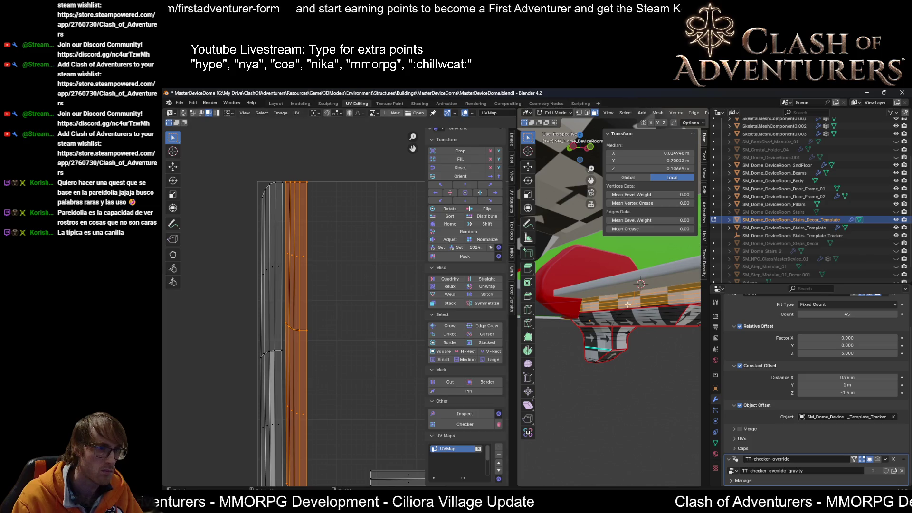
pyautogui.moveTo(617, 303); pyautogui.dragTo(628, 326, button='middle')
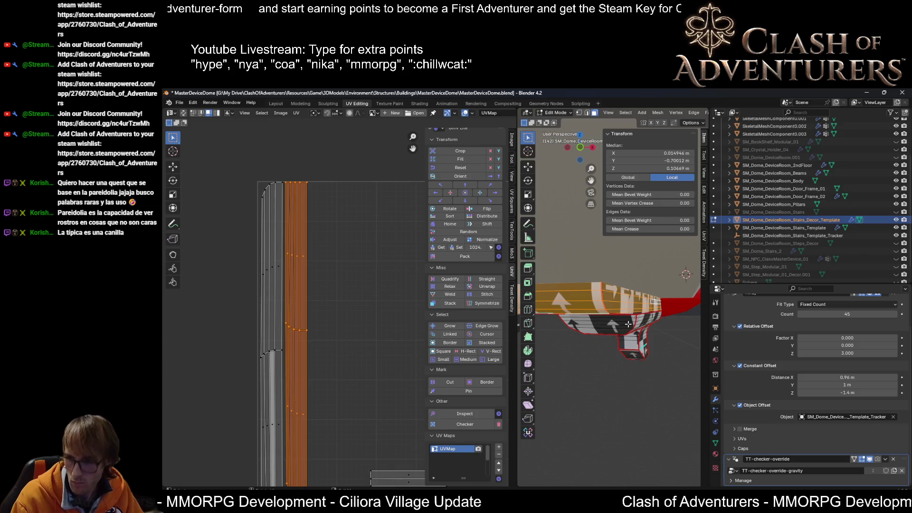
pyautogui.moveTo(628, 326); pyautogui.dragTo(627, 334, button='middle')
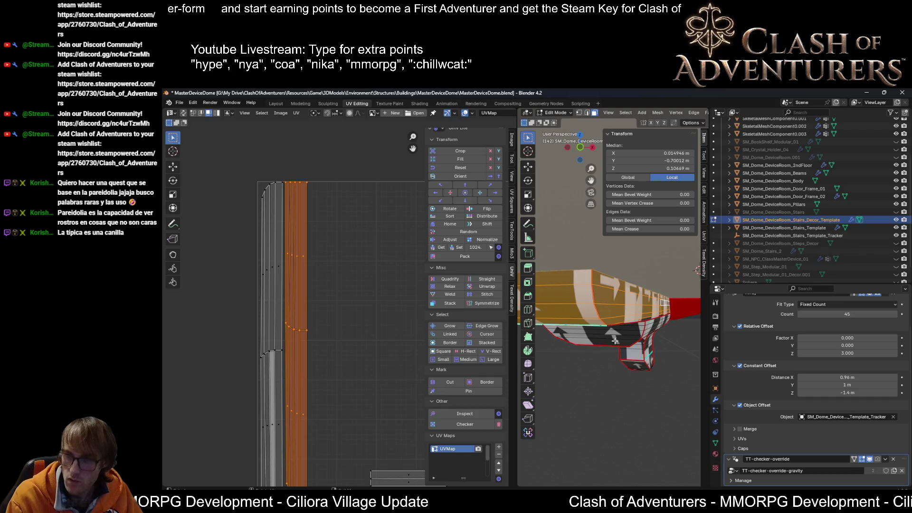
pyautogui.moveTo(611, 338)
pyautogui.mouseDown(button='middle')
pyautogui.moveTo(587, 298)
pyautogui.moveTo(552, 289)
pyautogui.mouseUp(button='middle')
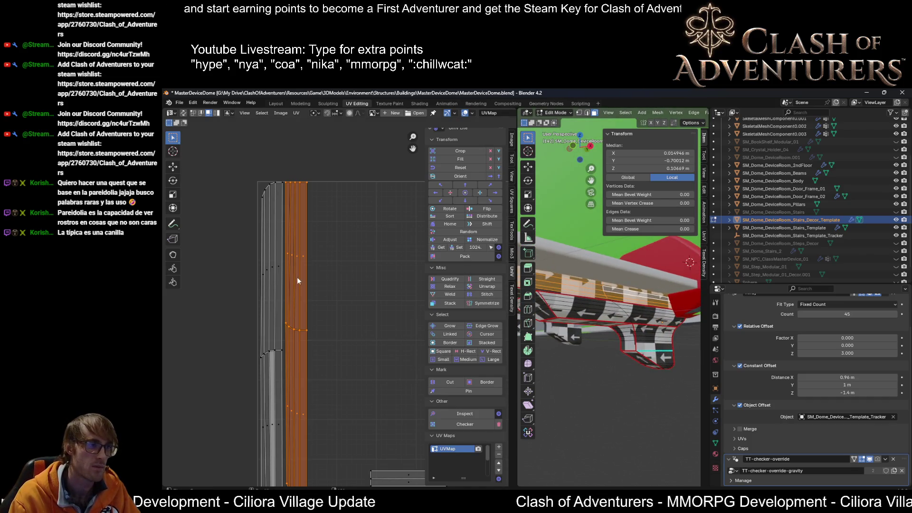
pyautogui.moveTo(297, 277); pyautogui.dragTo(329, 257, button='middle')
pyautogui.scroll(-2, 312, 256)
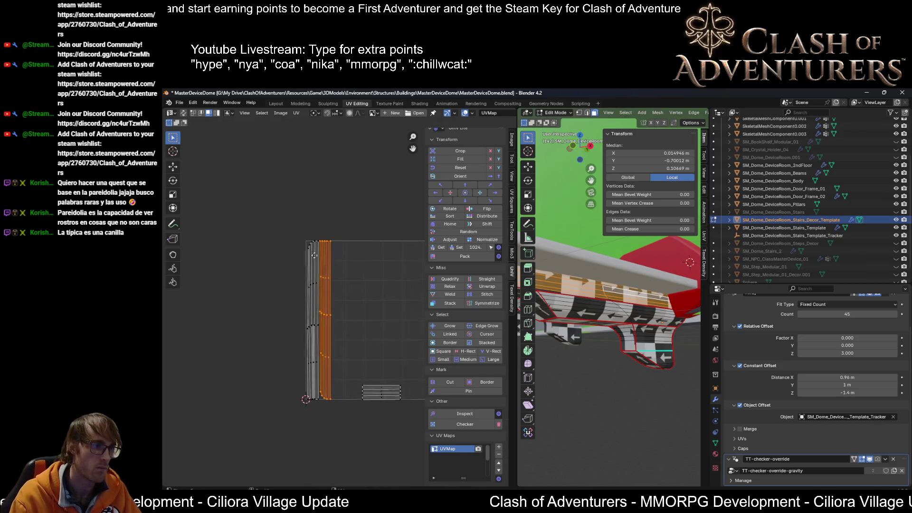
pyautogui.scroll(2, 300, 304)
# Step: Select the left UV strip and reposition it upright beside the others
pyautogui.moveTo(312, 172); pyautogui.dragTo(270, 482)
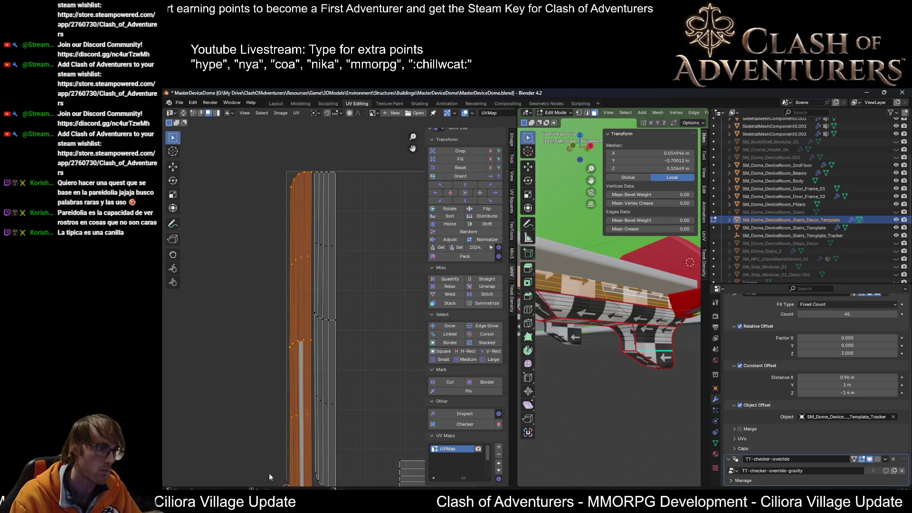
pyautogui.moveTo(271, 482); pyautogui.dragTo(260, 447, button='middle')
pyautogui.press('g')
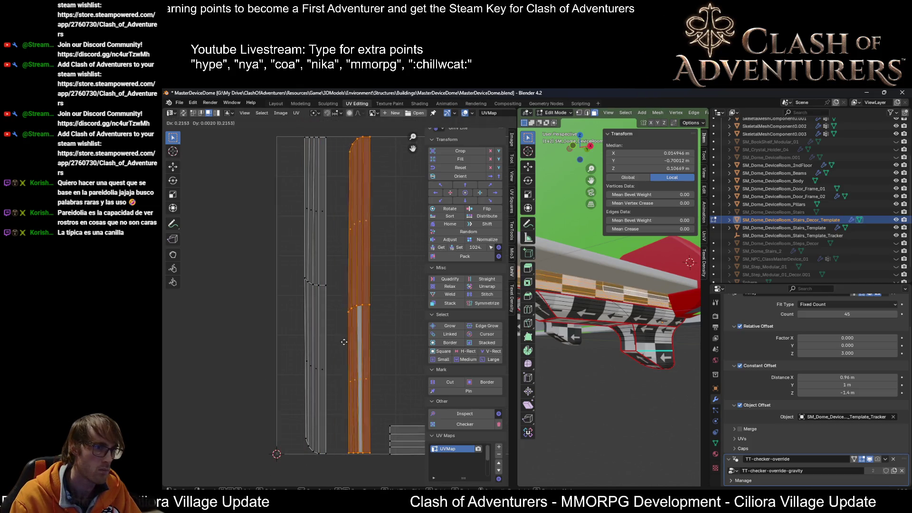
pyautogui.click(332, 343)
pyautogui.write('r18')
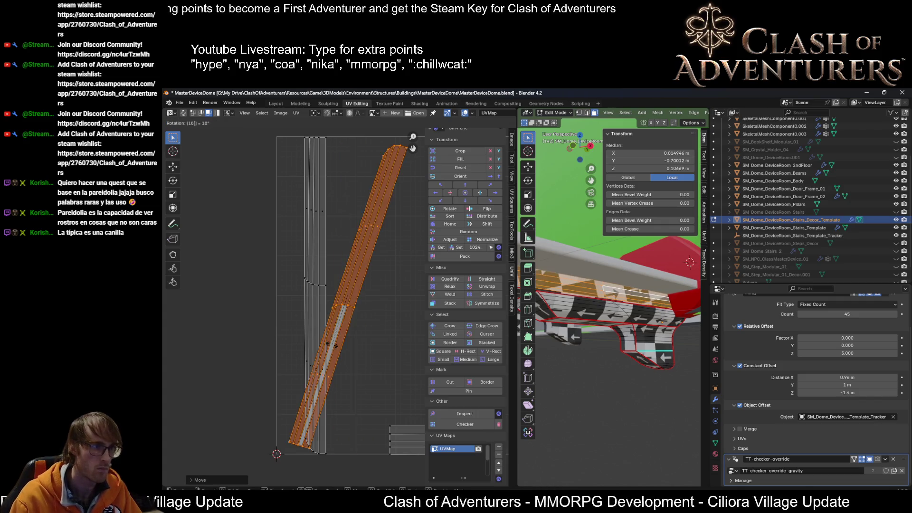
pyautogui.press('Escape')
pyautogui.press('g')
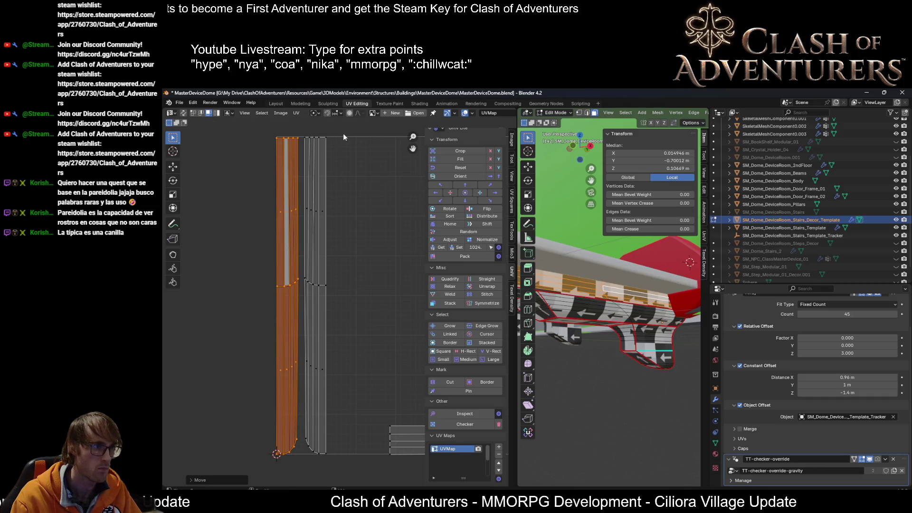
pyautogui.press('Escape')
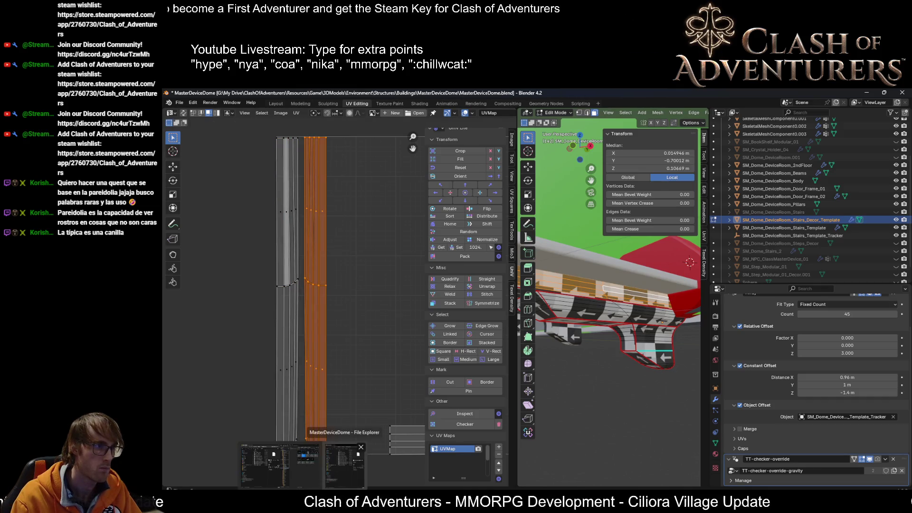
pyautogui.press('g')
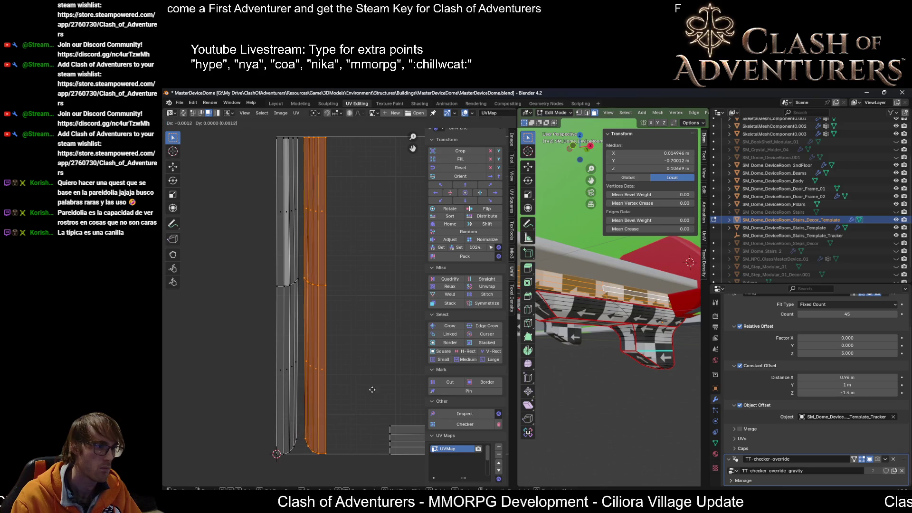
pyautogui.click(368, 390)
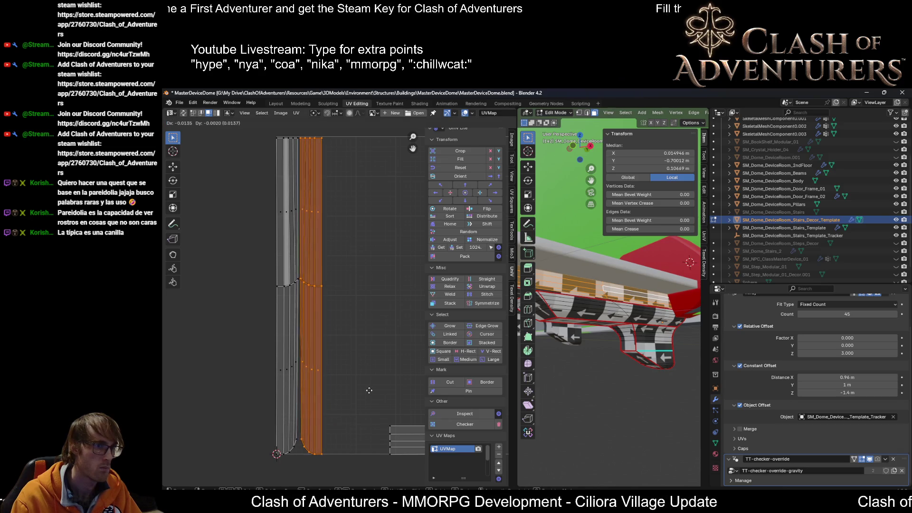
pyautogui.scroll(-1, 381, 398)
pyautogui.click(605, 319)
# Step: Nudge the decor UV islands slightly right and down, then return to object mode
pyautogui.press('a')
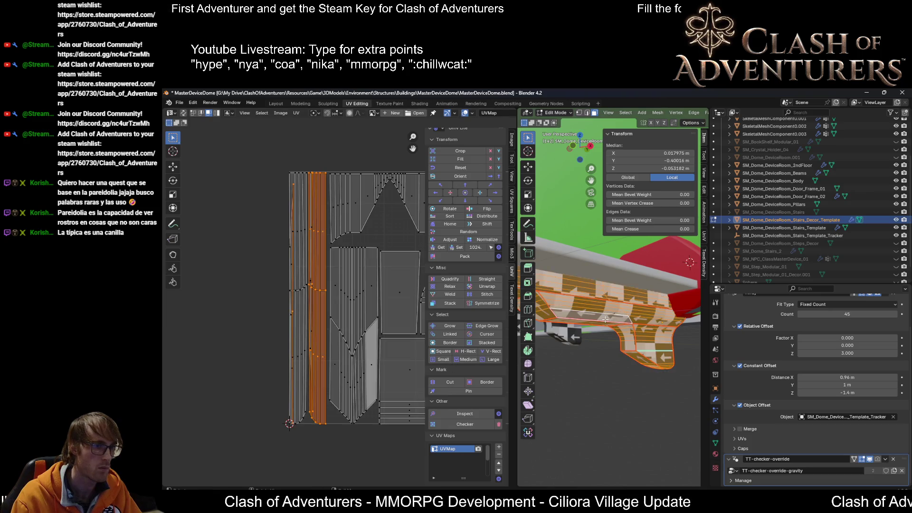
pyautogui.moveTo(370, 292); pyautogui.dragTo(255, 259, button='middle')
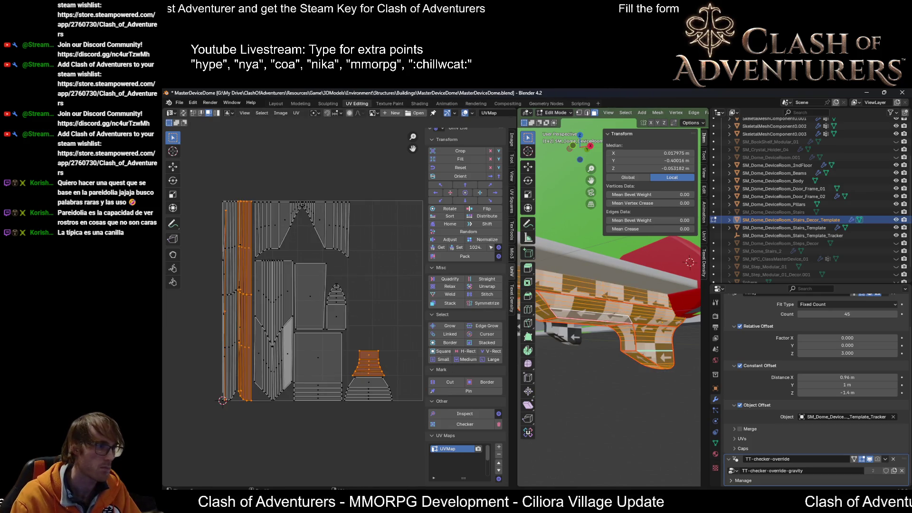
pyautogui.click(274, 244)
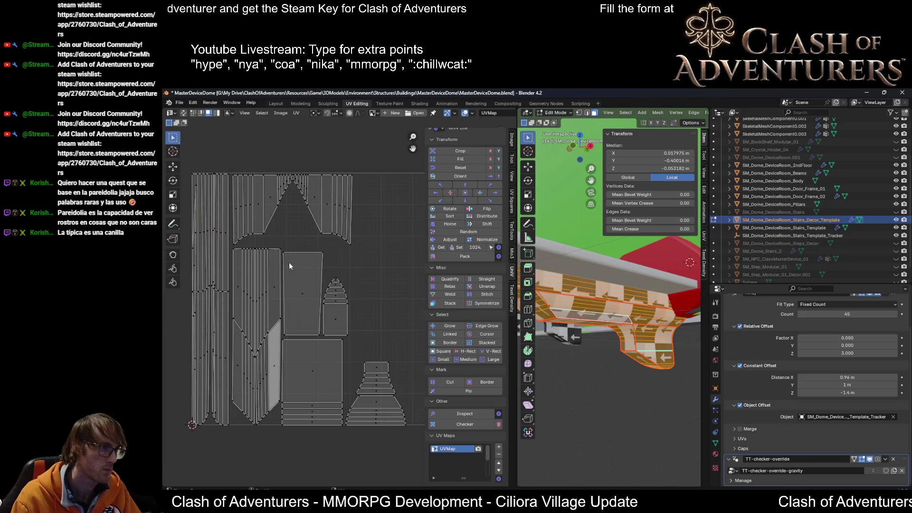
pyautogui.moveTo(359, 302); pyautogui.dragTo(367, 307, button='middle')
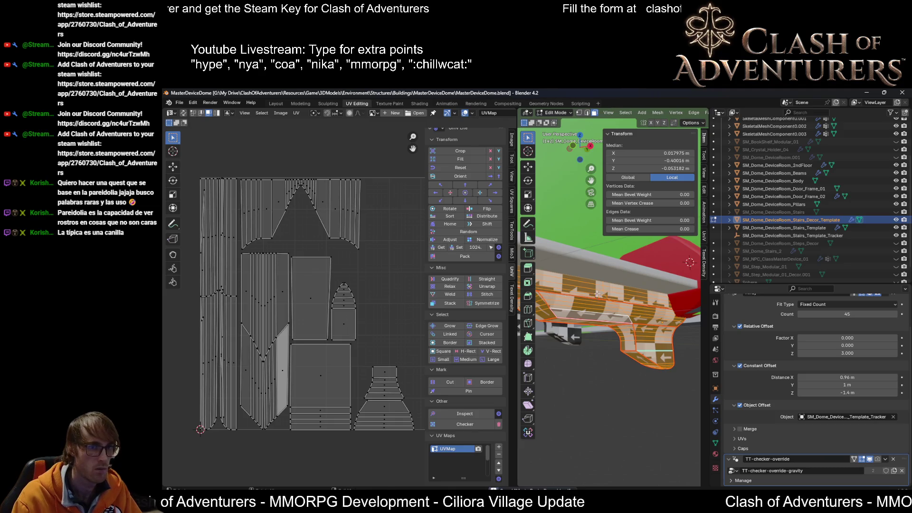
pyautogui.scroll(2, 604, 314)
pyautogui.press('Tab')
pyautogui.moveTo(604, 314)
pyautogui.mouseDown(button='middle')
pyautogui.moveTo(579, 291)
pyautogui.moveTo(639, 329)
pyautogui.mouseUp(button='middle')
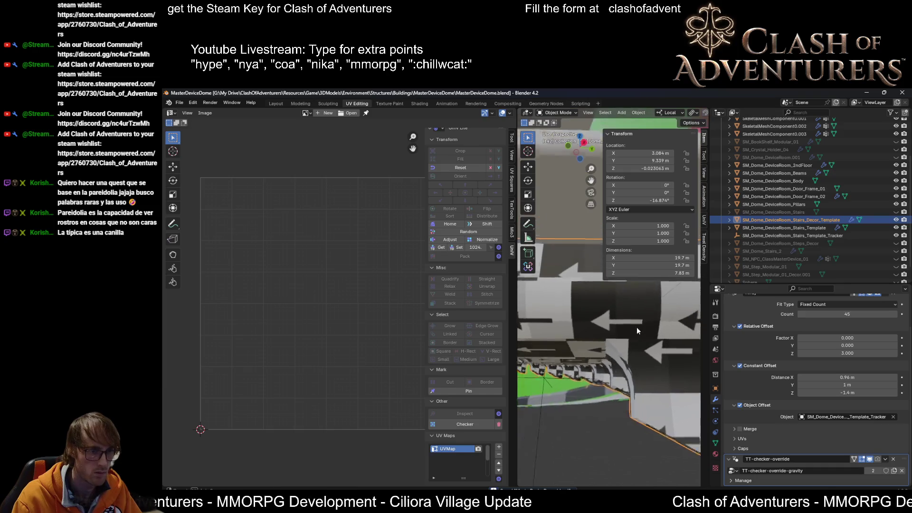
pyautogui.scroll(-5, 626, 337)
# Step: Delete the TT-checker-override modifier from the stair decor template, toggling edit mode to refresh
pyautogui.moveTo(622, 335)
pyautogui.mouseDown(button='middle')
pyautogui.moveTo(603, 330)
pyautogui.moveTo(688, 334)
pyautogui.moveTo(664, 347)
pyautogui.moveTo(615, 329)
pyautogui.moveTo(608, 309)
pyautogui.moveTo(594, 311)
pyautogui.mouseUp(button='middle')
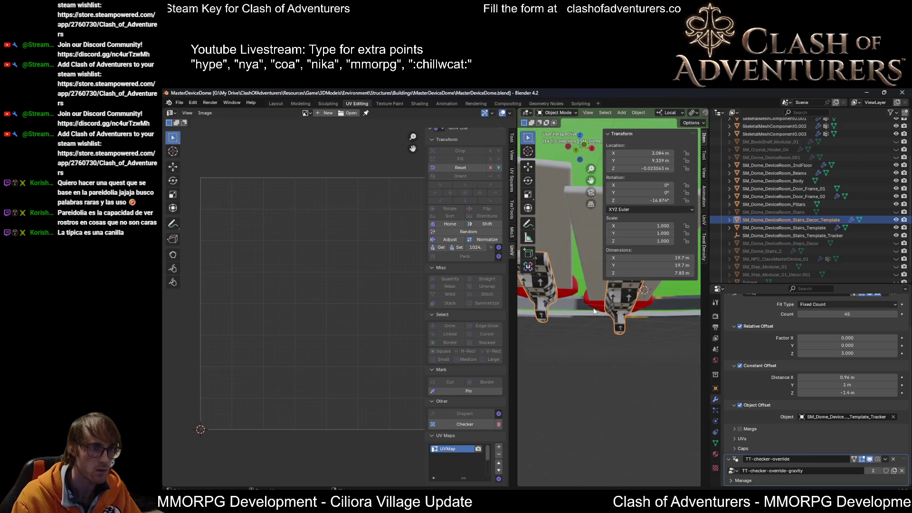
pyautogui.click(892, 461)
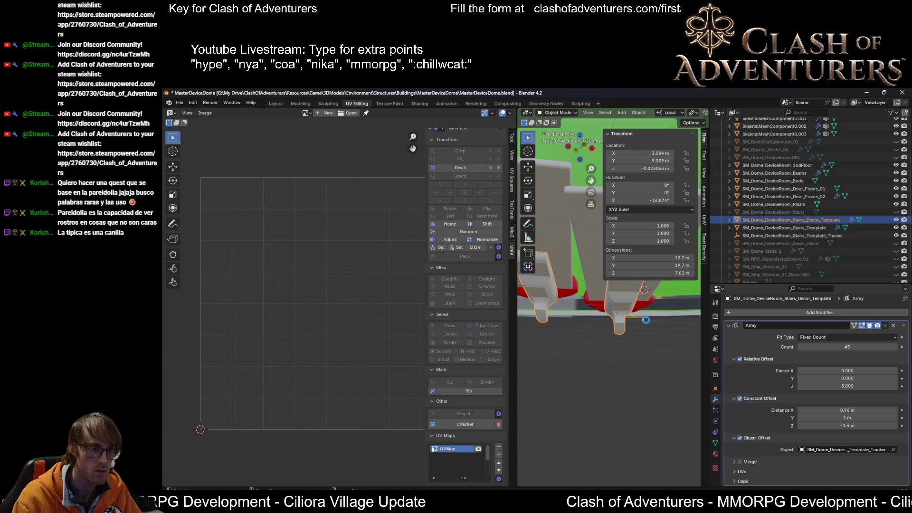
pyautogui.moveTo(643, 323)
pyautogui.mouseDown(button='middle')
pyautogui.moveTo(649, 332)
pyautogui.moveTo(632, 341)
pyautogui.mouseUp(button='middle')
pyautogui.press('Tab')
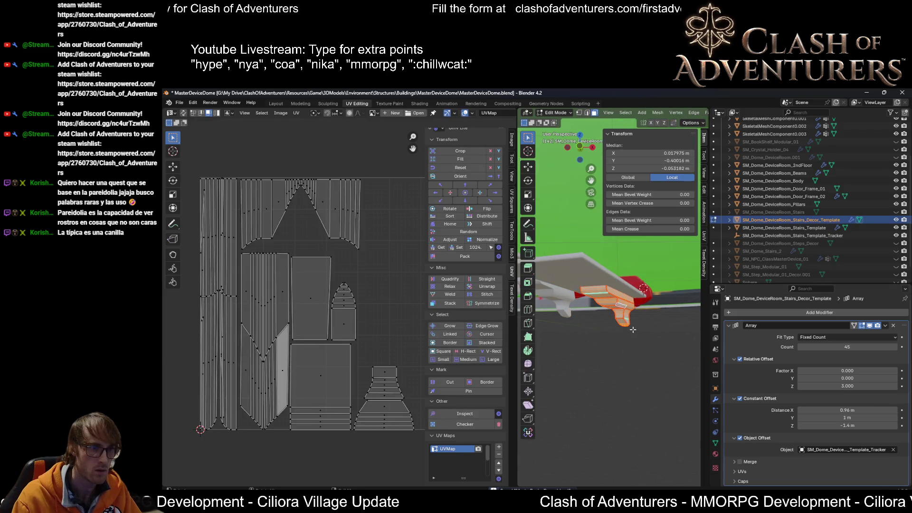
pyautogui.press('Tab')
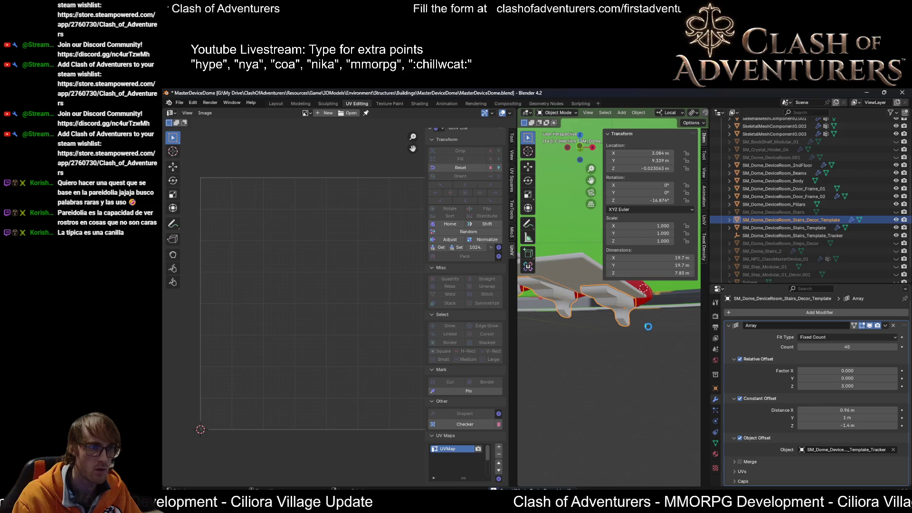
pyautogui.moveTo(648, 326)
pyautogui.mouseDown(button='middle')
pyautogui.moveTo(614, 335)
pyautogui.moveTo(648, 323)
pyautogui.mouseUp(button='middle')
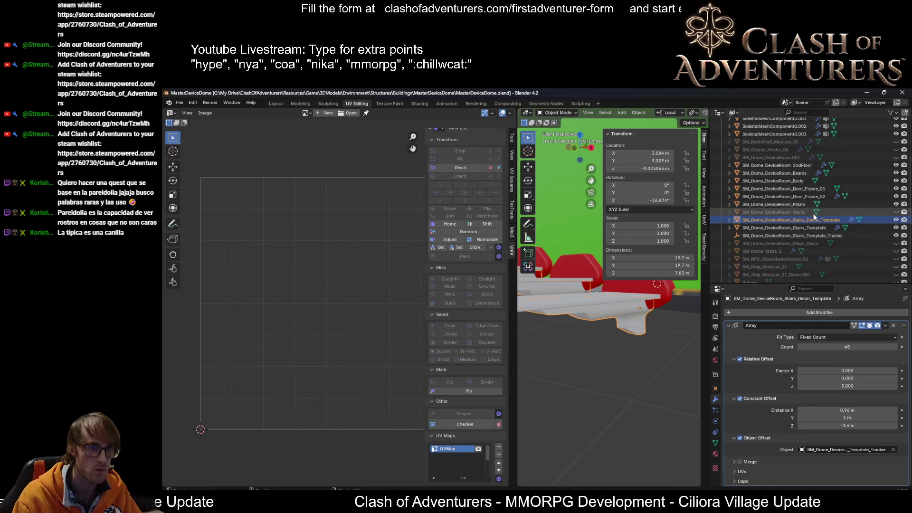
pyautogui.rightClick(695, 290)
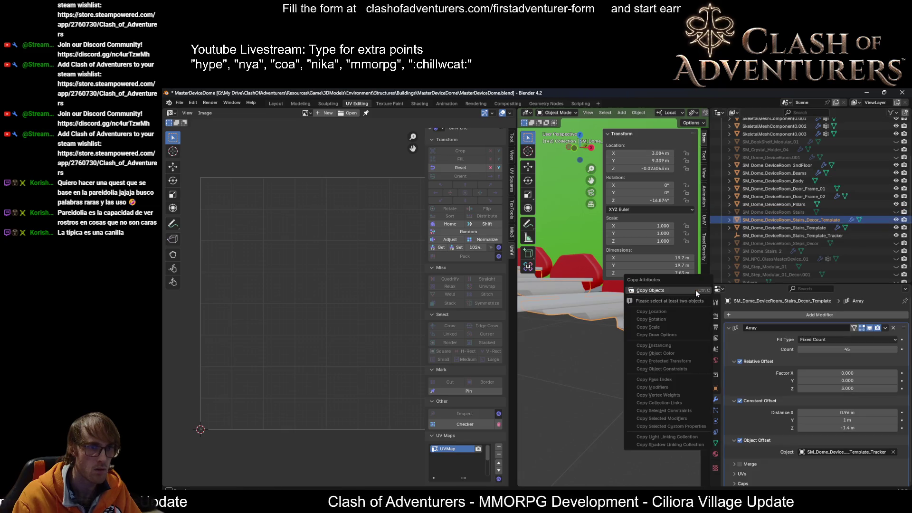
# Step: Duplicate the template and name the copy SM_Dome_DeviceRoom_Stairs_Decor
pyautogui.click(575, 343)
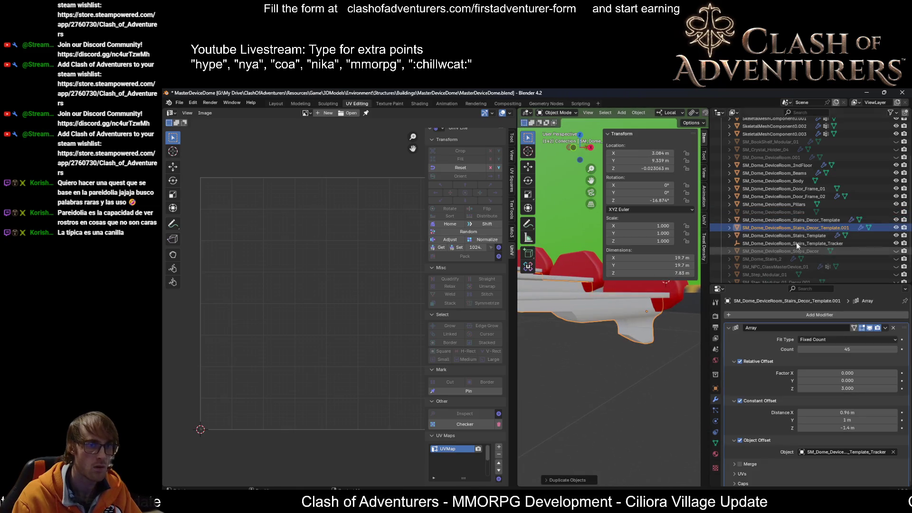
pyautogui.scroll(-2, 822, 228)
pyautogui.press('F2')
pyautogui.press('BackSpace')
pyautogui.press('BackSpace')
pyautogui.press('BackSpace')
pyautogui.press('BackSpace')
pyautogui.press('BackSpace')
pyautogui.press('BackSpace')
pyautogui.press('Return')
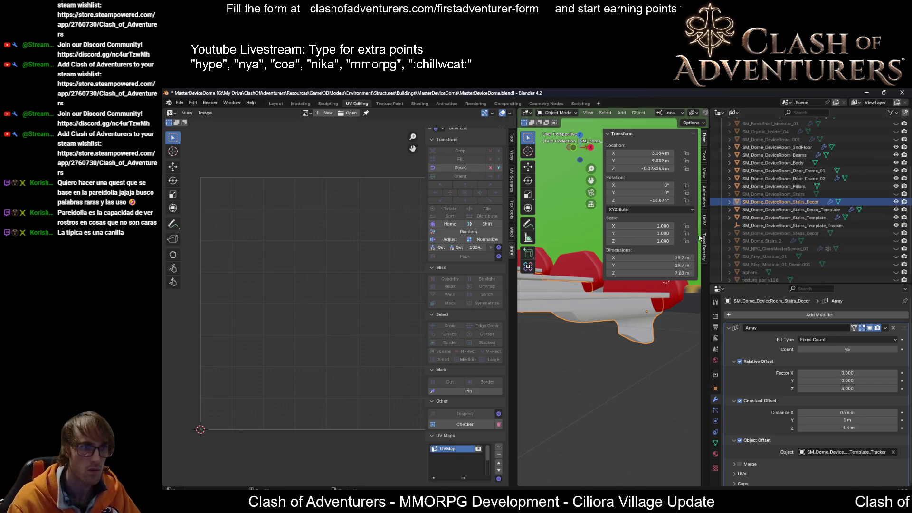
# Step: Apply all transforms to the template, then select the new Stairs_Decor object
pyautogui.click(823, 210)
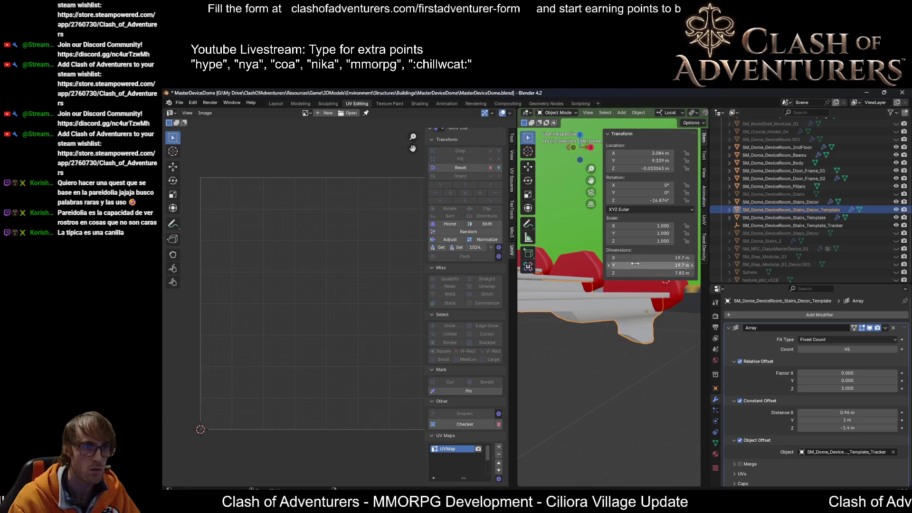
pyautogui.hotkey('ctrl', 'a')
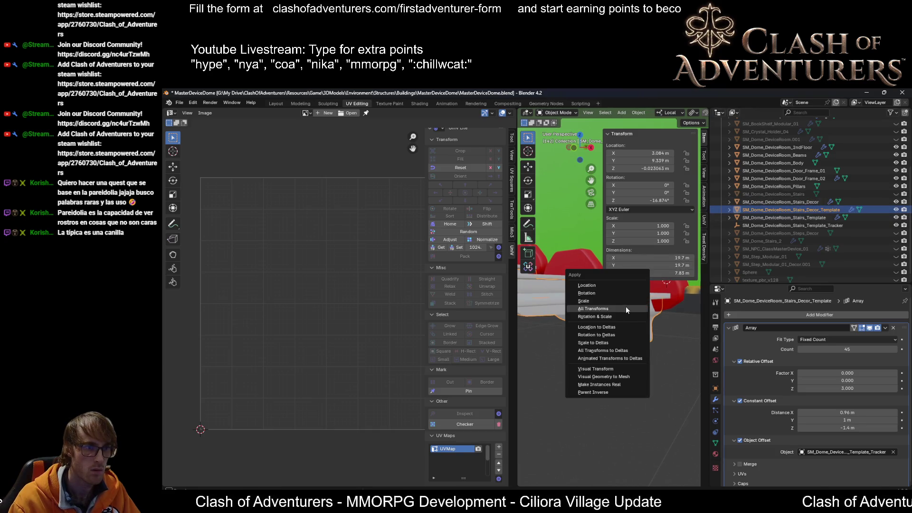
pyautogui.click(625, 307)
pyautogui.moveTo(626, 306)
pyautogui.mouseDown(button='middle')
pyautogui.moveTo(627, 320)
pyautogui.moveTo(674, 324)
pyautogui.moveTo(609, 316)
pyautogui.mouseUp(button='middle')
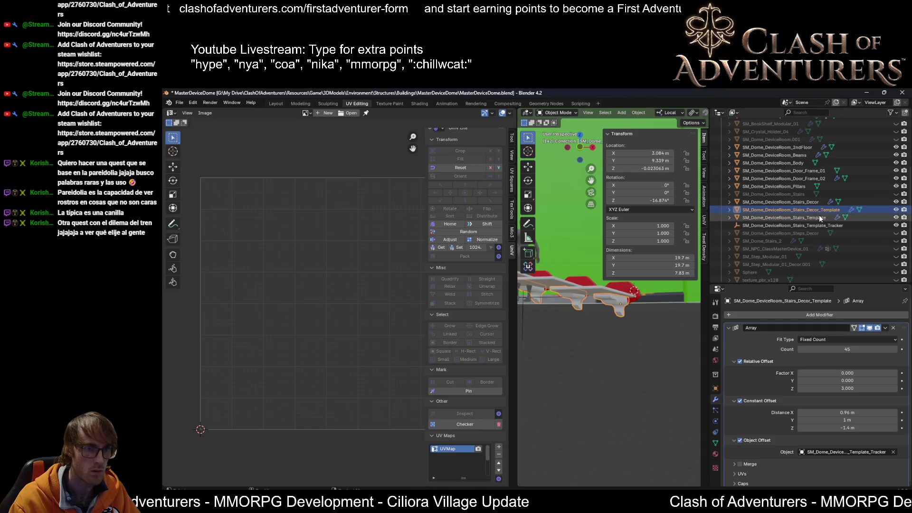
pyautogui.click(813, 202)
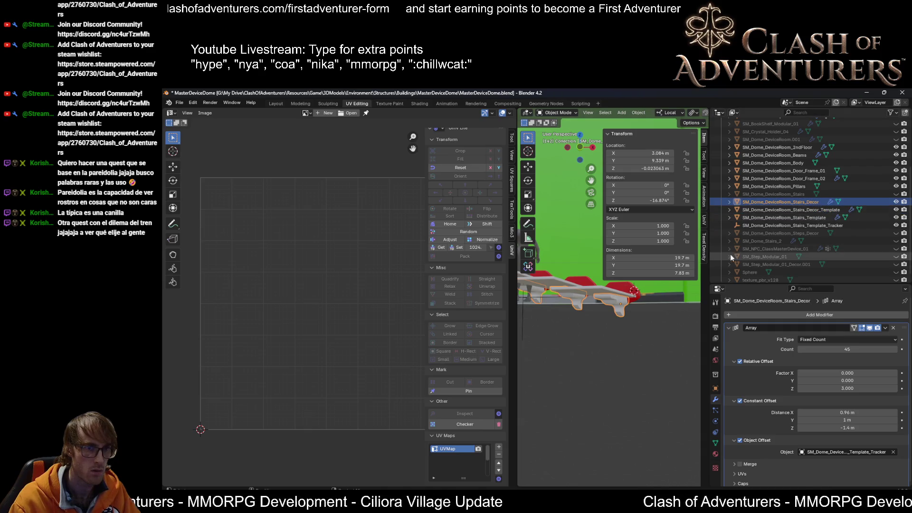
pyautogui.hotkey('ctrl', 'a')
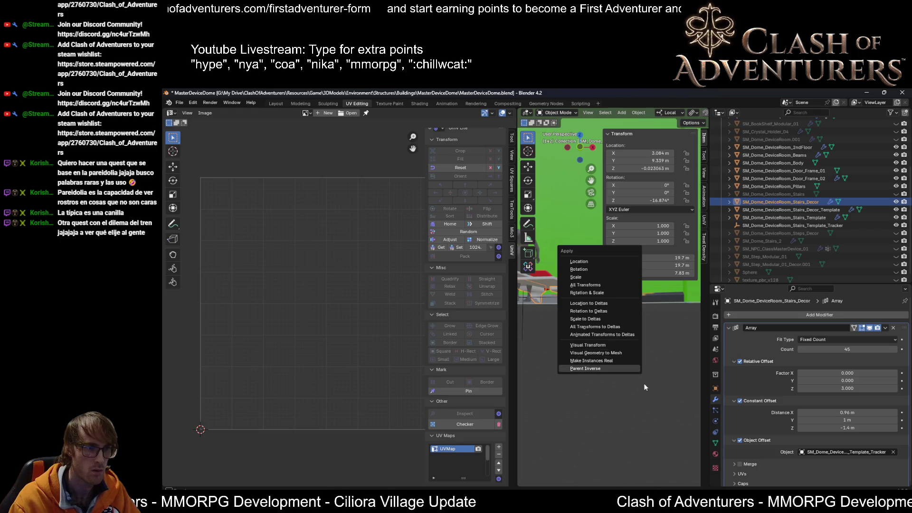
pyautogui.scroll(-3, 639, 363)
# Step: Set the stair decor's origin to the 3D cursor via the object context menu
pyautogui.rightClick(587, 367)
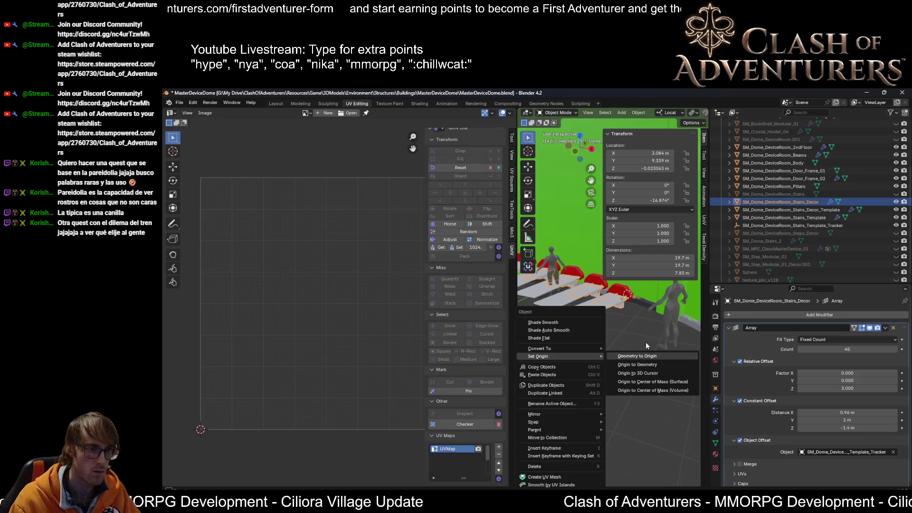
pyautogui.rightClick(598, 355)
pyautogui.moveTo(563, 356)
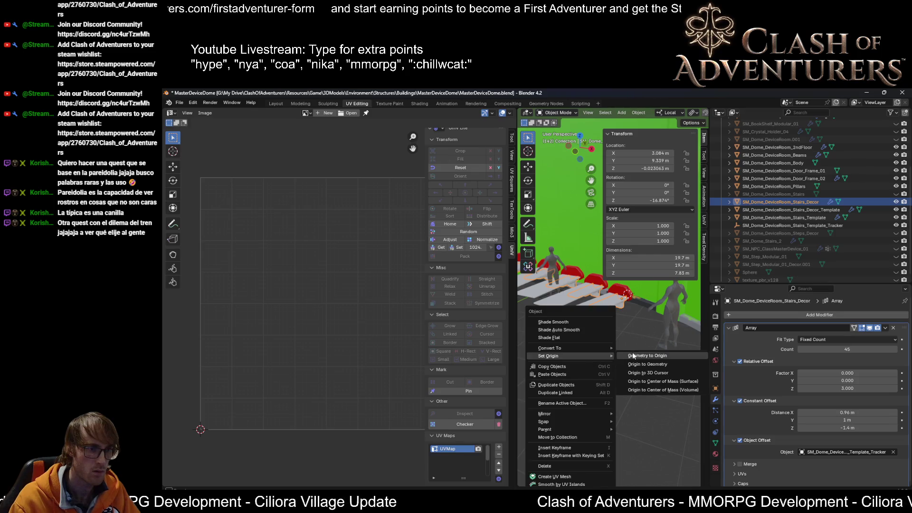
pyautogui.click(634, 336)
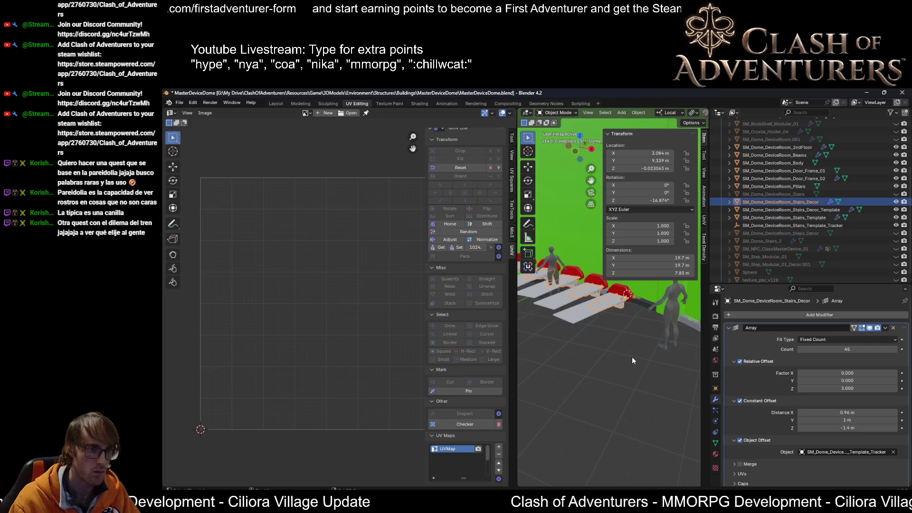
pyautogui.scroll(-5, 632, 353)
pyautogui.scroll(3, 607, 367)
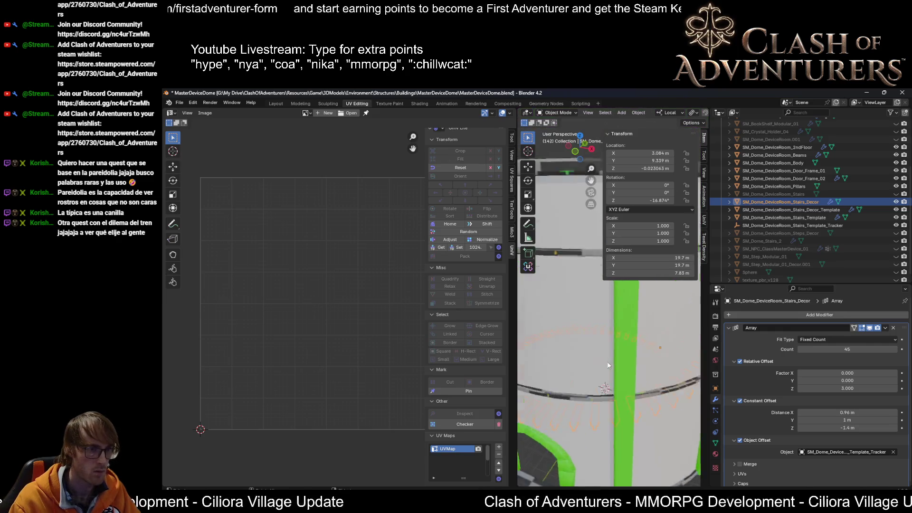
pyautogui.scroll(2, 608, 368)
pyautogui.scroll(2, 634, 391)
pyautogui.scroll(3, 645, 408)
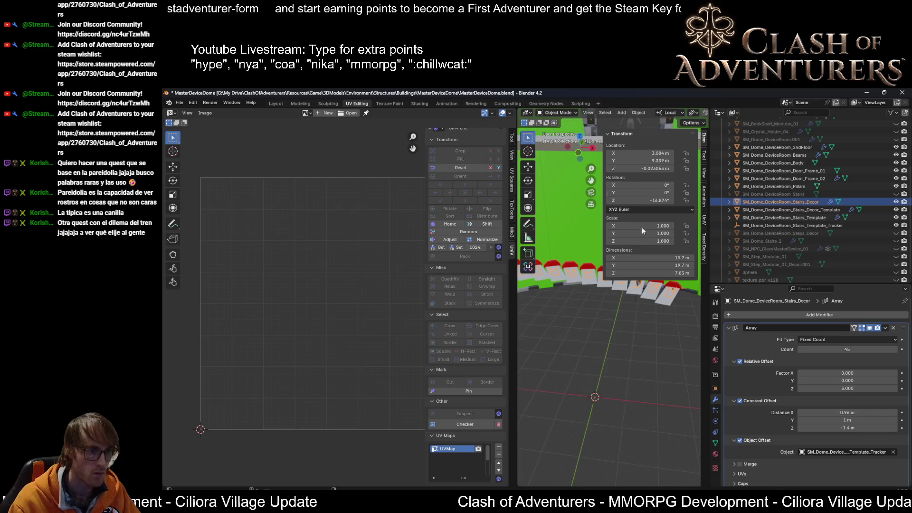
pyautogui.moveTo(679, 328)
pyautogui.mouseDown(button='middle')
pyautogui.moveTo(604, 309)
pyautogui.moveTo(613, 361)
pyautogui.mouseUp(button='middle')
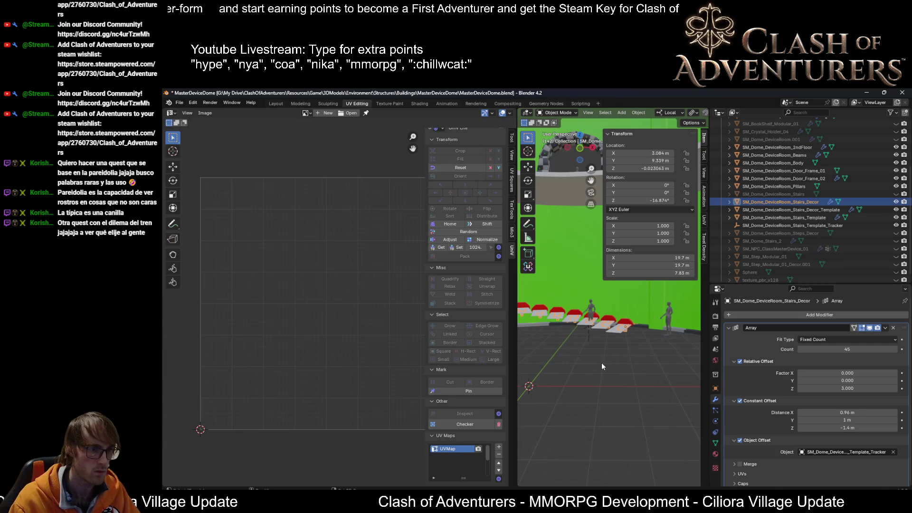
pyautogui.rightClick(625, 330)
pyautogui.moveTo(575, 330)
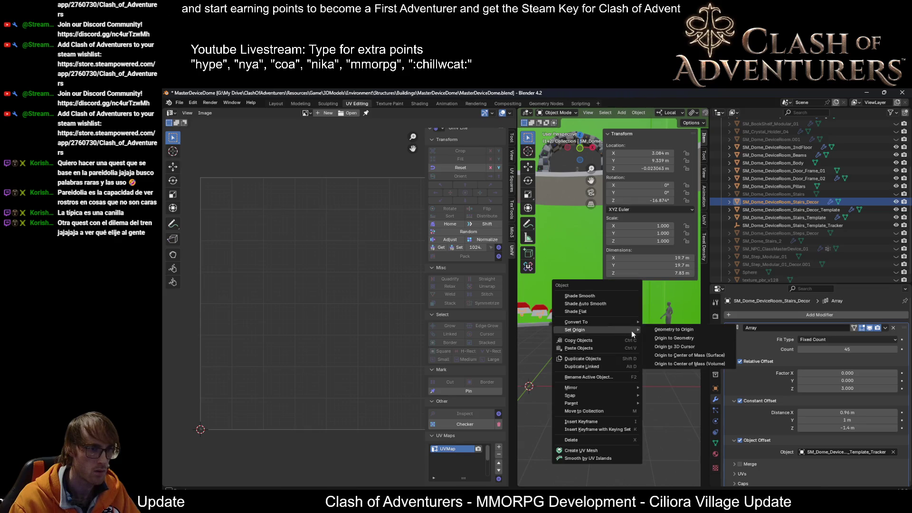
pyautogui.click(681, 345)
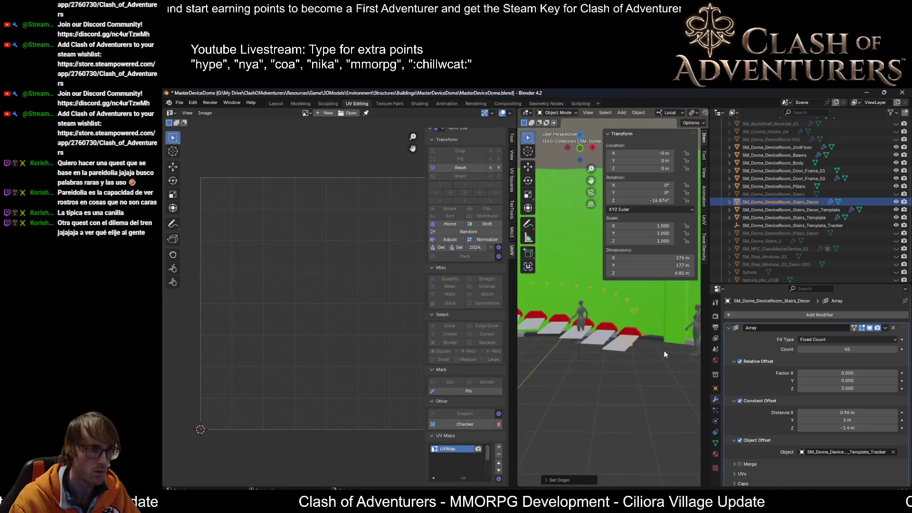
pyautogui.moveTo(643, 342); pyautogui.dragTo(642, 361, button='middle')
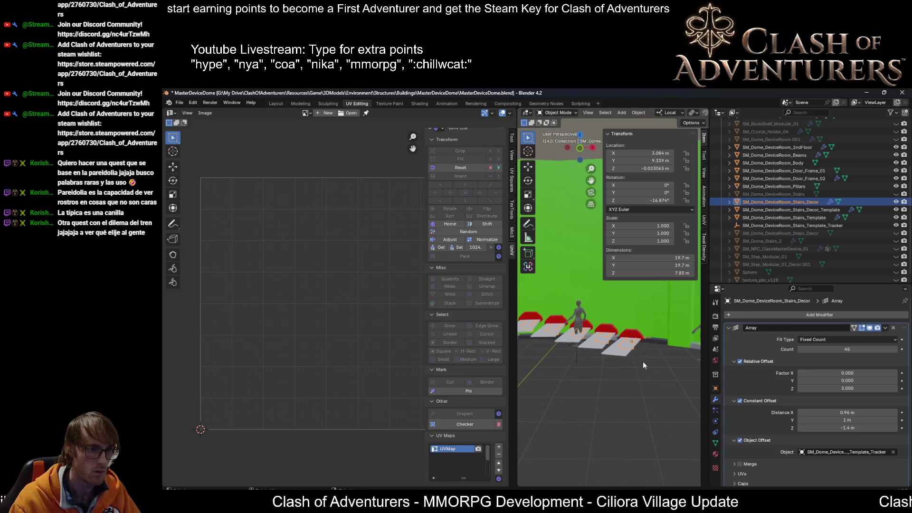
# Step: Apply the Array modifier so the repeated supports become real geometry
pyautogui.click(885, 328)
pyautogui.click(863, 336)
pyautogui.moveTo(563, 344)
pyautogui.mouseDown(button='middle')
pyautogui.moveTo(575, 311)
pyautogui.moveTo(592, 377)
pyautogui.moveTo(612, 335)
pyautogui.moveTo(589, 339)
pyautogui.moveTo(559, 451)
pyautogui.moveTo(611, 315)
pyautogui.moveTo(573, 422)
pyautogui.mouseUp(button='middle')
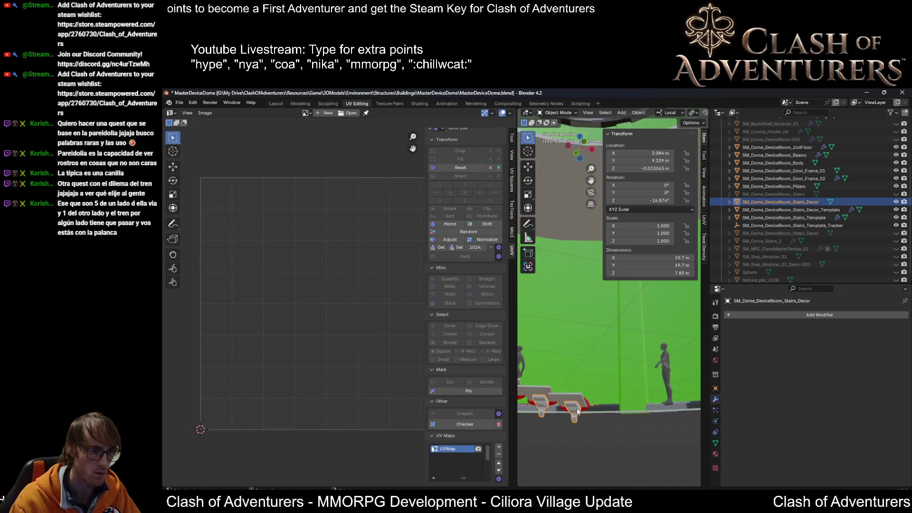
# Step: Set the decor origin to the 3D cursor at world zero and switch to the Layout workspace
pyautogui.rightClick(578, 411)
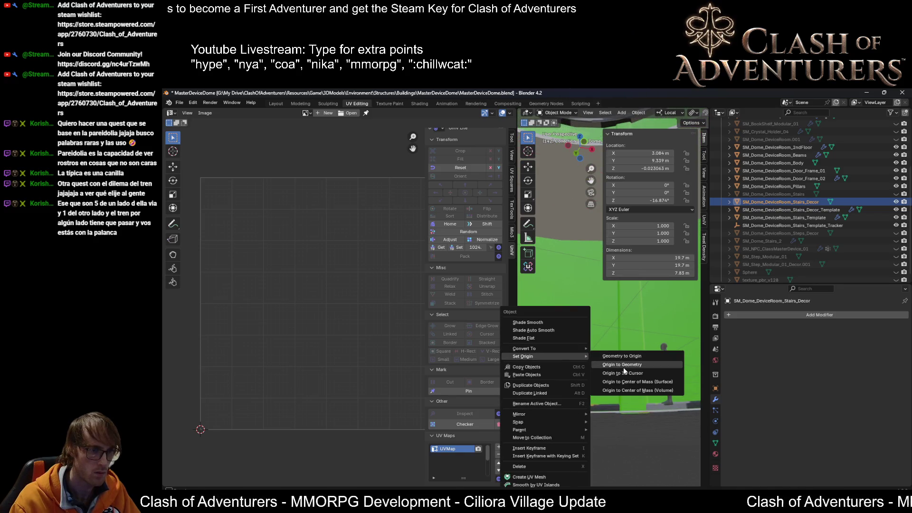
pyautogui.click(623, 373)
pyautogui.moveTo(616, 338)
pyautogui.mouseDown(button='middle')
pyautogui.moveTo(554, 418)
pyautogui.moveTo(572, 369)
pyautogui.mouseUp(button='middle')
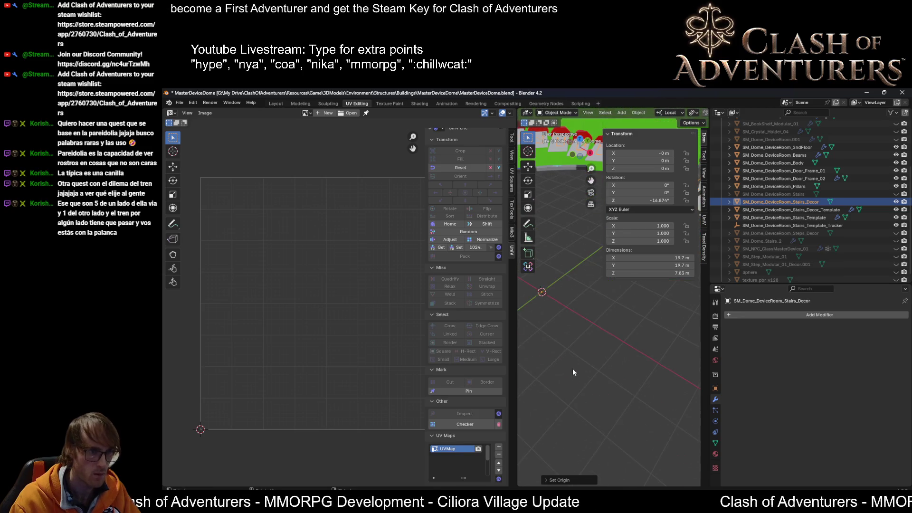
pyautogui.moveTo(605, 322); pyautogui.dragTo(532, 283, button='middle')
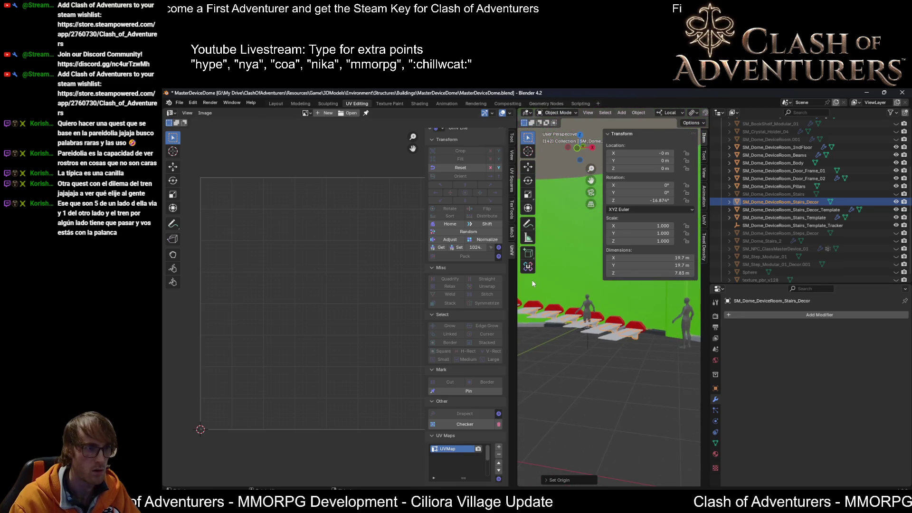
pyautogui.moveTo(518, 271); pyautogui.dragTo(386, 272)
pyautogui.click(277, 103)
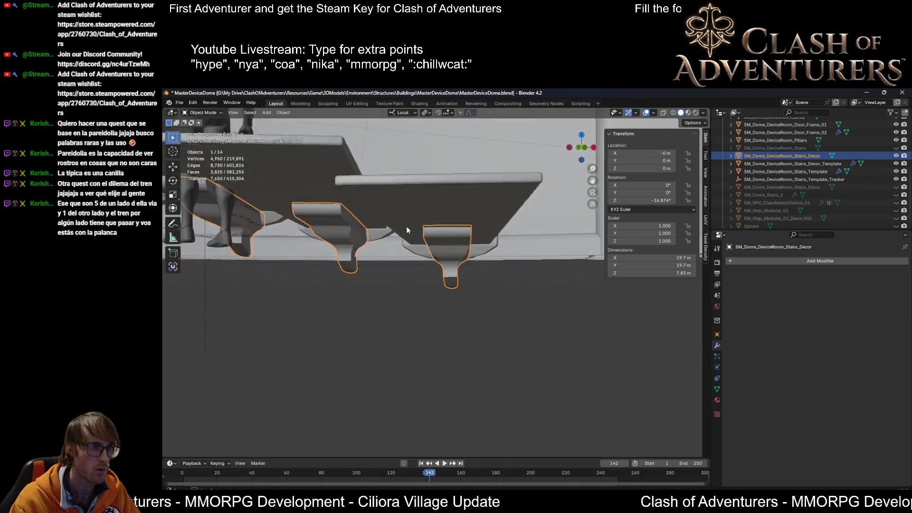